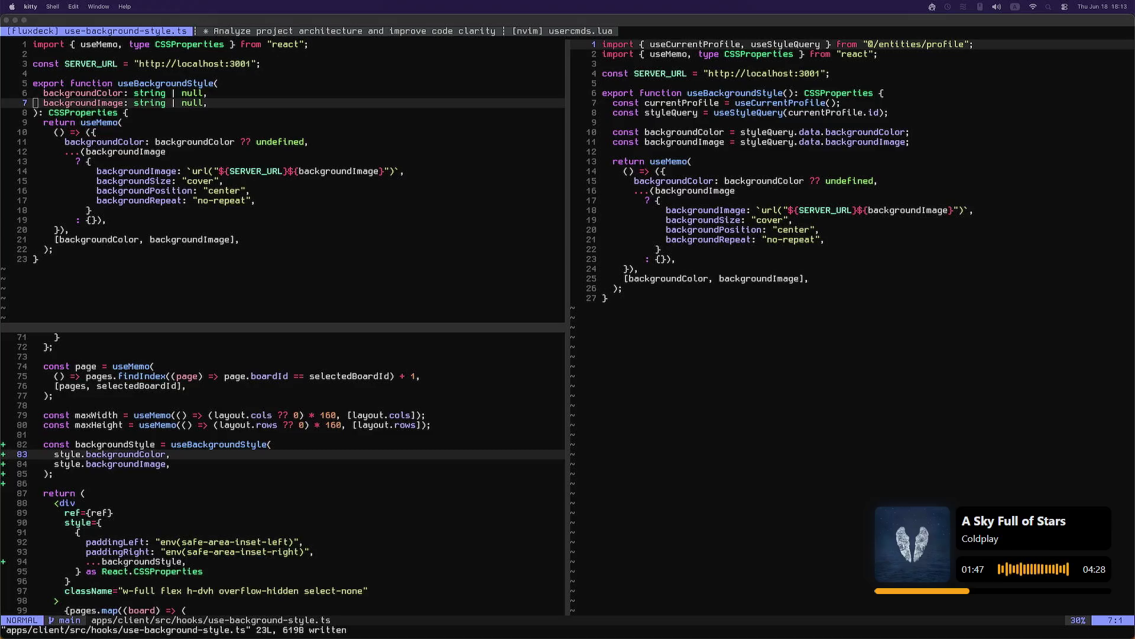
Step: Read through the hook file, then show Deck.tsx alone in a centered view
{"action": "left_click", "coordinate": [453, 443]}
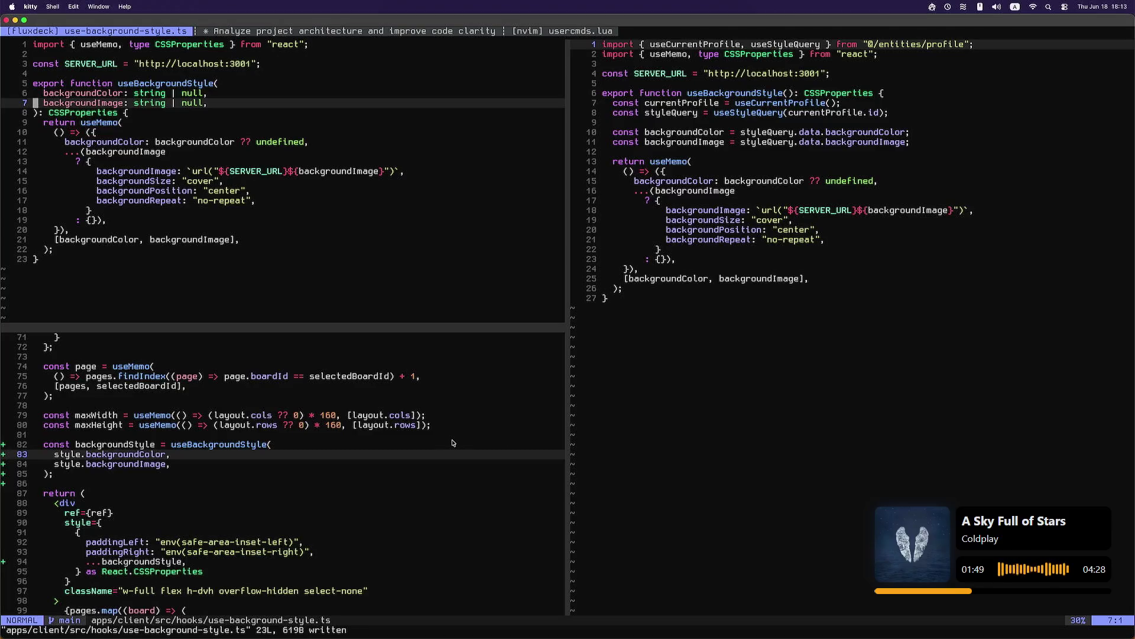
{"action": "key", "text": "k"}
{"action": "key", "text": "k"}
{"action": "key", "text": "k"}
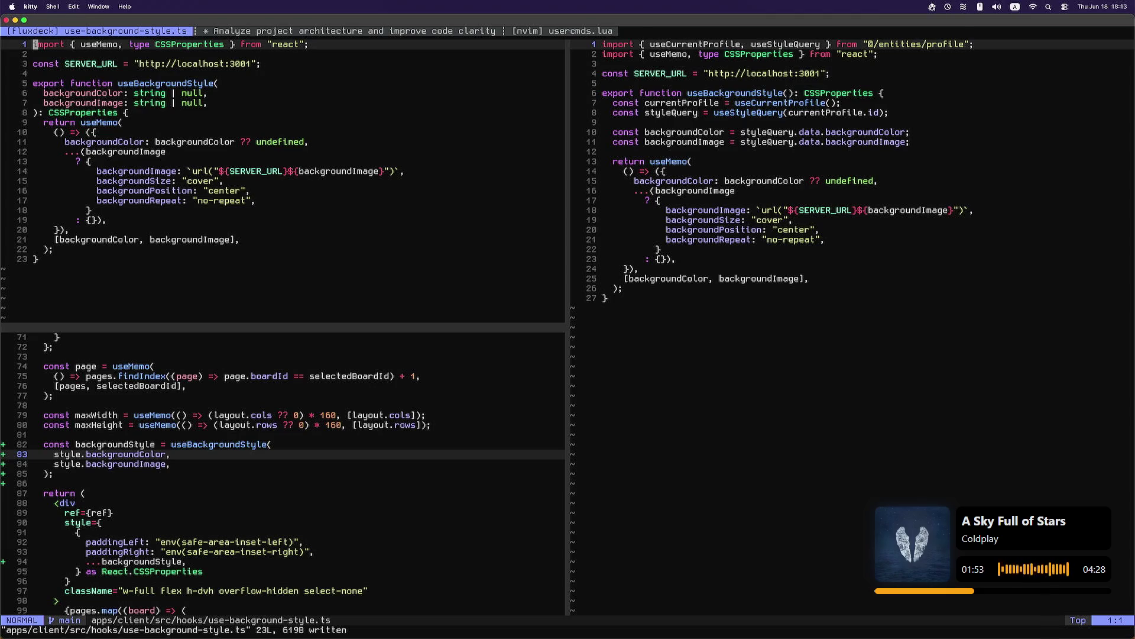
{"action": "key", "text": "j"}
{"action": "key", "text": "j"}
{"action": "key", "text": "j"}
{"action": "key", "text": "ctrl+w"}
{"action": "key", "text": "j"}
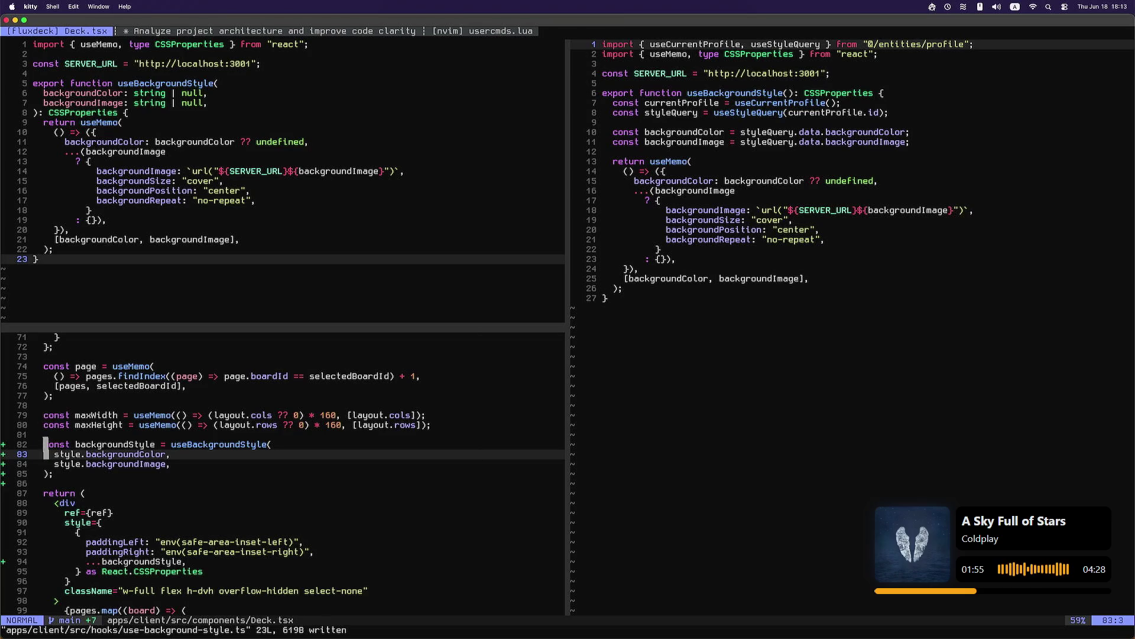
{"action": "key", "text": "G"}
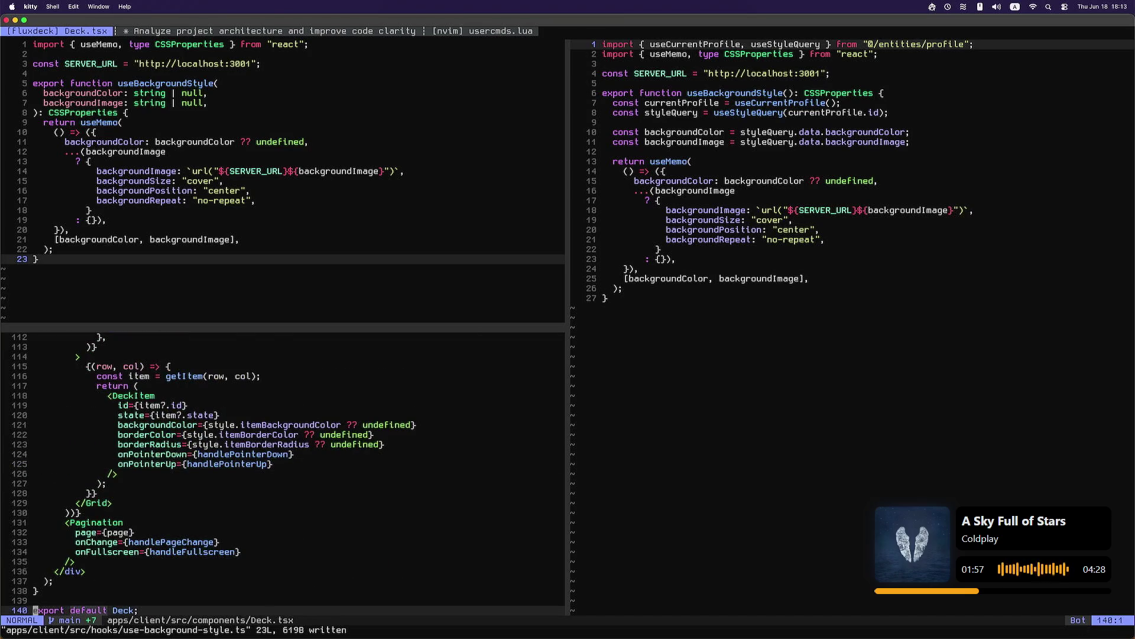
{"action": "key", "text": "space"}
{"action": "key", "text": "z"}
{"action": "key", "text": "ctrl+o"}
Step: Scroll through Deck.tsx to the backgroundStyle hook call and back up to the import lines
{"action": "key", "text": "ctrl+o"}
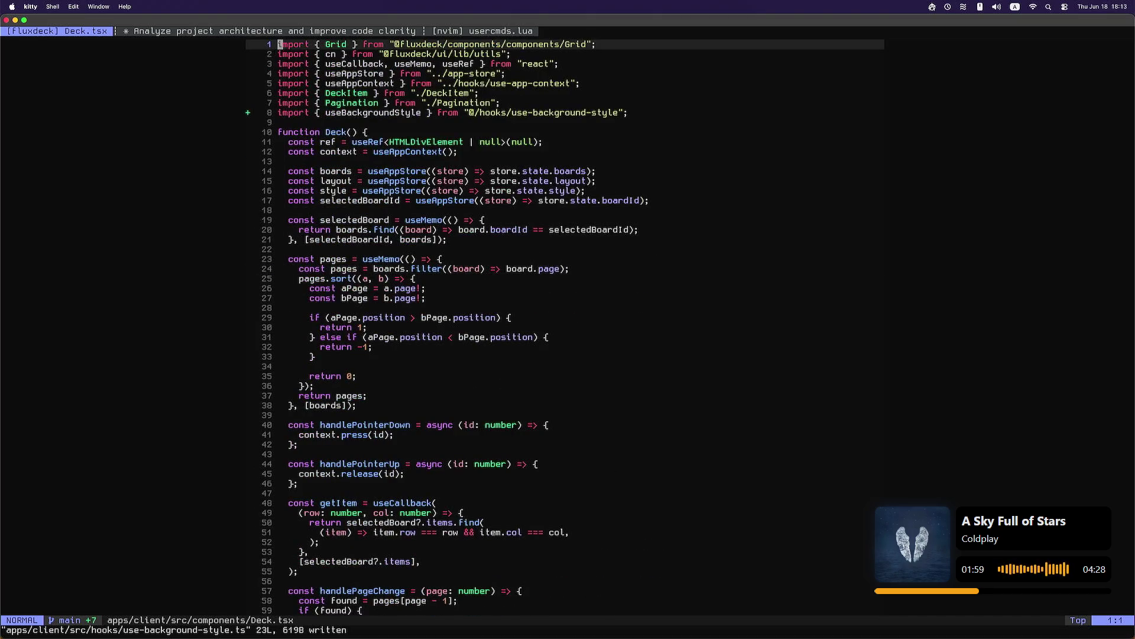
{"action": "key", "text": "ctrl+o"}
{"action": "key", "text": "ctrl+d"}
{"action": "key", "text": "j"}
{"action": "key", "text": "j"}
{"action": "key", "text": "j"}
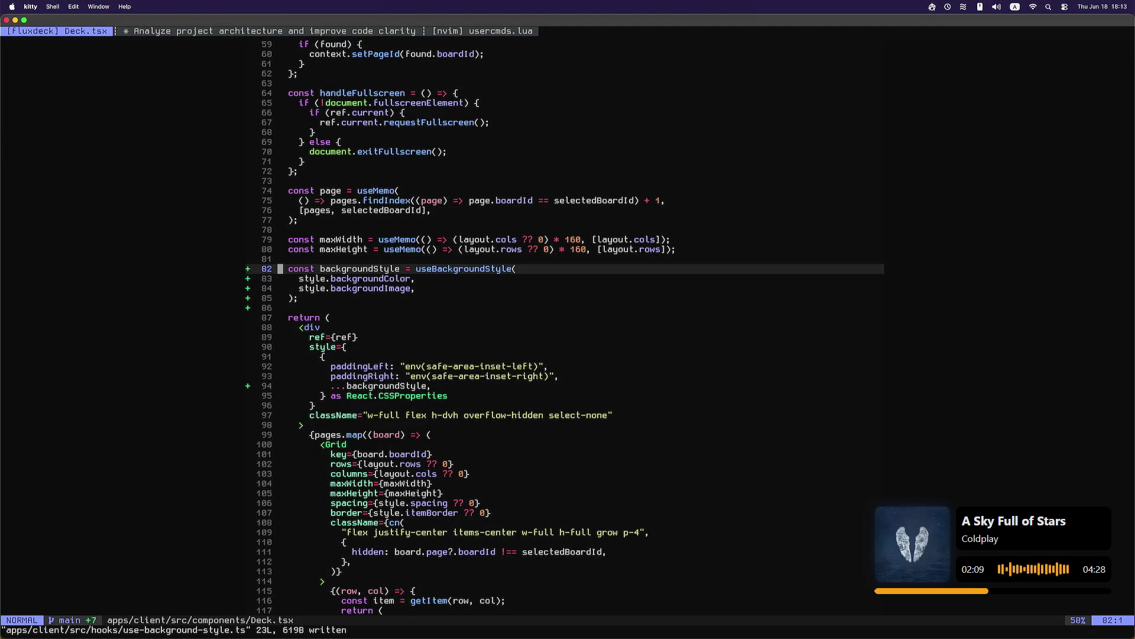
{"action": "key", "text": "k"}
{"action": "key", "text": "k"}
{"action": "key", "text": "k"}
{"action": "key", "text": "j"}
{"action": "key", "text": "j"}
{"action": "key", "text": "k"}
{"action": "key", "text": "k"}
{"action": "key", "text": "k"}
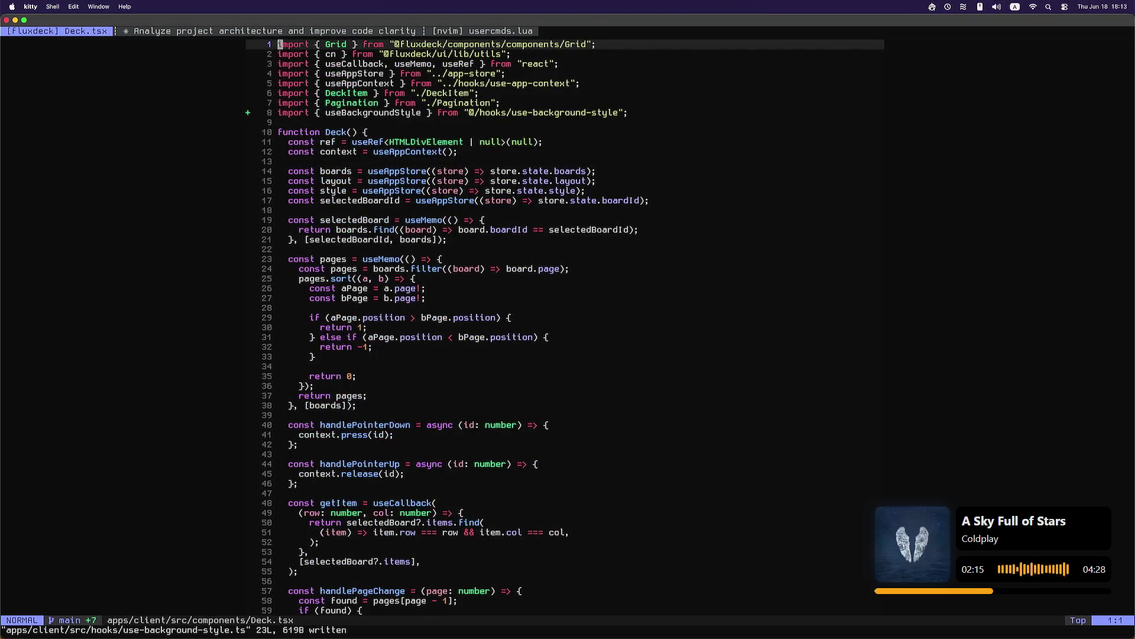
{"action": "key", "text": "j"}
{"action": "key", "text": "j"}
Step: Move the useBackgroundStyle import to line 1, save with :w, and restore the split view
{"action": "key", "text": "5"}
{"action": "key", "text": "j"}
{"action": "key", "text": "d"}
{"action": "key", "text": "d"}
{"action": "key", "text": "g"}
{"action": "key", "text": "g"}
{"action": "key", "text": "P"}
{"action": "key", "text": "ctrl+o"}
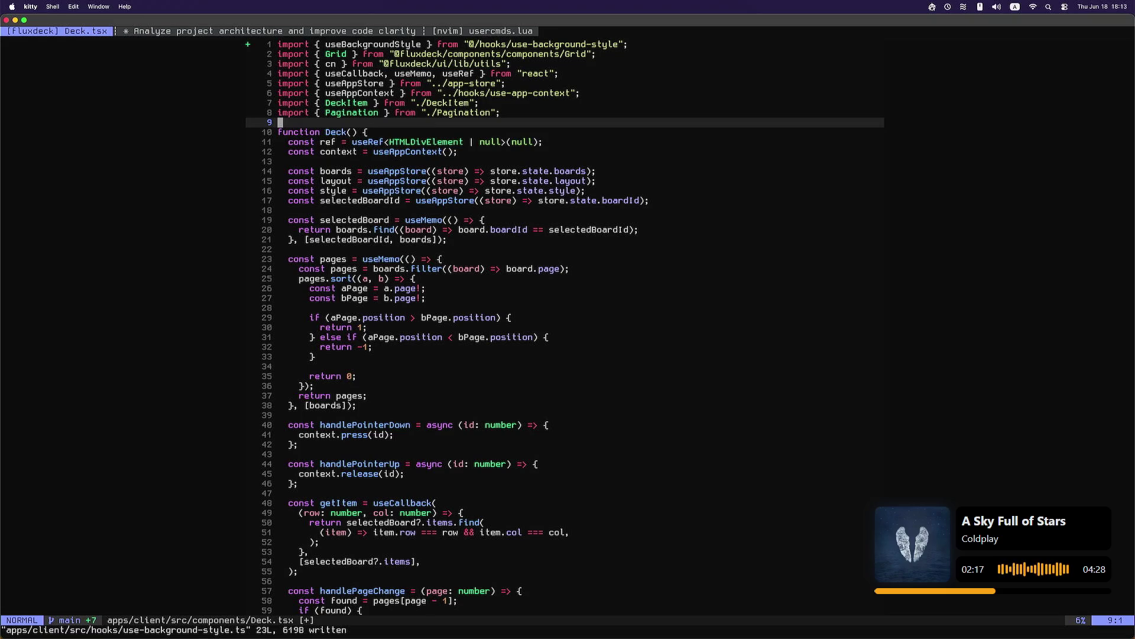
{"action": "type", "text": ":w"}
{"action": "key", "text": "Return"}
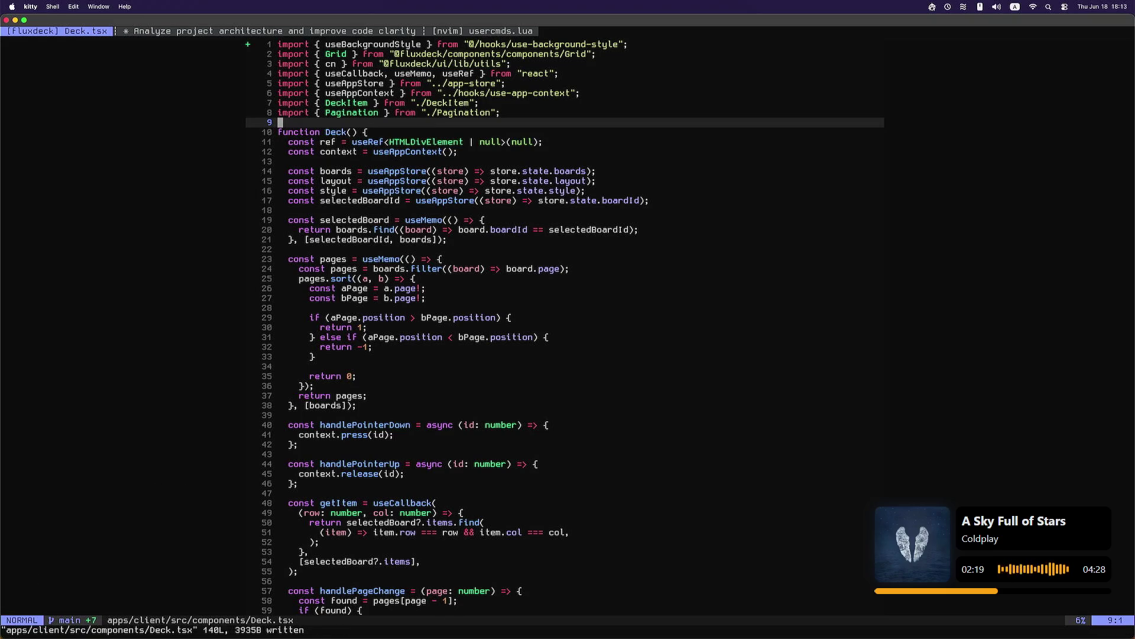
{"action": "key", "text": "g"}
{"action": "key", "text": "g"}
{"action": "key", "text": "G"}
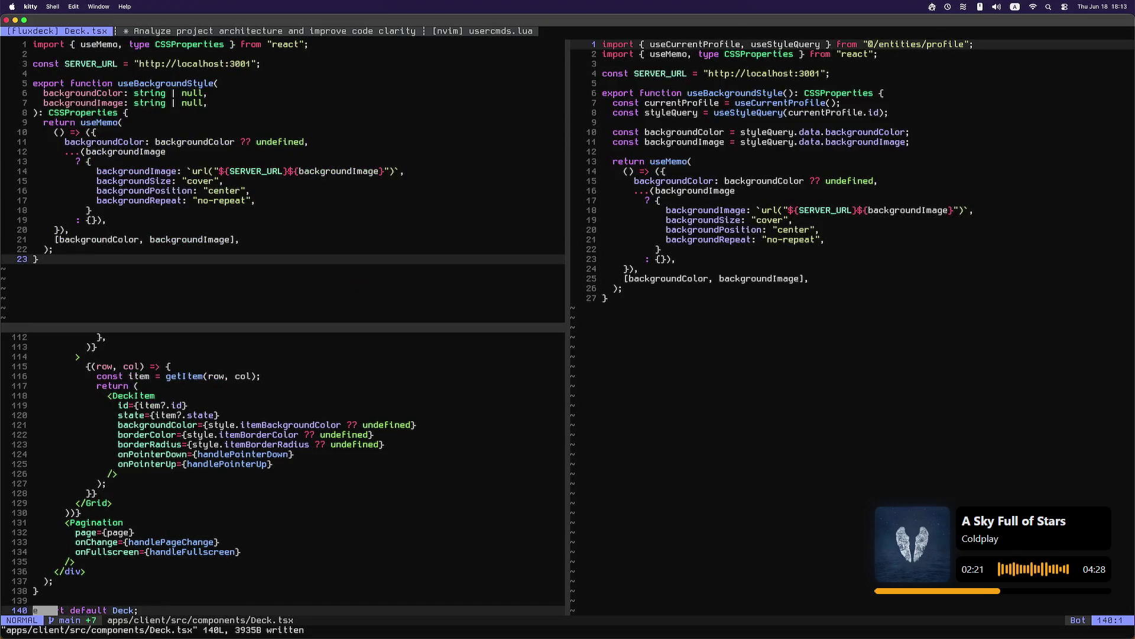
{"action": "key", "text": "g"}
{"action": "key", "text": "g"}
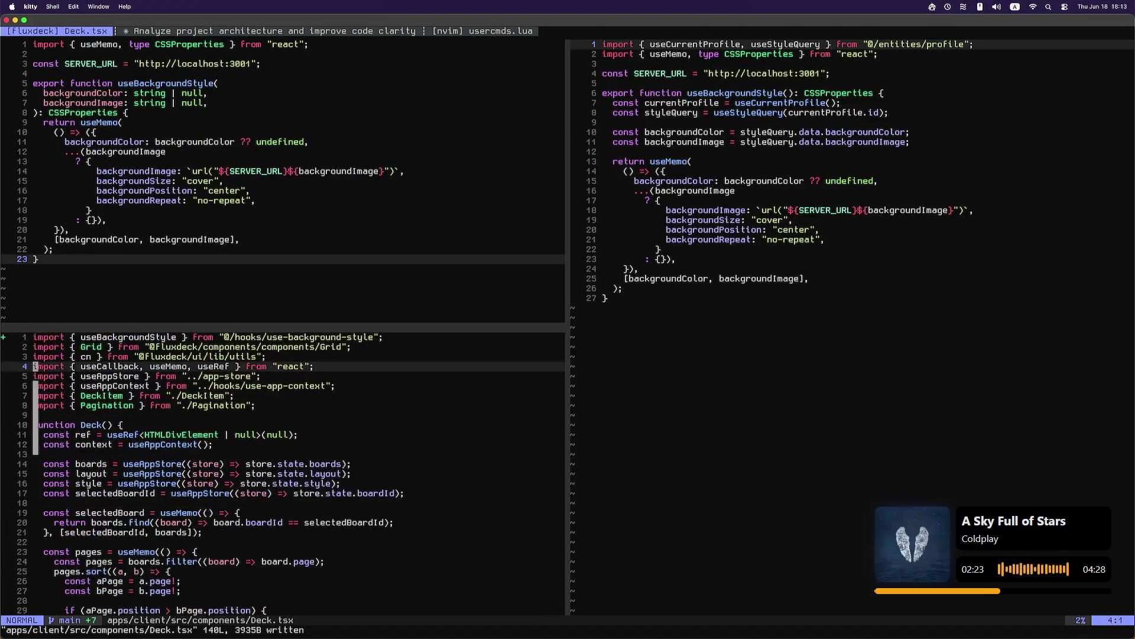
{"action": "key", "text": "ctrl+w"}
{"action": "key", "text": "k"}
{"action": "key", "text": "g"}
{"action": "key", "text": "g"}
{"action": "key", "text": "ctrl+w"}
{"action": "key", "text": "l"}
{"action": "key", "text": "G"}
{"action": "key", "text": "g"}
{"action": "key", "text": "g"}
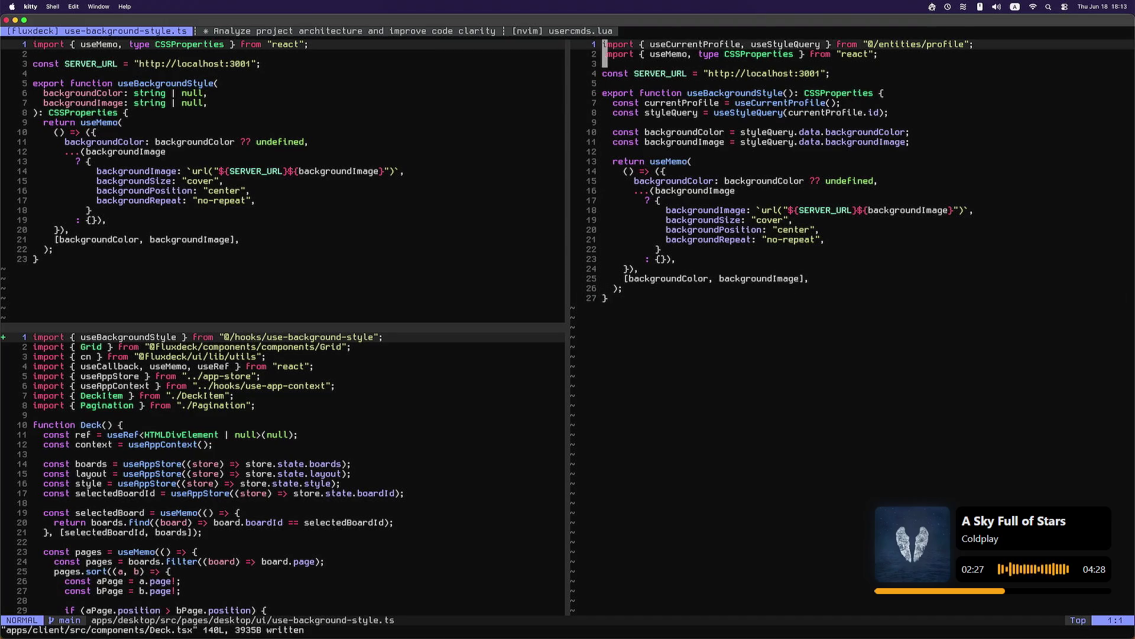
{"action": "key", "text": "ctrl+w"}
{"action": "key", "text": "h"}
{"action": "key", "text": "ctrl+w"}
{"action": "key", "text": "j"}
{"action": "key", "text": "ctrl+o"}
{"action": "key", "text": "ctrl+d"}
{"action": "key", "text": "ctrl+d"}
{"action": "key", "text": "ctrl+d"}
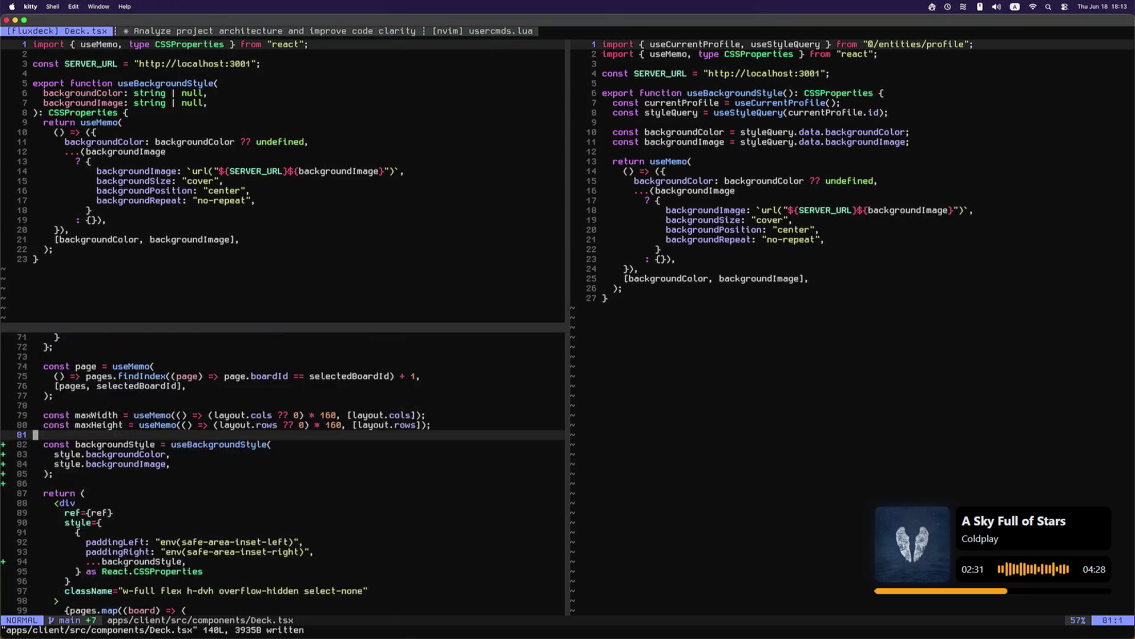
{"action": "key", "text": "ctrl+u"}
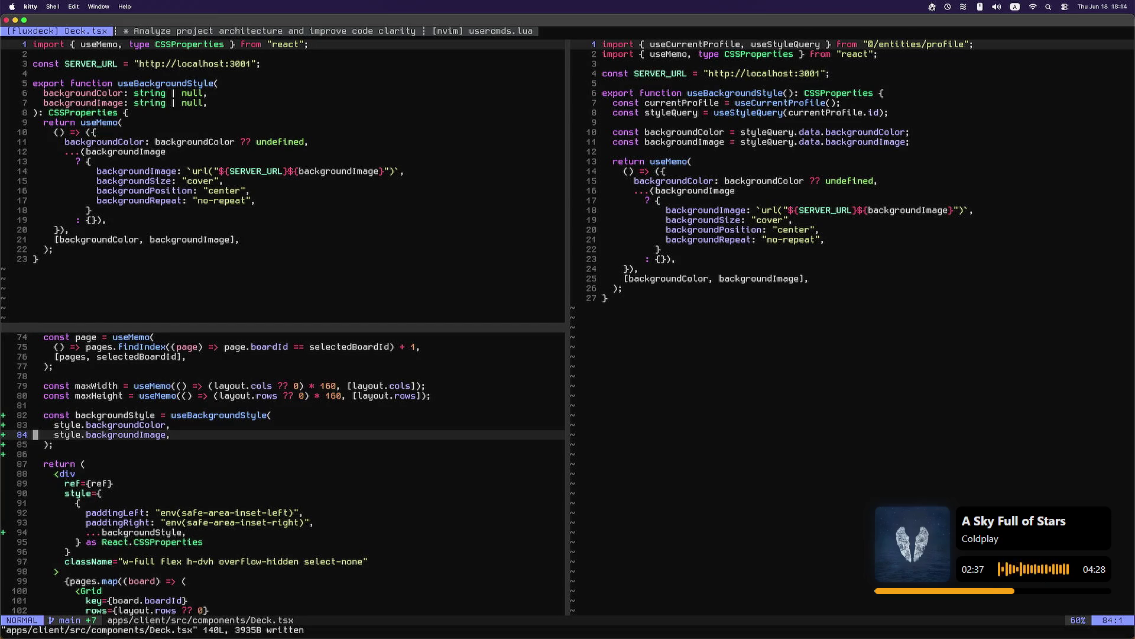
{"action": "key", "text": "ctrl+y"}
{"action": "key", "text": "ctrl+y"}
{"action": "key", "text": "k"}
{"action": "key", "text": "k"}
{"action": "key", "text": "w"}
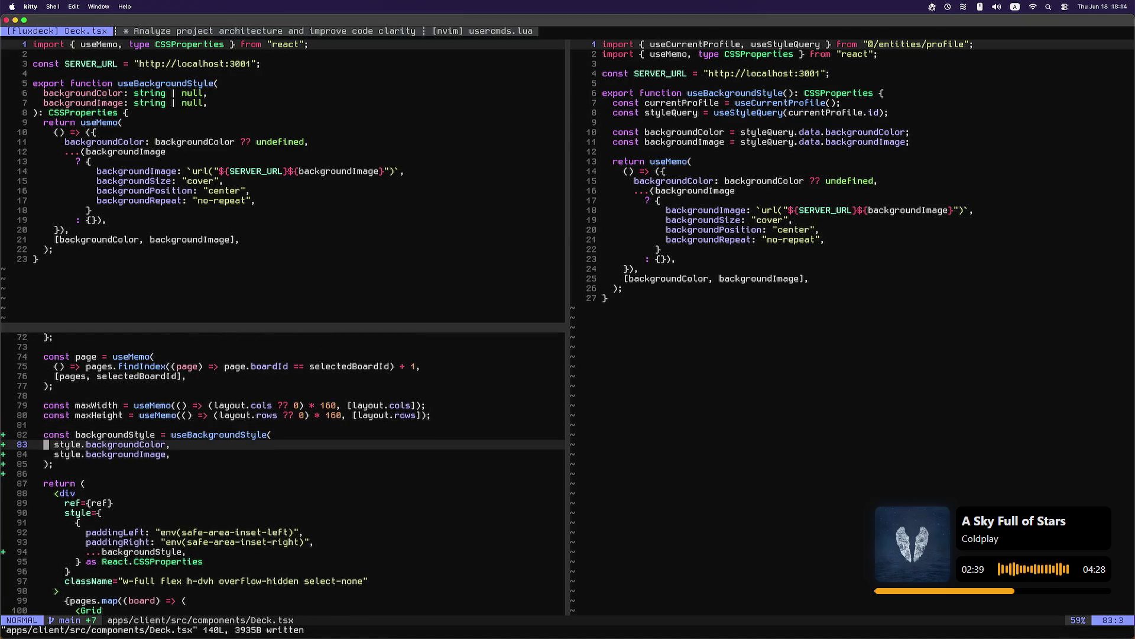
{"action": "key", "text": "ctrl+y"}
{"action": "key", "text": "0"}
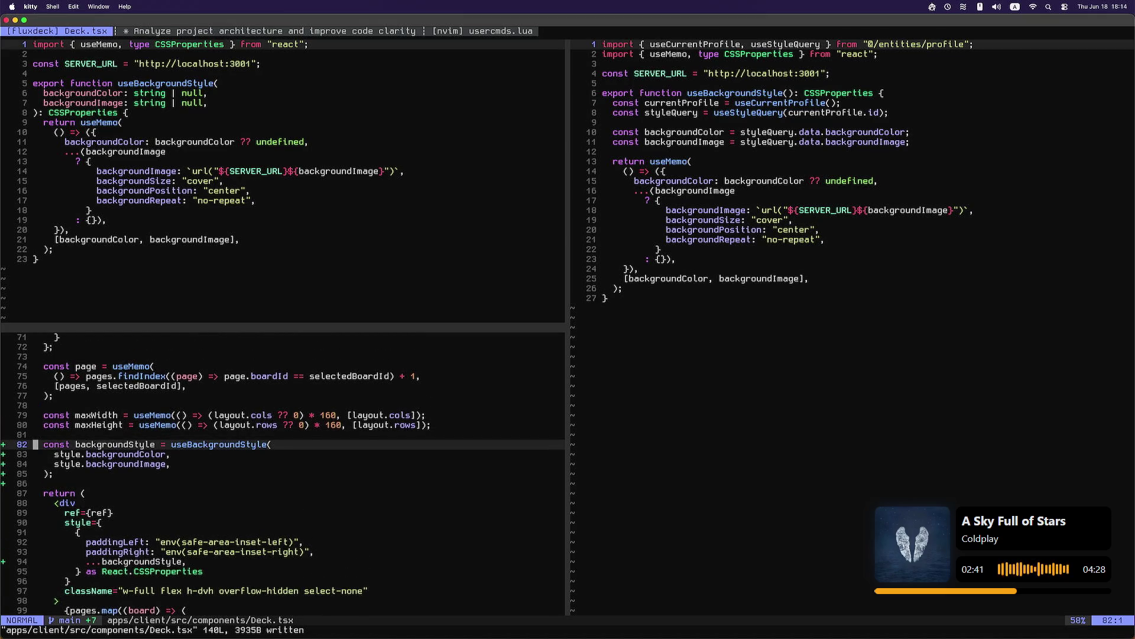
{"action": "key", "text": "j"}
{"action": "key", "text": "j"}
{"action": "key", "text": "j"}
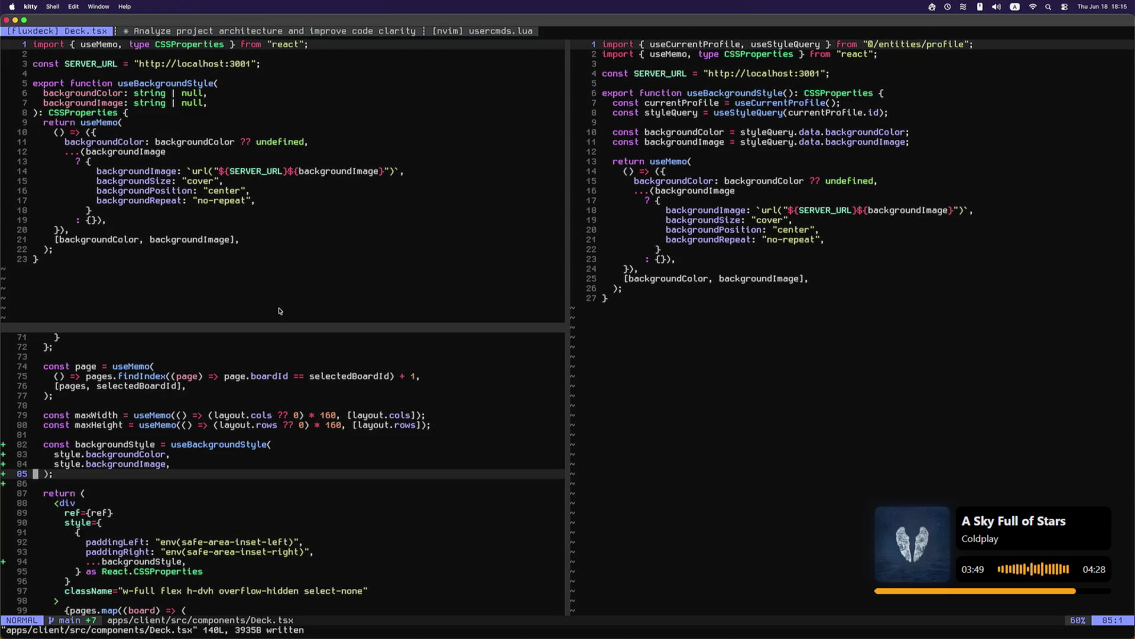
Step: Close the Deck.tsx pane and cancel a stray :clast command
{"action": "key", "text": "ctrl+w"}
{"action": "key", "text": "k"}
{"action": "key", "text": "k"}
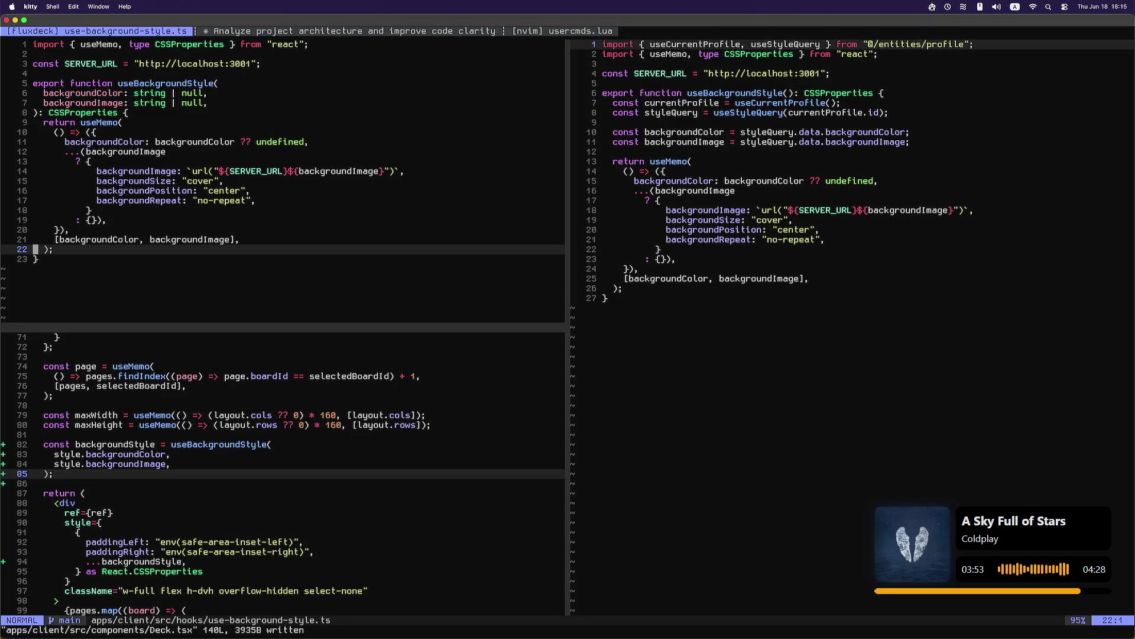
{"action": "left_click", "coordinate": [284, 630]}
{"action": "type", "text": ":q"}
{"action": "key", "text": "ctrl+Tab"}
{"action": "key", "text": "ctrl+Tab"}
{"action": "key", "text": "ctrl+Tab"}
{"action": "key", "text": "ctrl+Tab"}
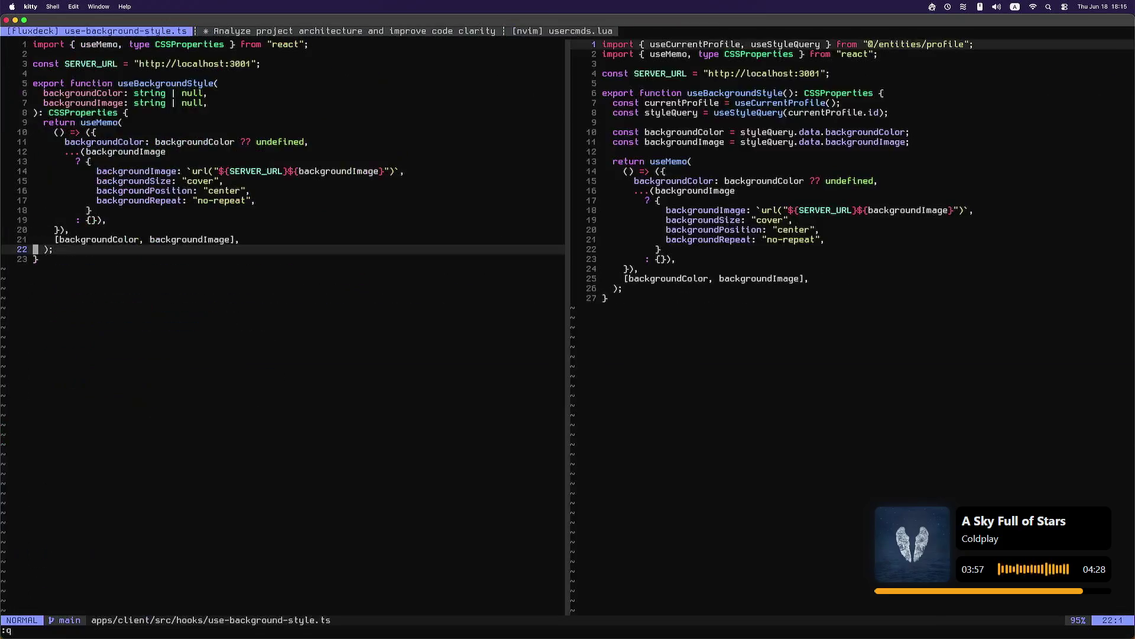
{"action": "key", "text": "ctrl+l"}
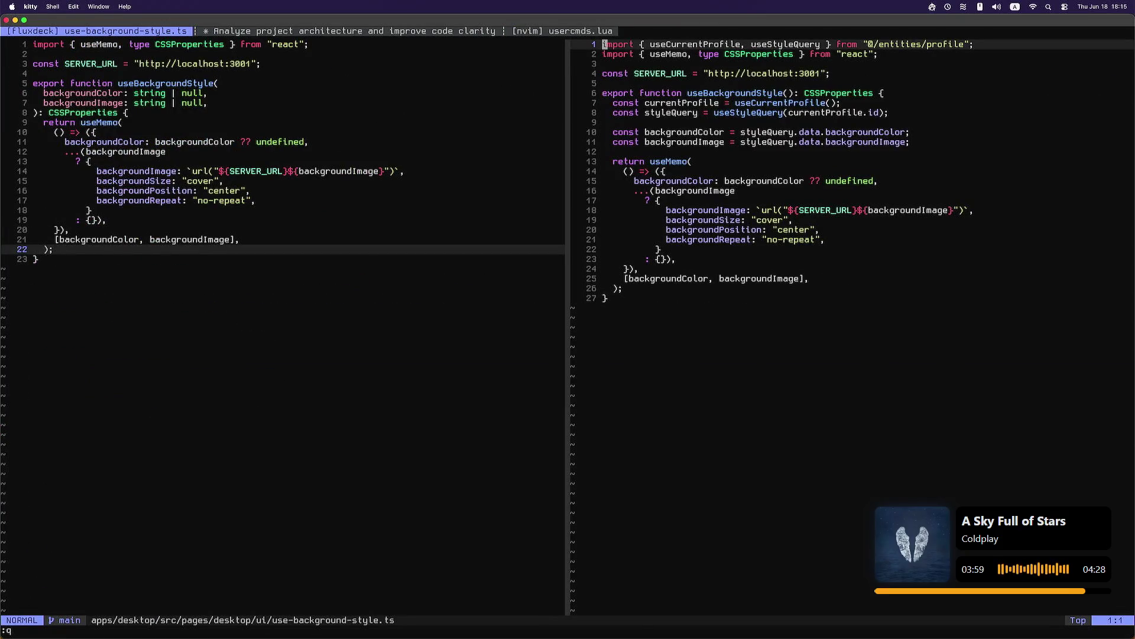
{"action": "type", "text": ":clast"}
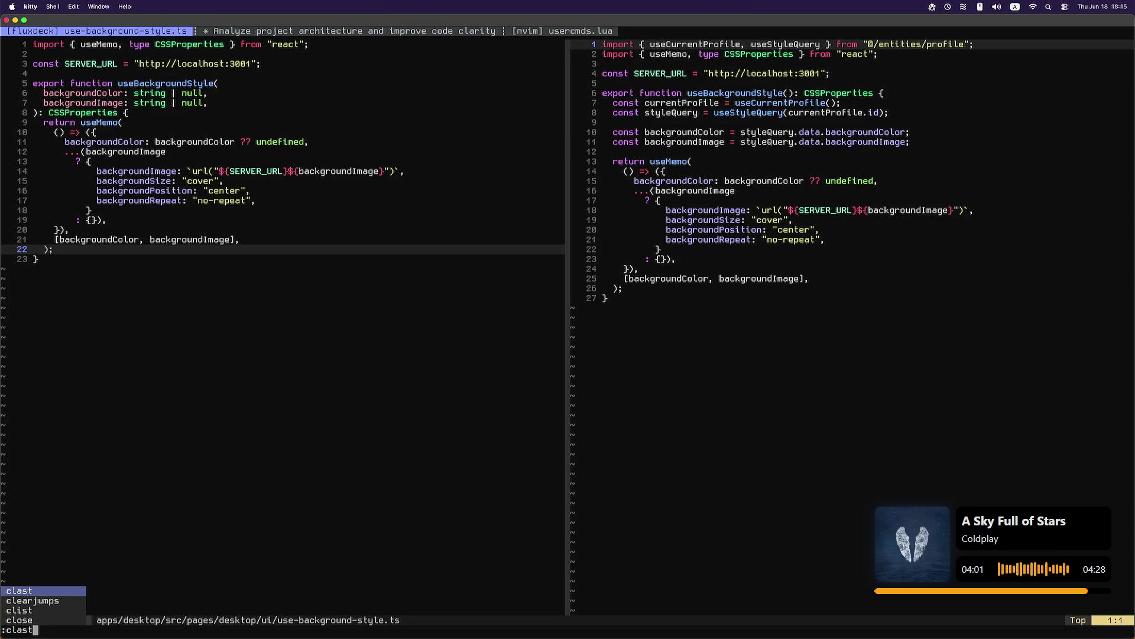
{"action": "key", "text": "Tab"}
{"action": "key", "text": "Tab"}
{"action": "key", "text": "Tab"}
{"action": "key", "text": "Escape"}
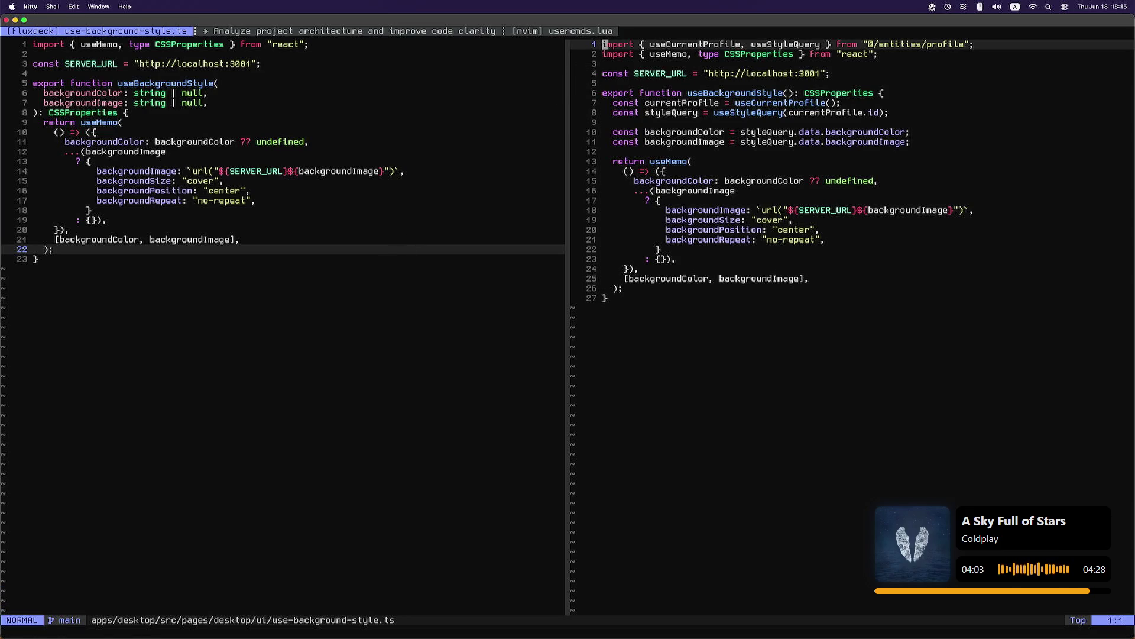
Step: Search the buffer list for 'terminal' and open the Claude Code terminal buffer in the pane
{"action": "key", "text": "space"}
{"action": "key", "text": "comma"}
{"action": "type", "text": "claude"}
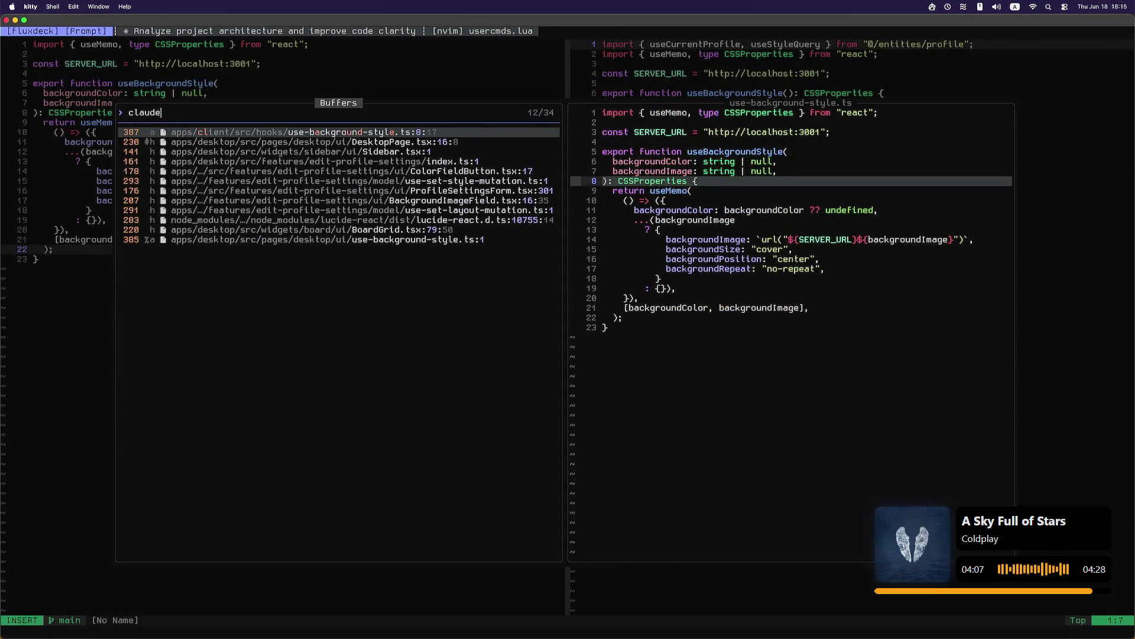
{"action": "key", "text": "BackSpace"}
{"action": "key", "text": "BackSpace"}
{"action": "key", "text": "BackSpace"}
{"action": "type", "text": "terminal"}
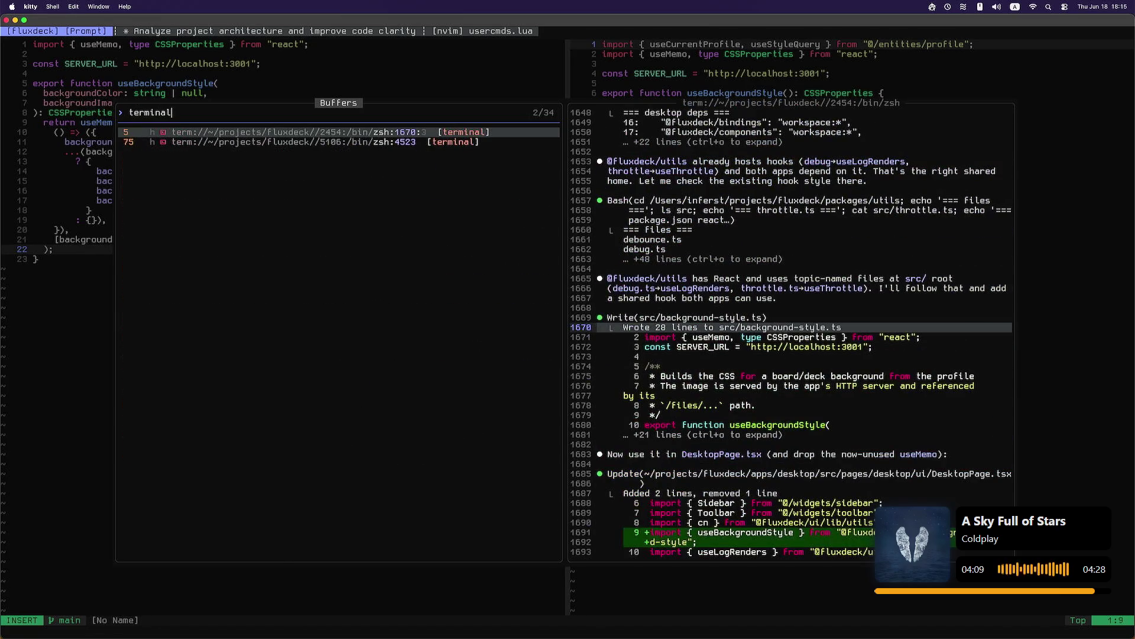
{"action": "key", "text": "Down"}
{"action": "key", "text": "Up"}
{"action": "key", "text": "Return"}
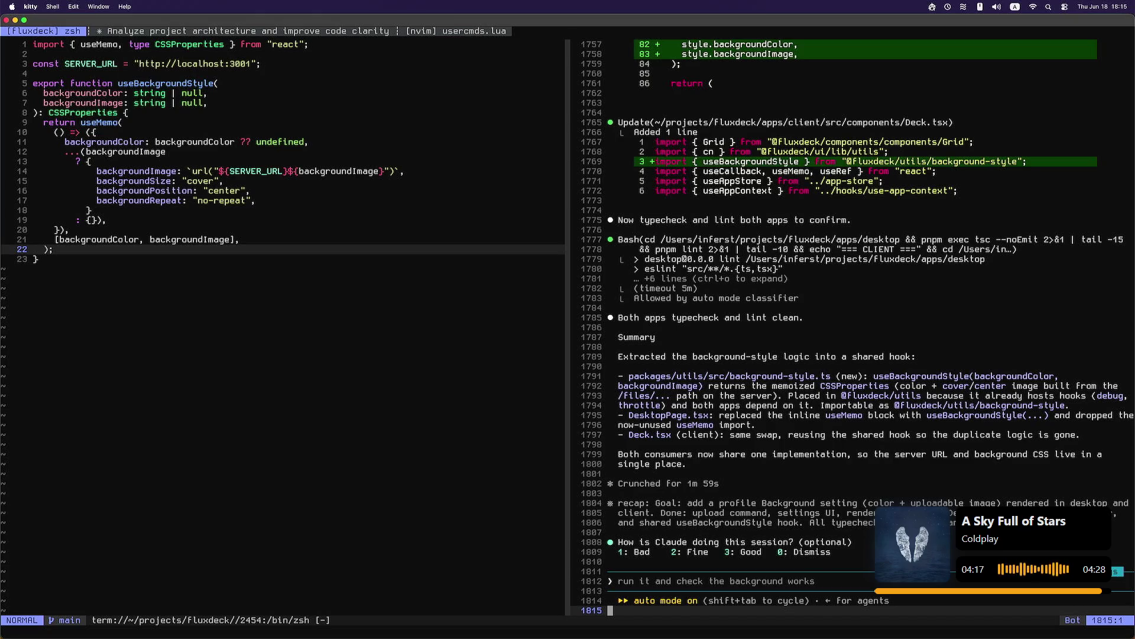
Step: Scroll up from Claude's session summary to the Deck.tsx import diff
{"action": "key", "text": "braceleft"}
{"action": "key", "text": "braceleft"}
{"action": "key", "text": "braceleft"}
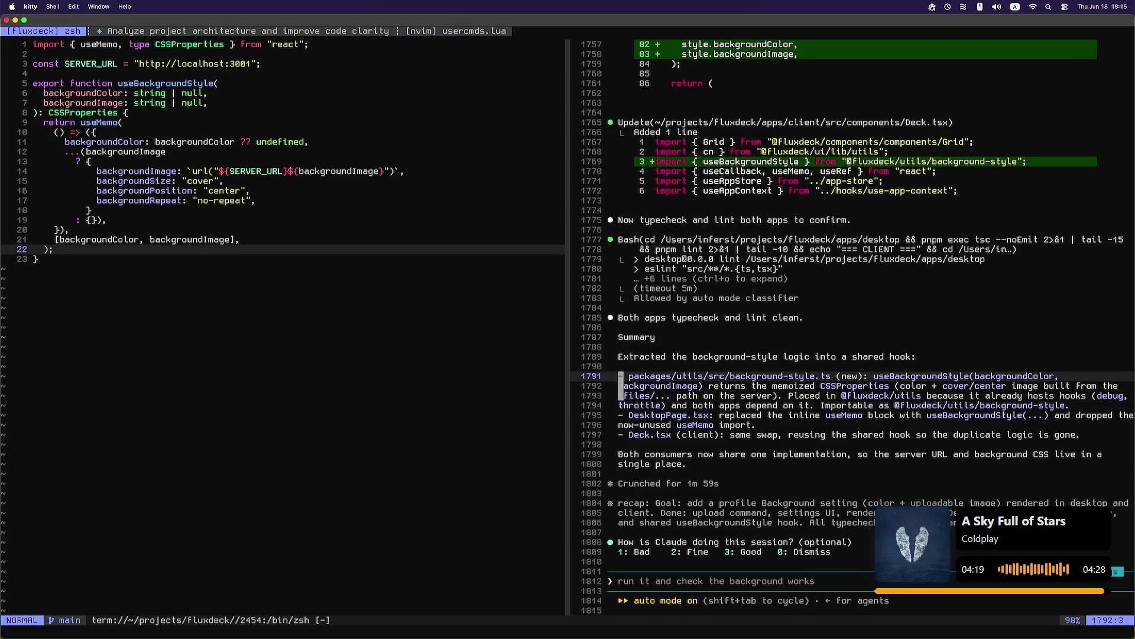
{"action": "key", "text": "braceleft"}
{"action": "key", "text": "k"}
{"action": "key", "text": "j"}
{"action": "key", "text": "braceleft"}
{"action": "key", "text": "braceleft"}
{"action": "key", "text": "braceleft"}
{"action": "key", "text": "k"}
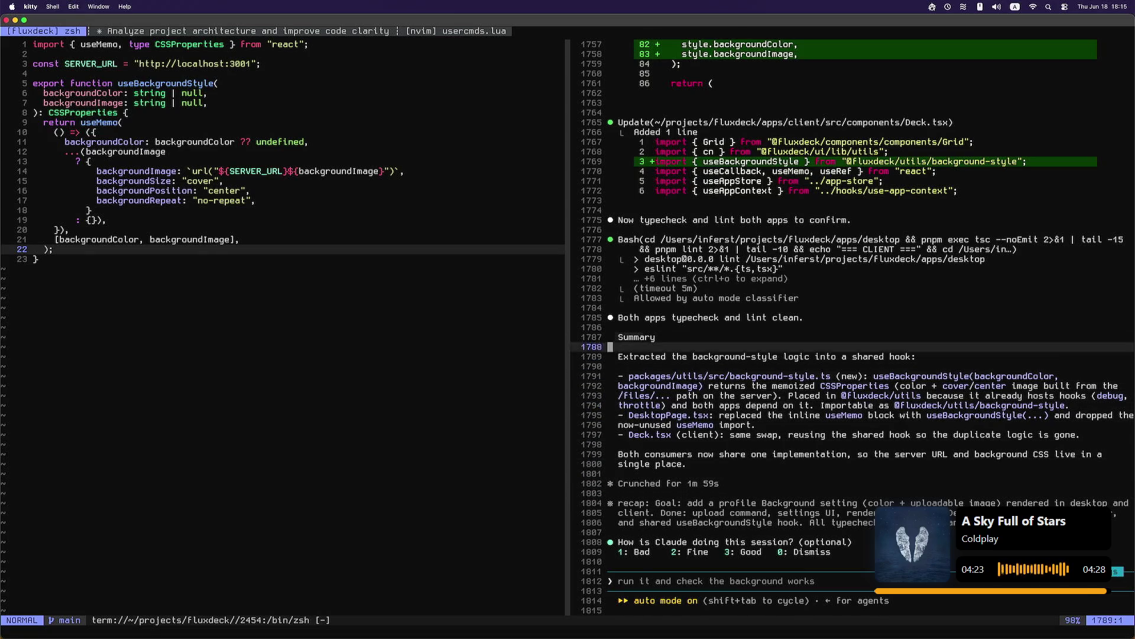
{"action": "key", "text": "ctrl+u"}
{"action": "key", "text": "ctrl+u"}
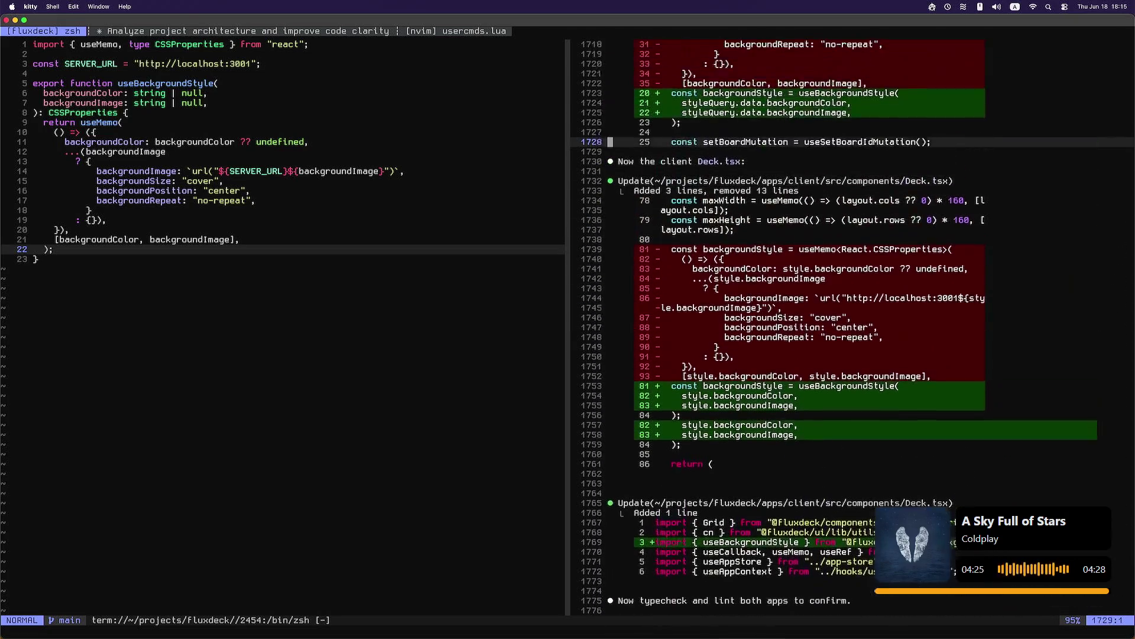
Step: Page back through the DesktopPage.tsx edits, the new hook file and the original request
{"action": "key", "text": "braceleft"}
{"action": "key", "text": "braceleft"}
{"action": "key", "text": "braceleft"}
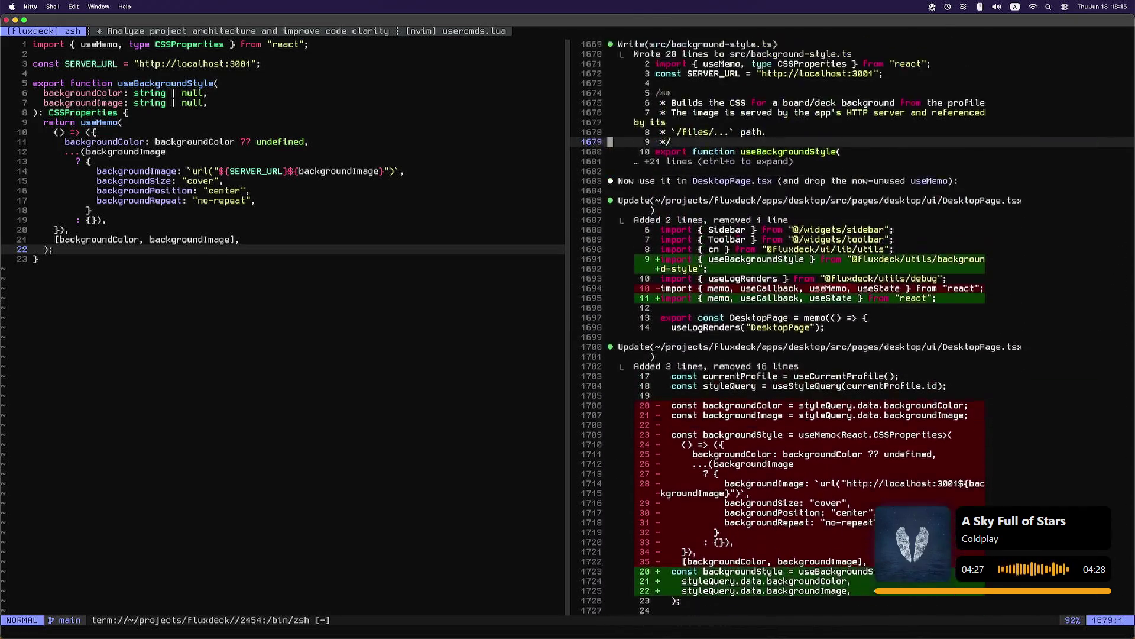
{"action": "key", "text": "ctrl+u"}
{"action": "key", "text": "ctrl+u"}
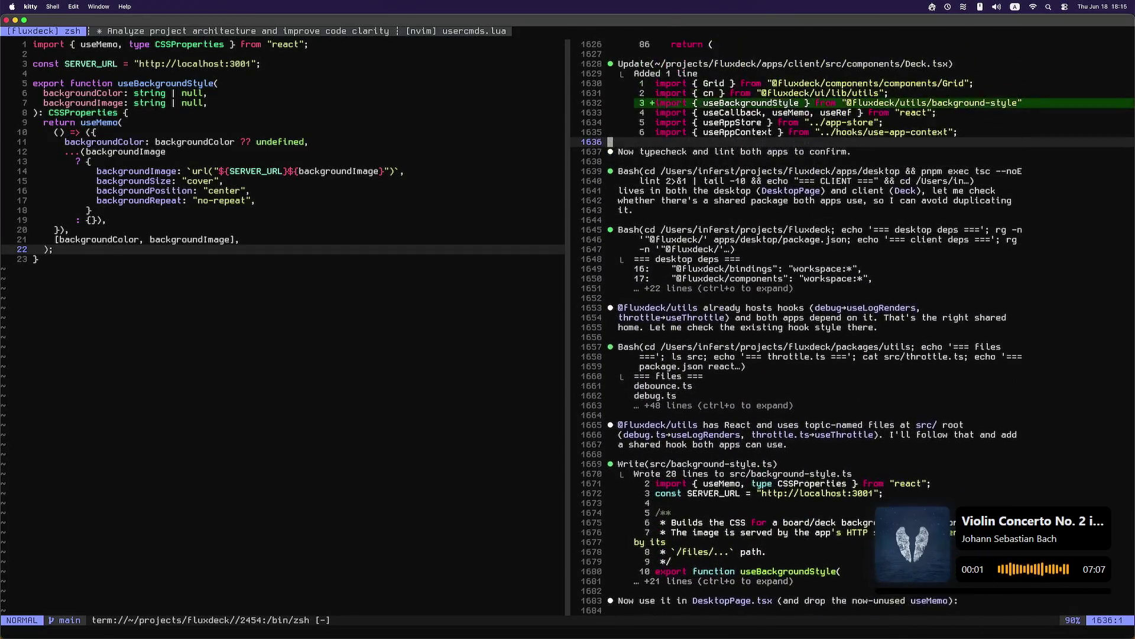
{"action": "key", "text": "ctrl+u"}
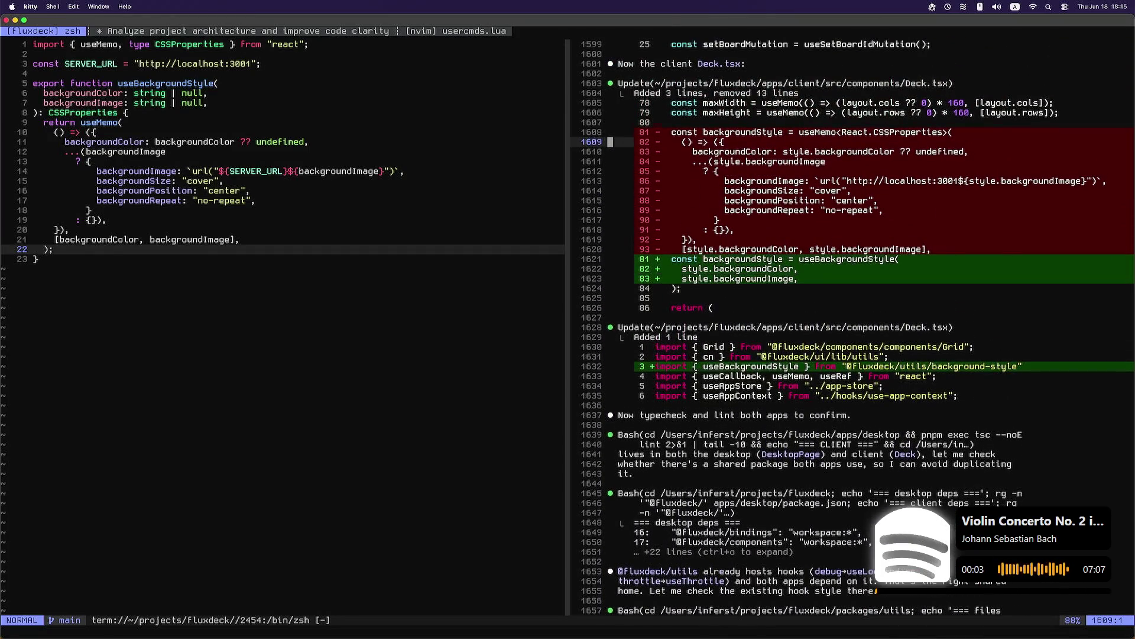
{"action": "key", "text": "ctrl+u"}
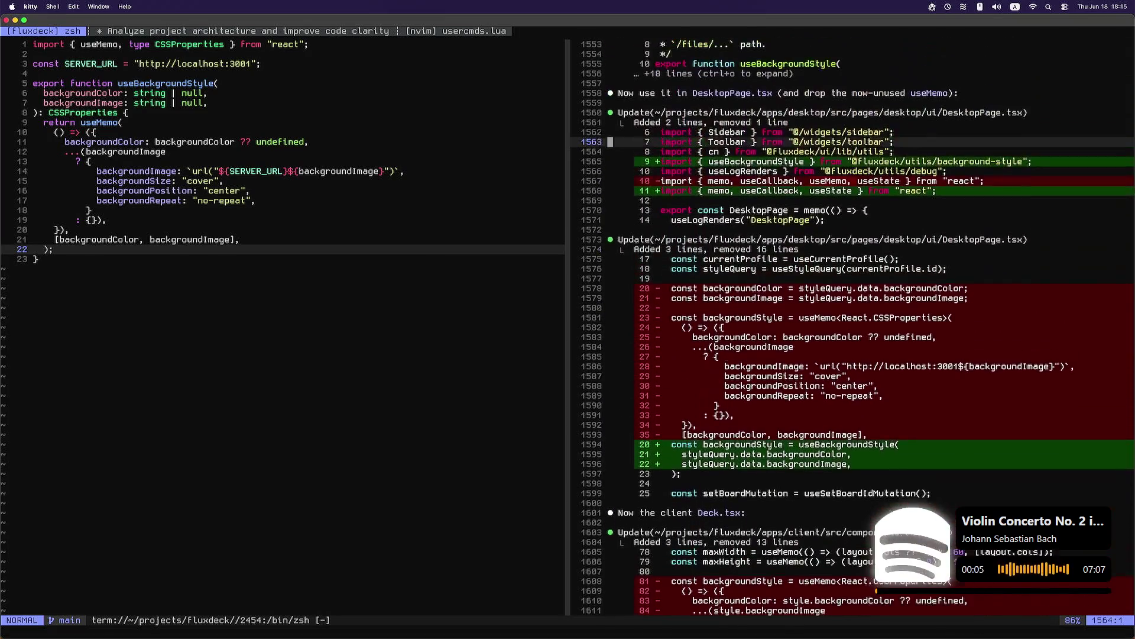
{"action": "key", "text": "ctrl+u"}
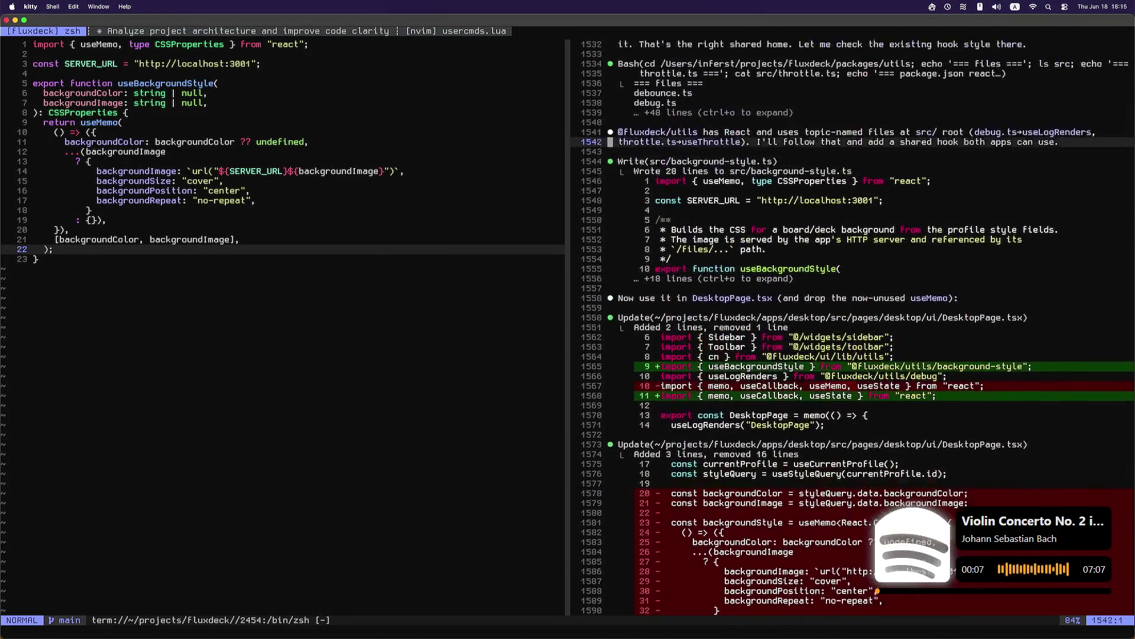
{"action": "key", "text": "ctrl+u"}
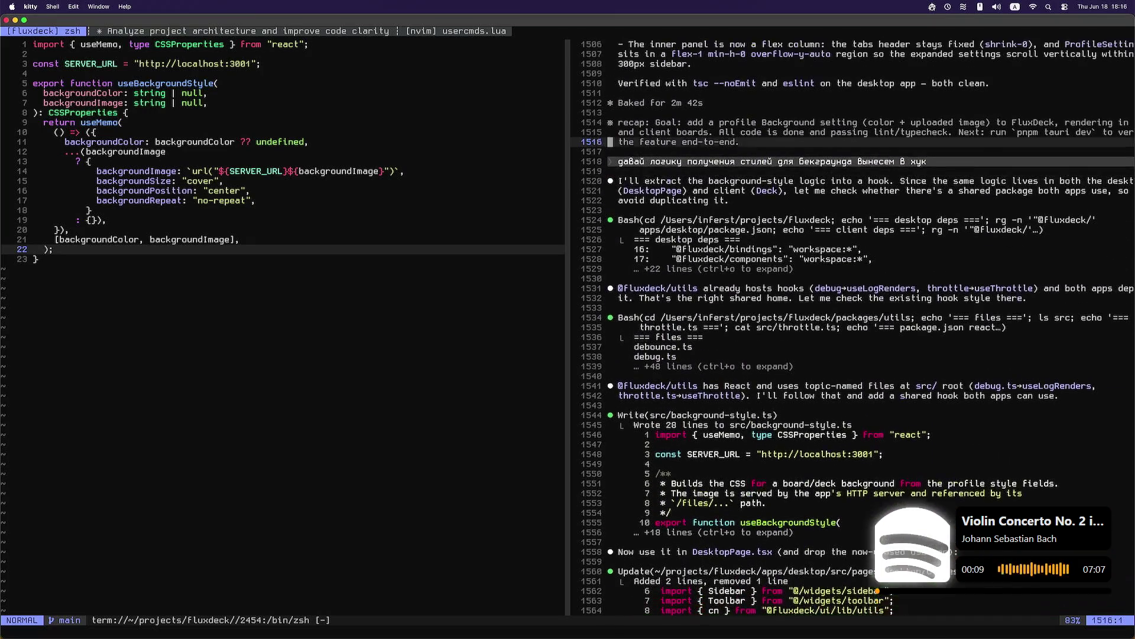
{"action": "key", "text": "n"}
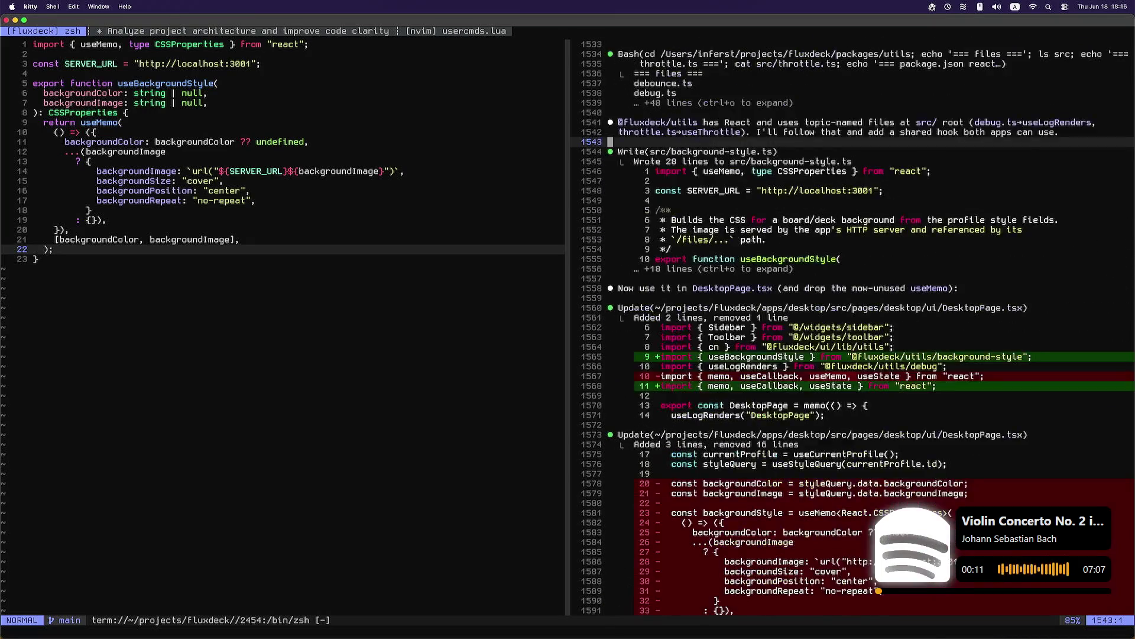
Step: Return to the end of the conversation, enter the prompt, and switch Claude Code to plan mode
{"action": "key", "text": "shift+g"}
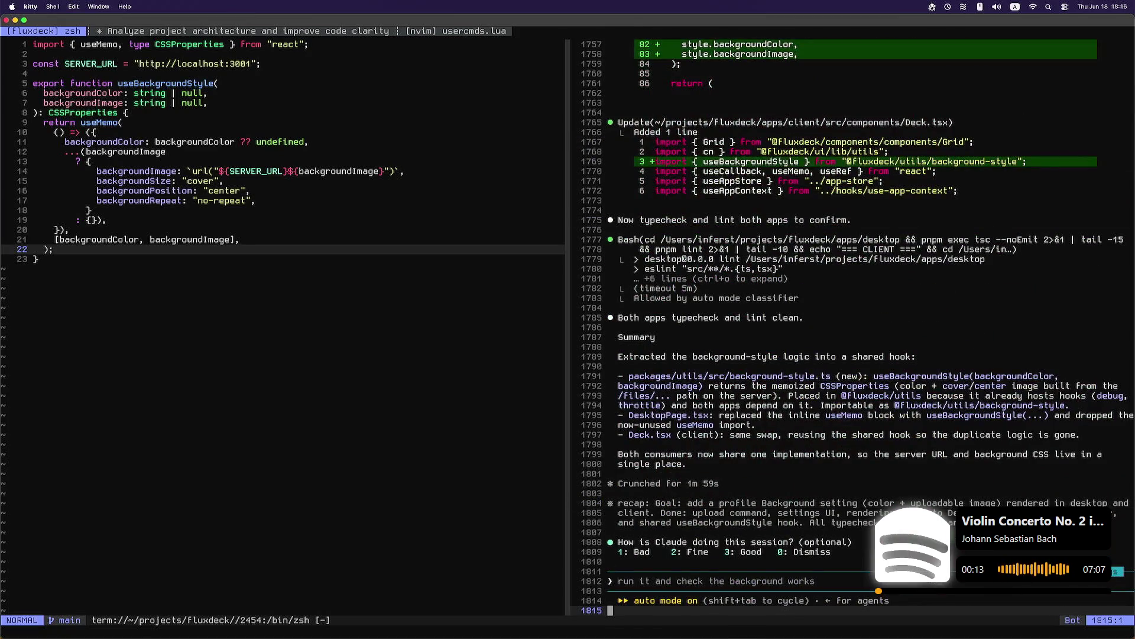
{"action": "key", "text": "i"}
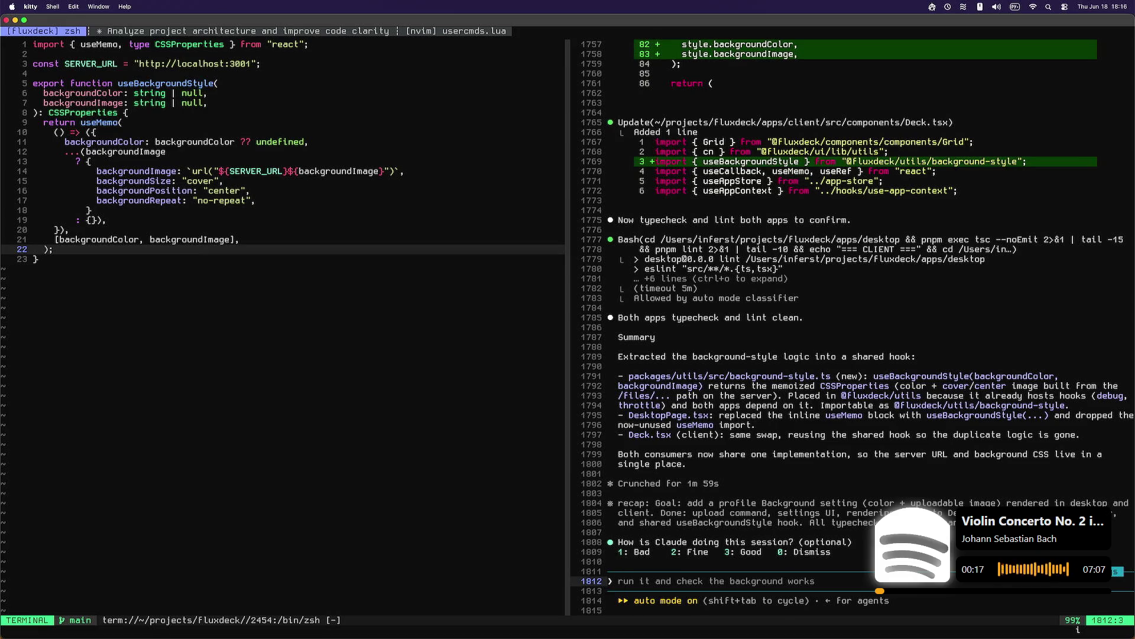
{"action": "key", "text": "shift+Tab"}
{"action": "key", "text": "shift+Tab"}
{"action": "key", "text": "shift+Tab"}
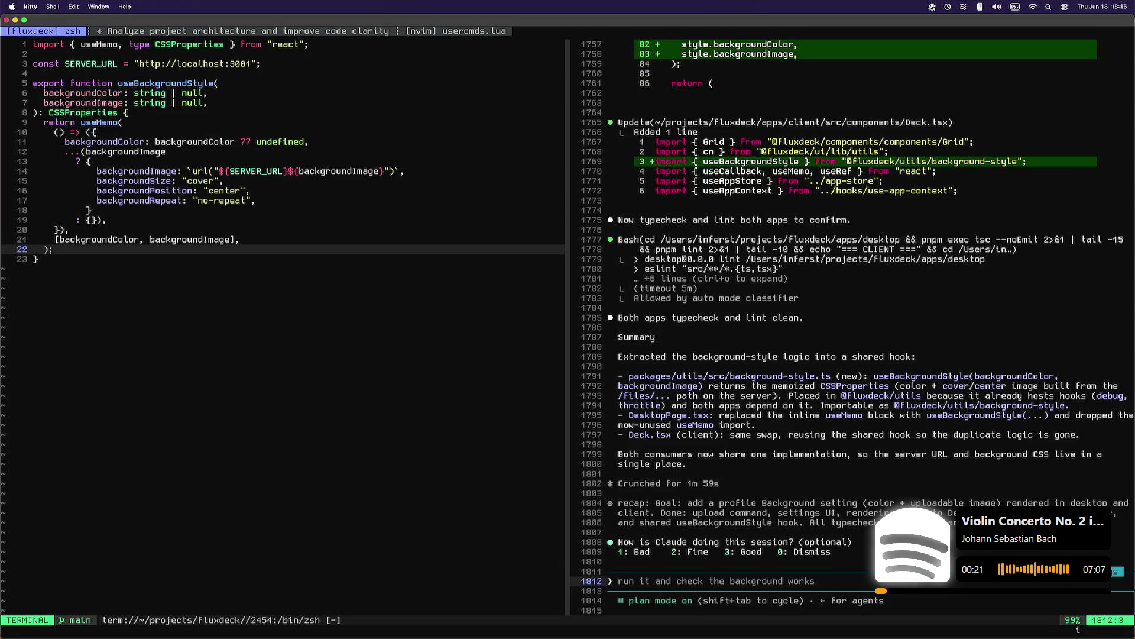
Step: Type and send a Russian question asking whether desktop's file-upload logic should move into a service
{"action": "type", "text": "сейчас логика загрузки файла находится в desktop "}
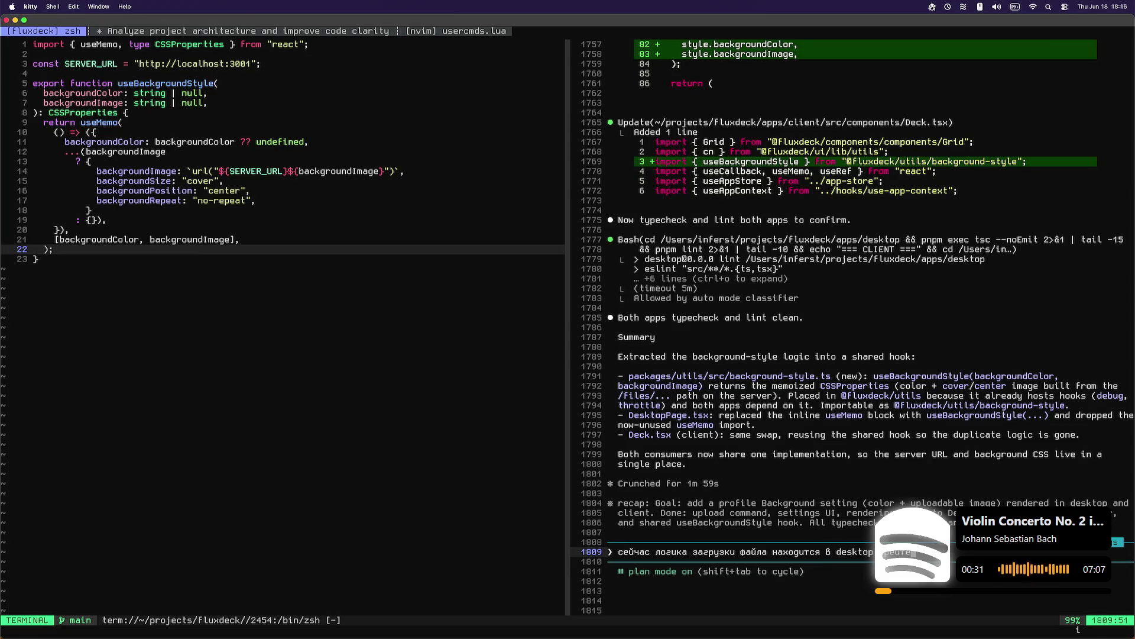
{"action": "type", "text": "как и с"}
{"action": "key", "text": "BackSpace"}
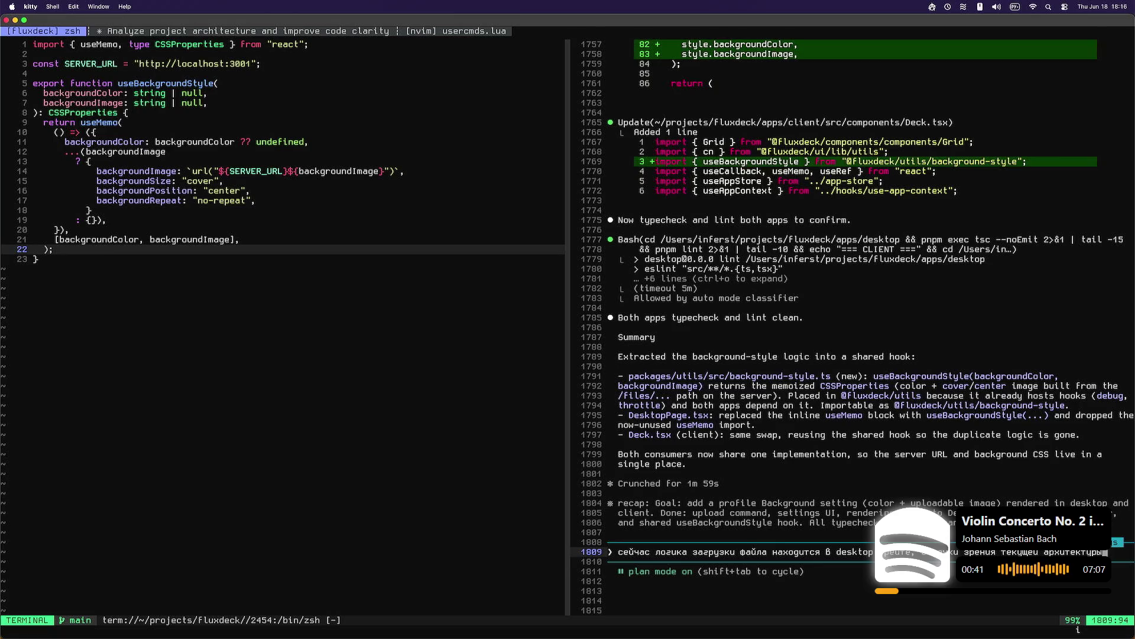
{"action": "type", "text": "на ск"}
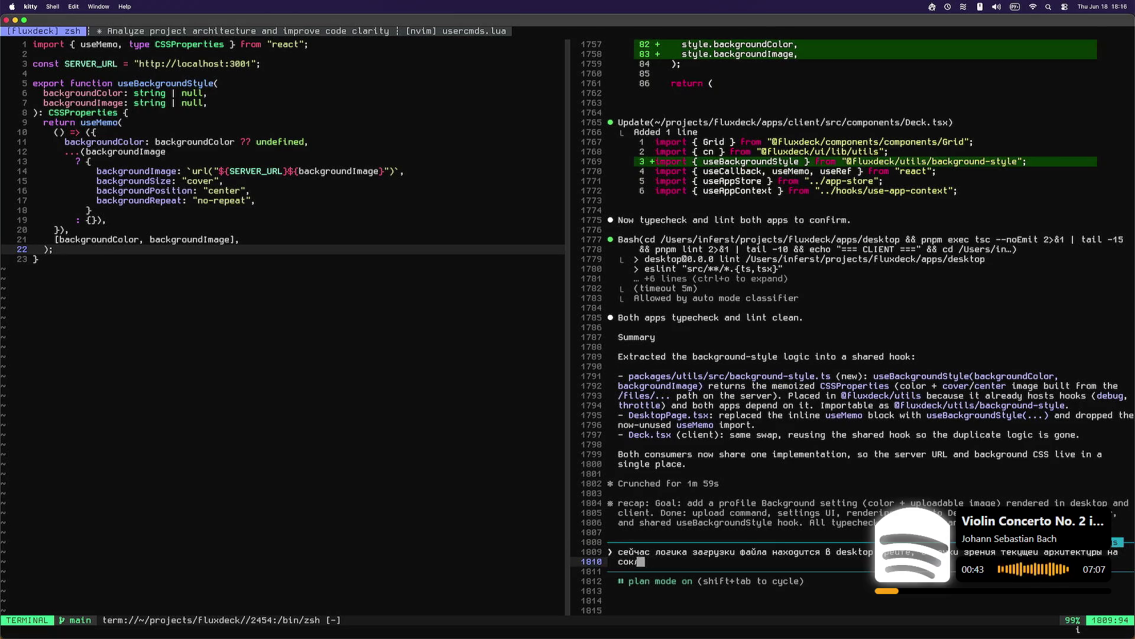
{"action": "type", "text": "олько это правильн"}
{"action": "type", "text": "о?"}
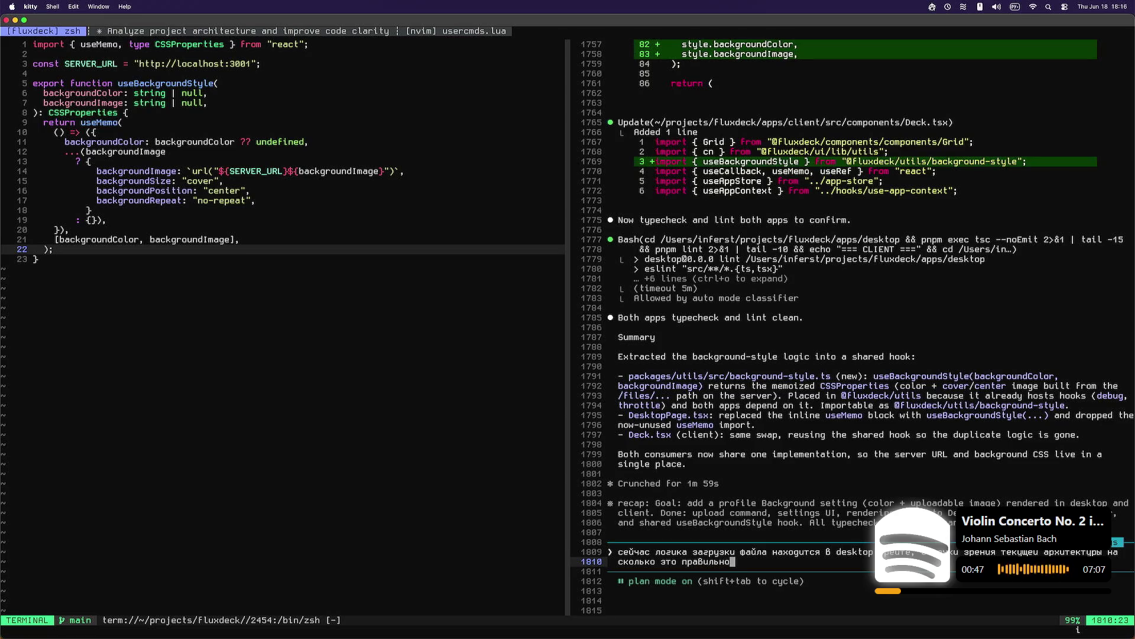
{"action": "key", "text": "BackSpace"}
{"action": "type", "text": ", не лучше"}
{"action": "type", "text": " ли будет Выд"}
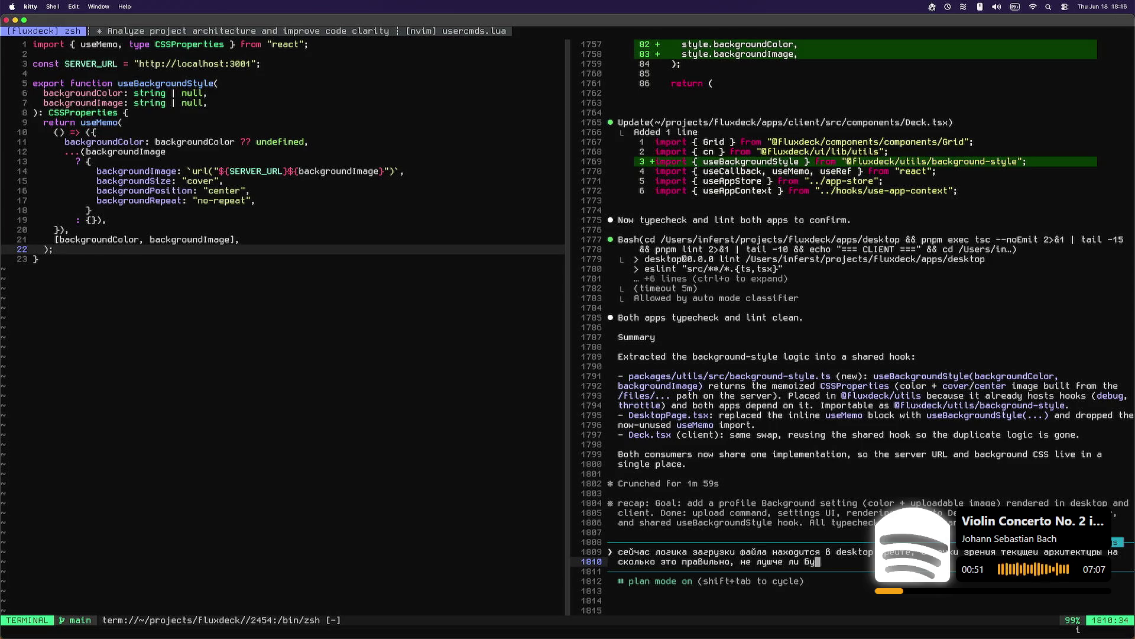
{"action": "key", "text": "BackSpace"}
{"action": "type", "text": "нести"}
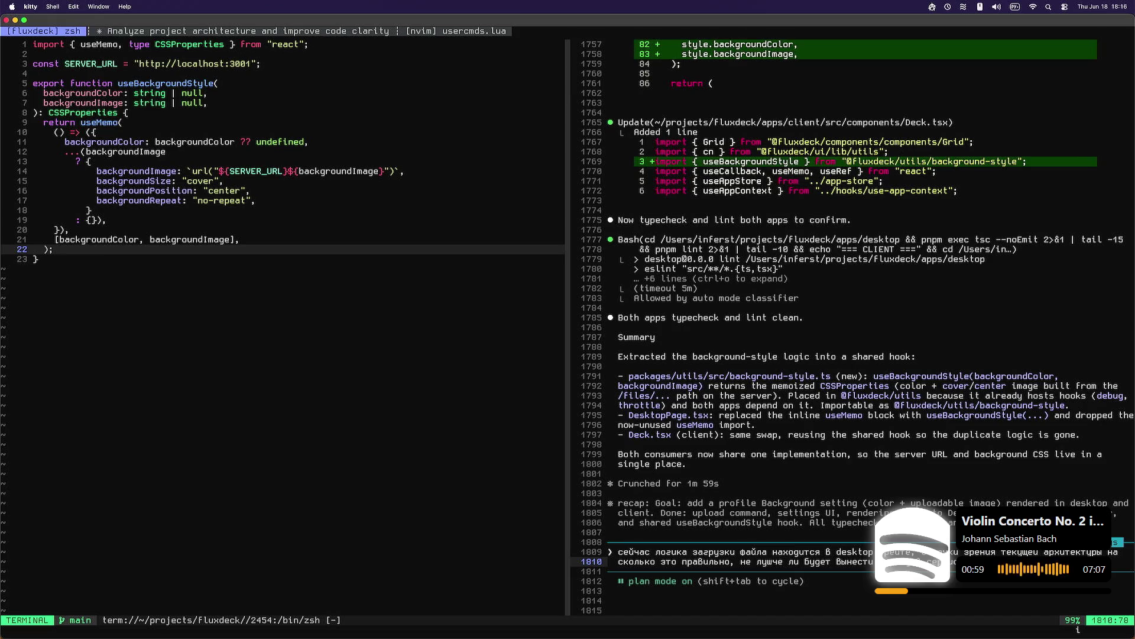
{"action": "key", "text": "Return"}
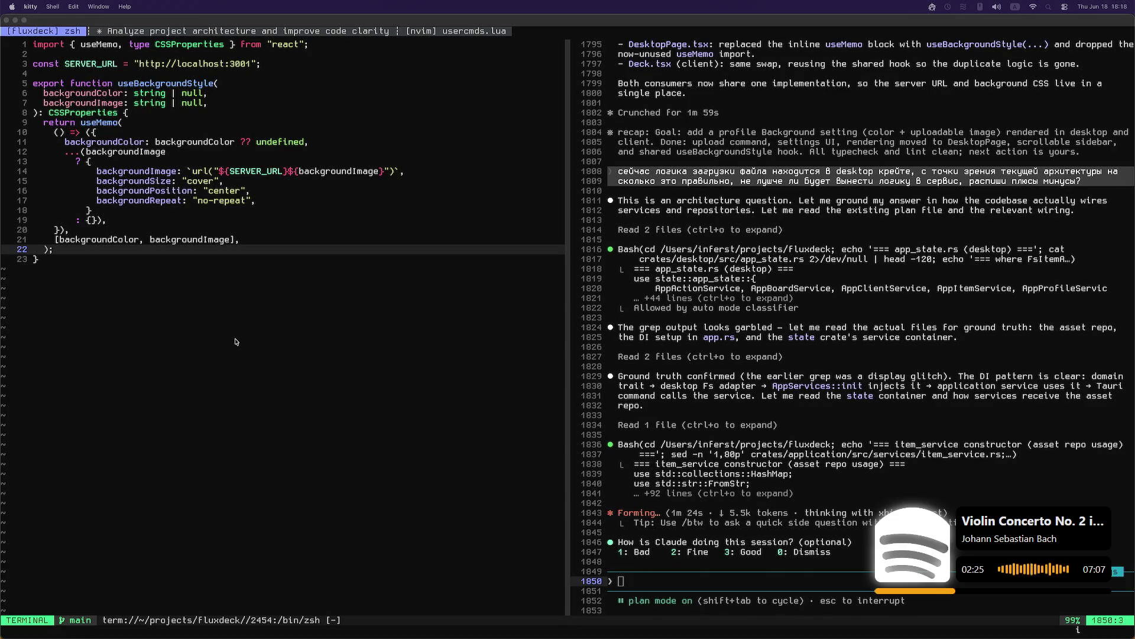
Step: Leave Claude researching and switch from the kitty terminal to the Zen browser
{"action": "left_click", "coordinate": [236, 339]}
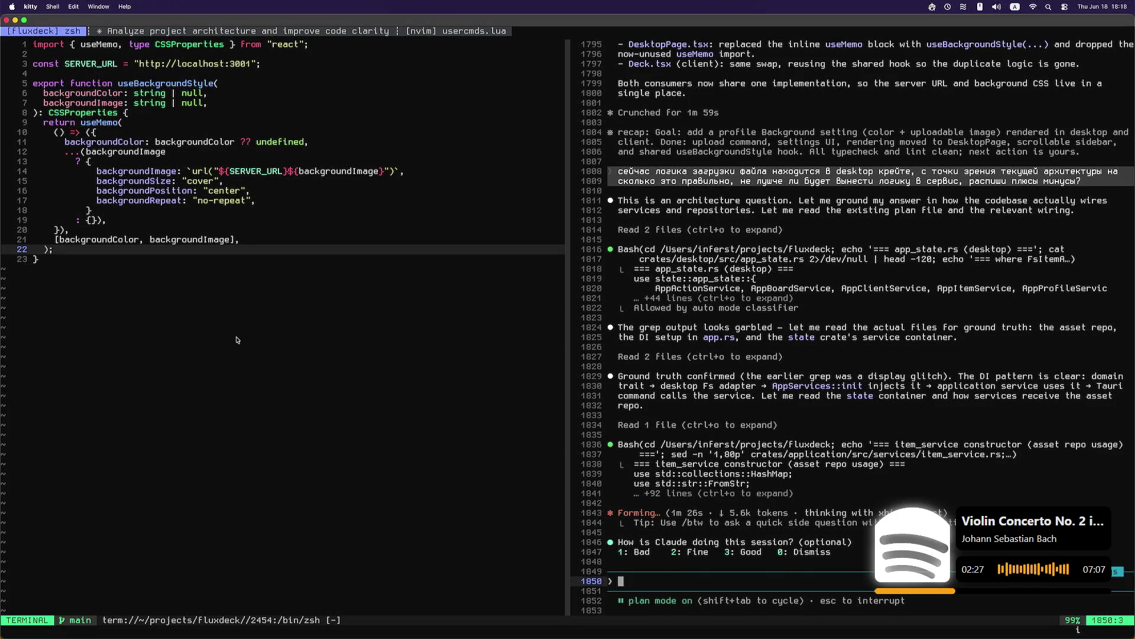
{"action": "left_click", "coordinate": [243, 340]}
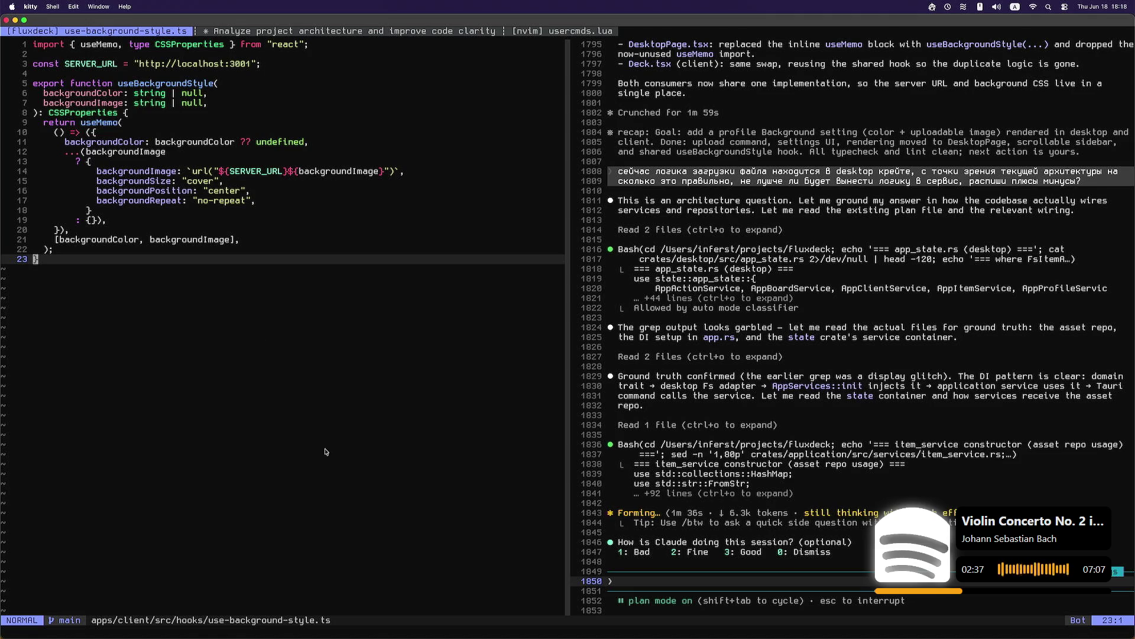
{"action": "left_click", "coordinate": [441, 621]}
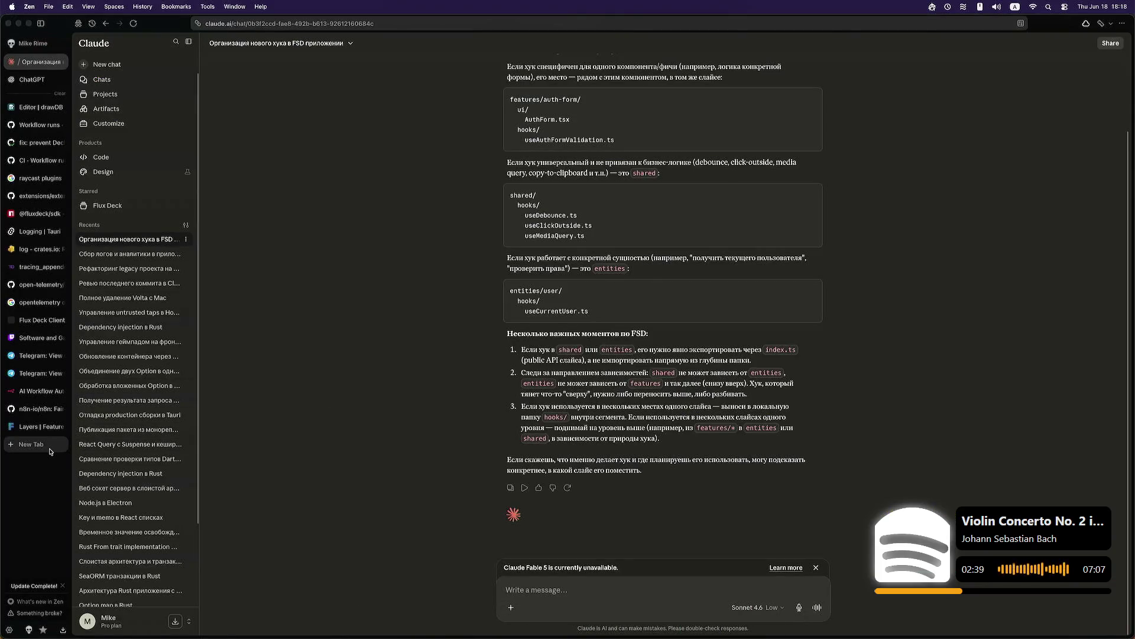
Step: Open geoguessr.com in a new tab, sign in with Google, and start today's Daily Challenge
{"action": "left_click", "coordinate": [49, 448]}
{"action": "type", "text": "geoguessr.com/"}
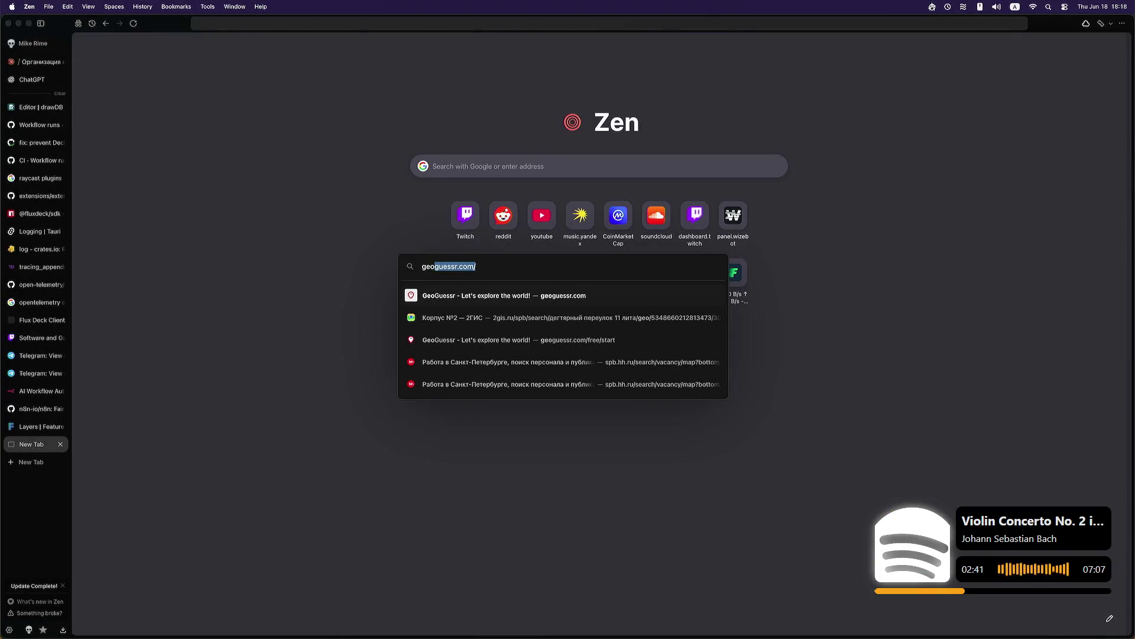
{"action": "key", "text": "Return"}
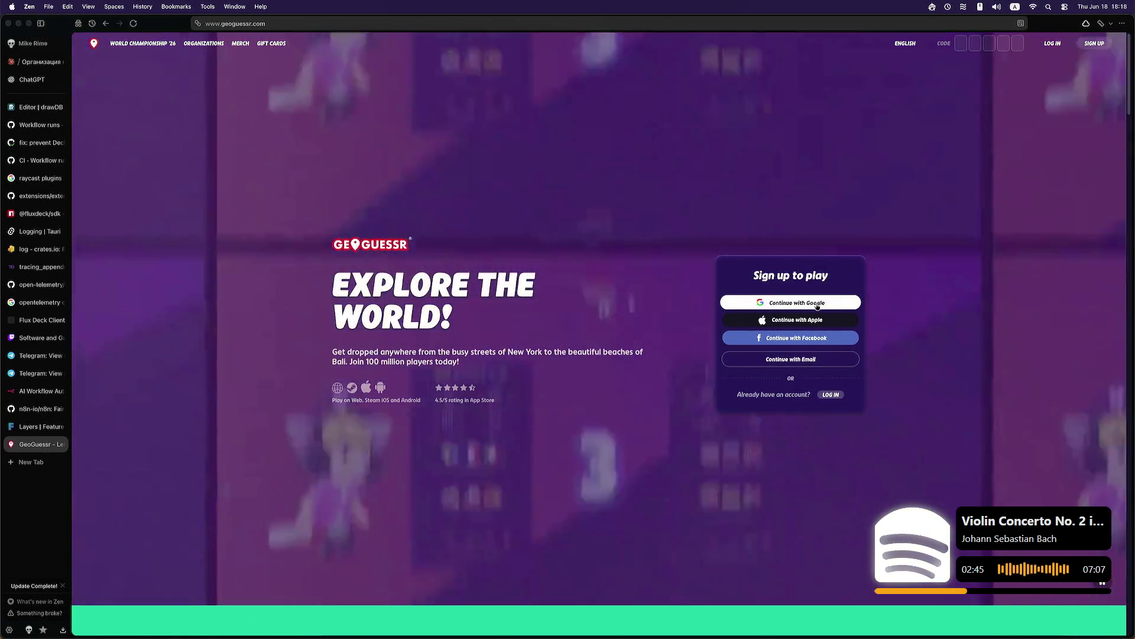
{"action": "left_click", "coordinate": [816, 305]}
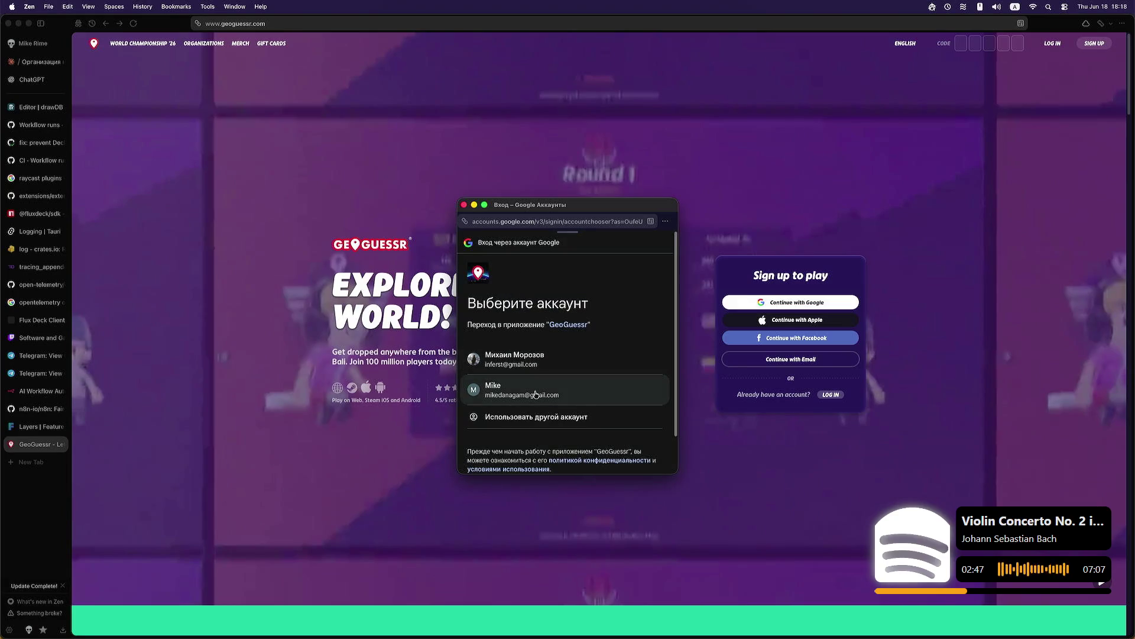
{"action": "left_click", "coordinate": [521, 390]}
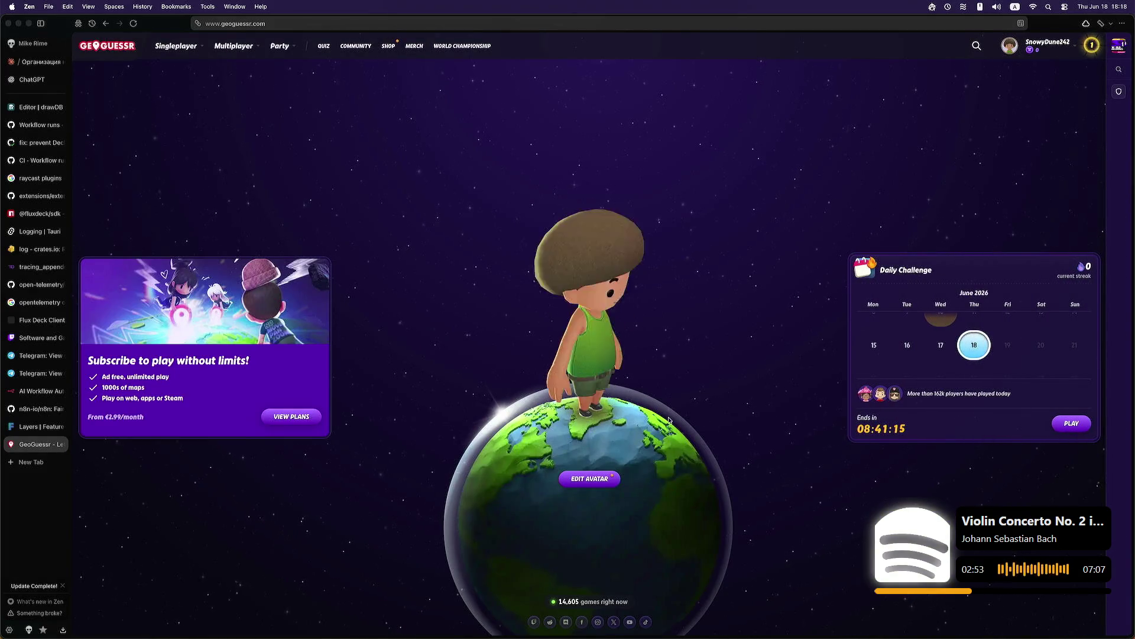
{"action": "left_click", "coordinate": [1068, 425]}
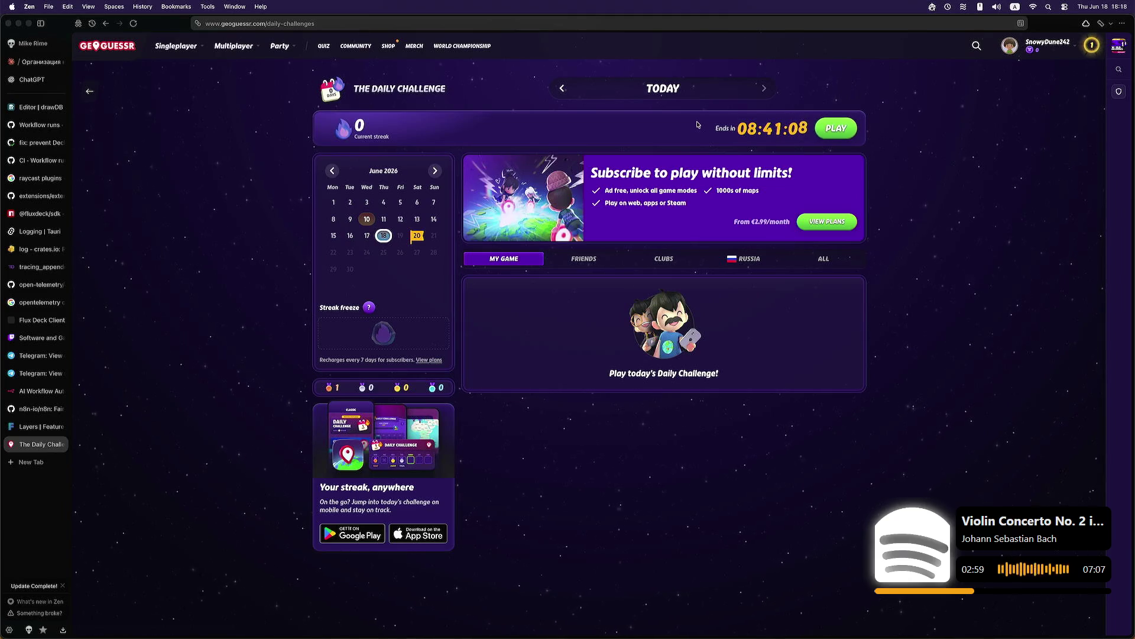
{"action": "left_click", "coordinate": [847, 130]}
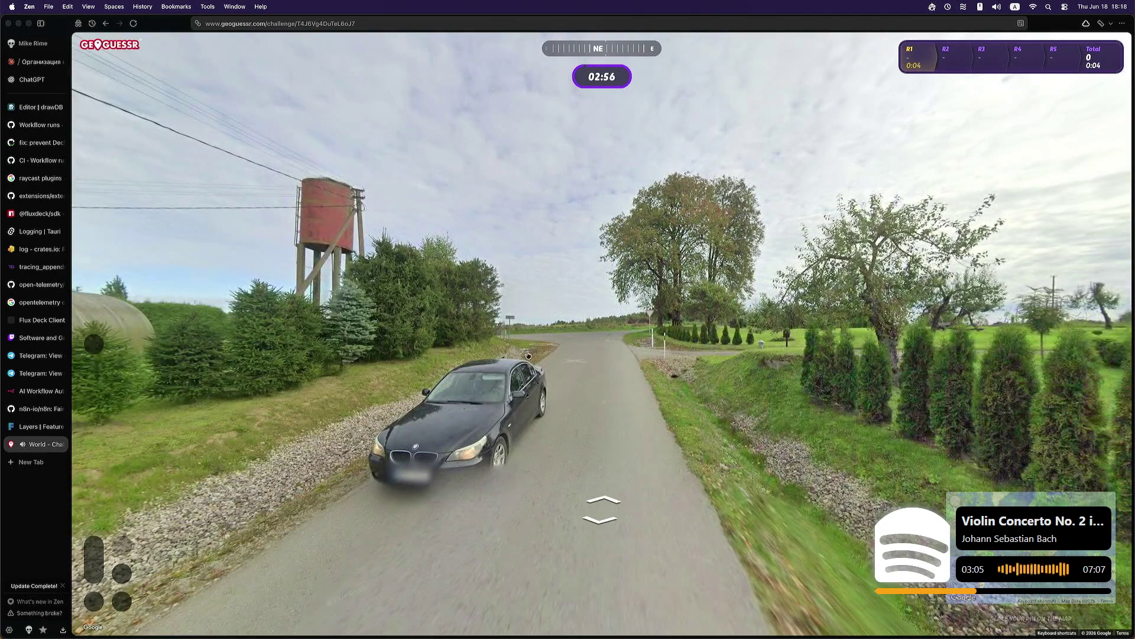
Step: Set the Music Volume slider to zero in settings, resume, and look toward the roadside houses
{"action": "key", "text": "Left"}
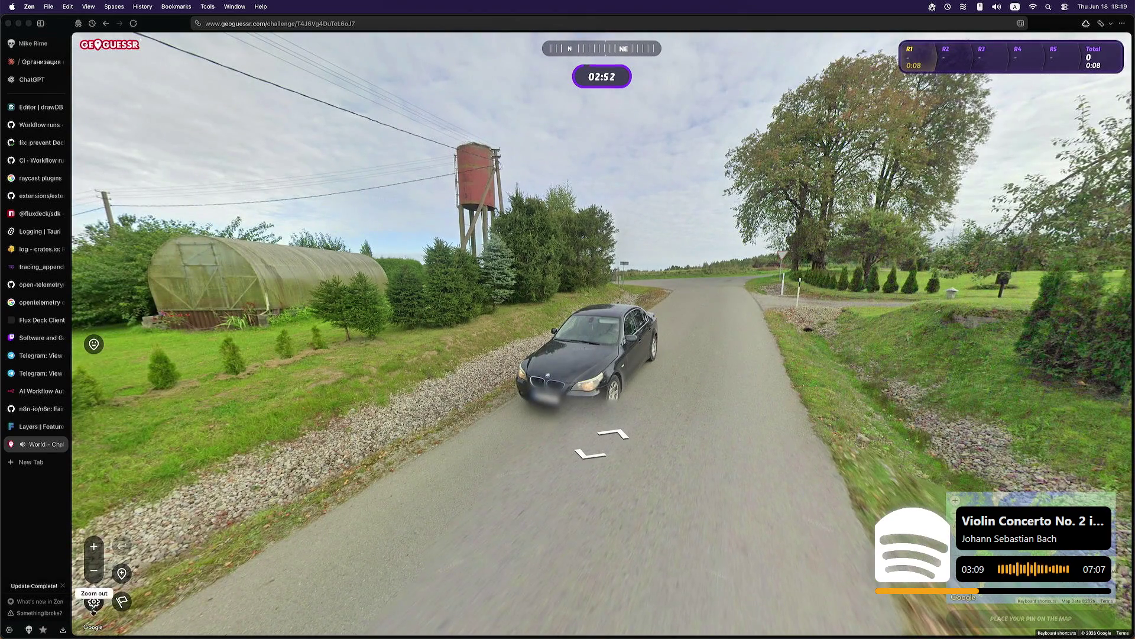
{"action": "left_click", "coordinate": [93, 602]}
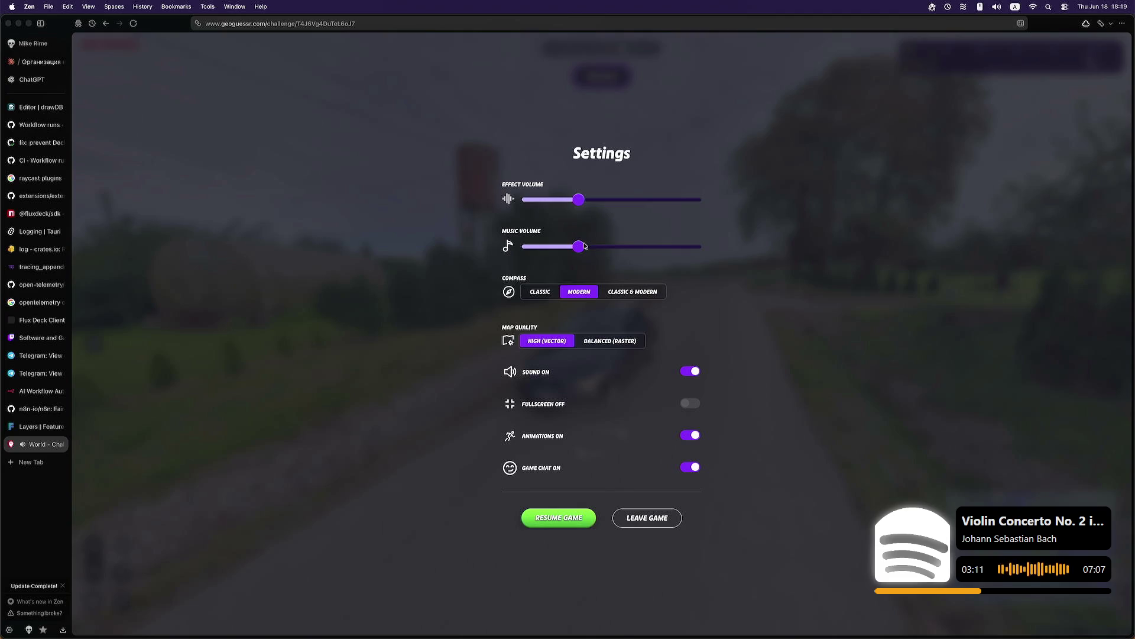
{"action": "left_click_drag", "start_coordinate": [579, 247], "coordinate": [463, 240]}
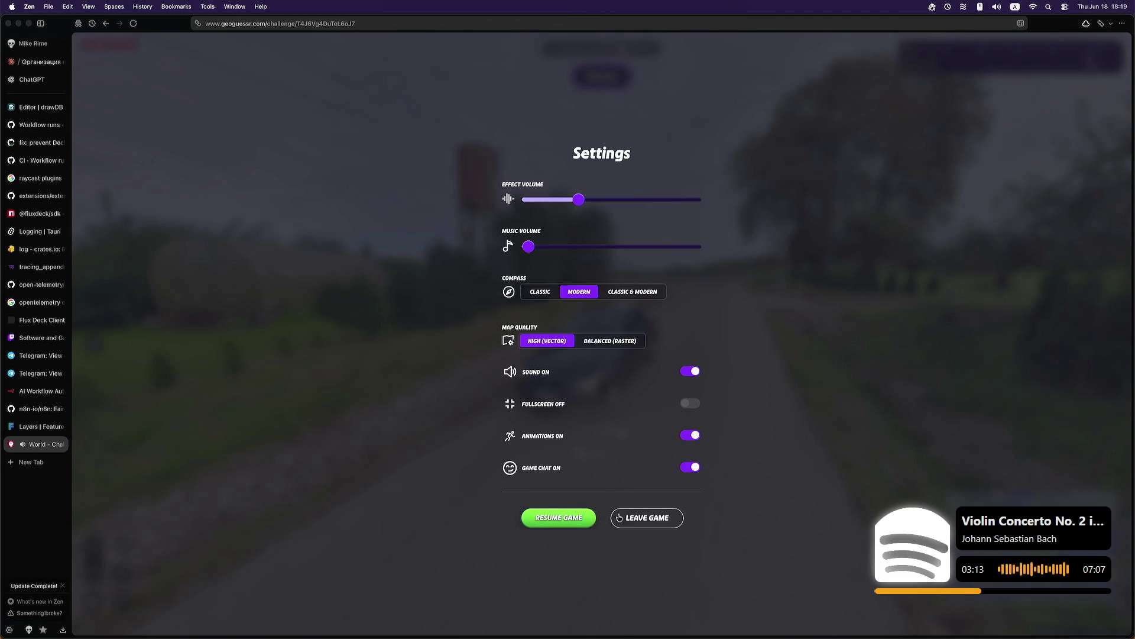
{"action": "left_click", "coordinate": [556, 518]}
{"action": "mouse_move", "coordinate": [647, 359]}
{"action": "left_mouse_down"}
{"action": "mouse_move", "coordinate": [553, 349]}
{"action": "mouse_move", "coordinate": [799, 362]}
{"action": "left_mouse_up"}
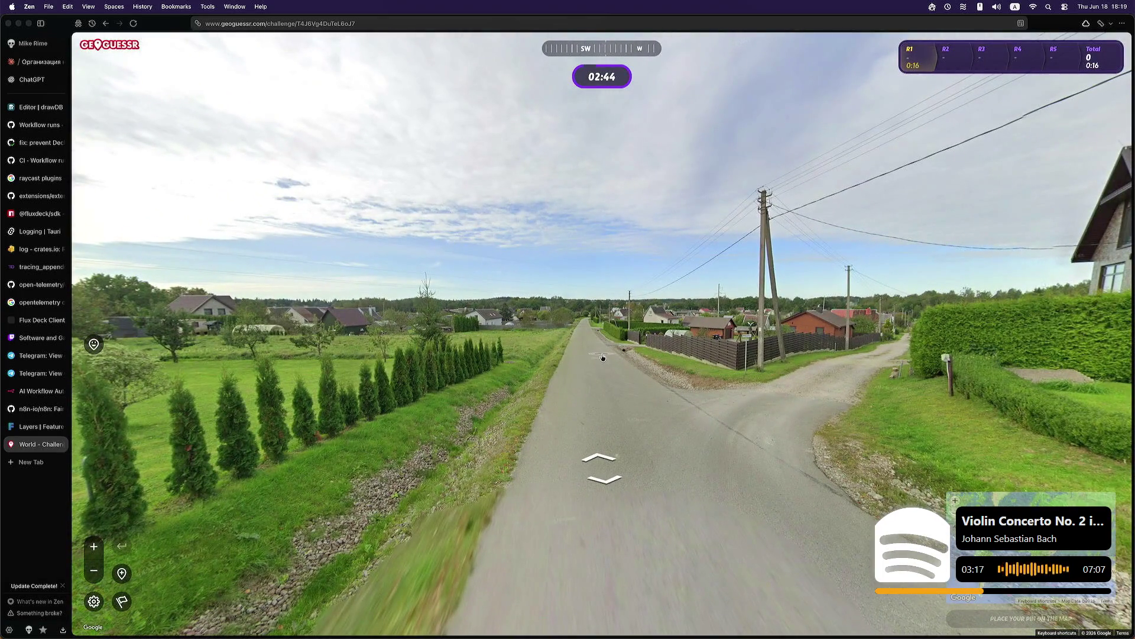
{"action": "mouse_move", "coordinate": [654, 435]}
{"action": "left_mouse_down"}
{"action": "mouse_move", "coordinate": [887, 414]}
{"action": "mouse_move", "coordinate": [420, 391]}
{"action": "left_mouse_up"}
{"action": "left_click", "coordinate": [553, 382]}
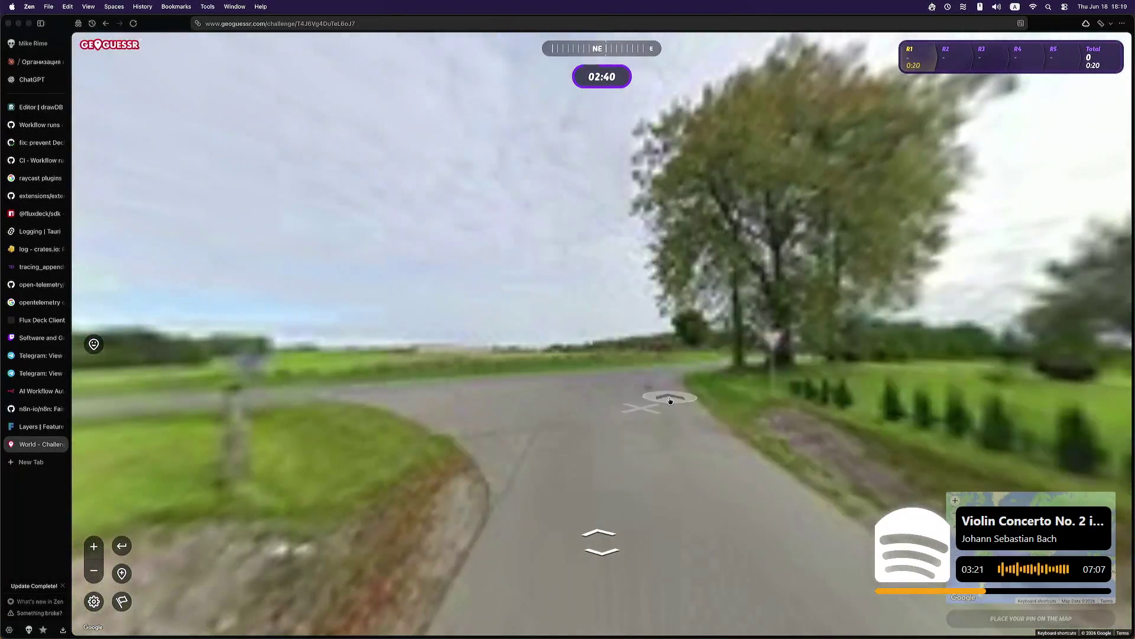
{"action": "left_click_drag", "start_coordinate": [644, 401], "coordinate": [833, 430]}
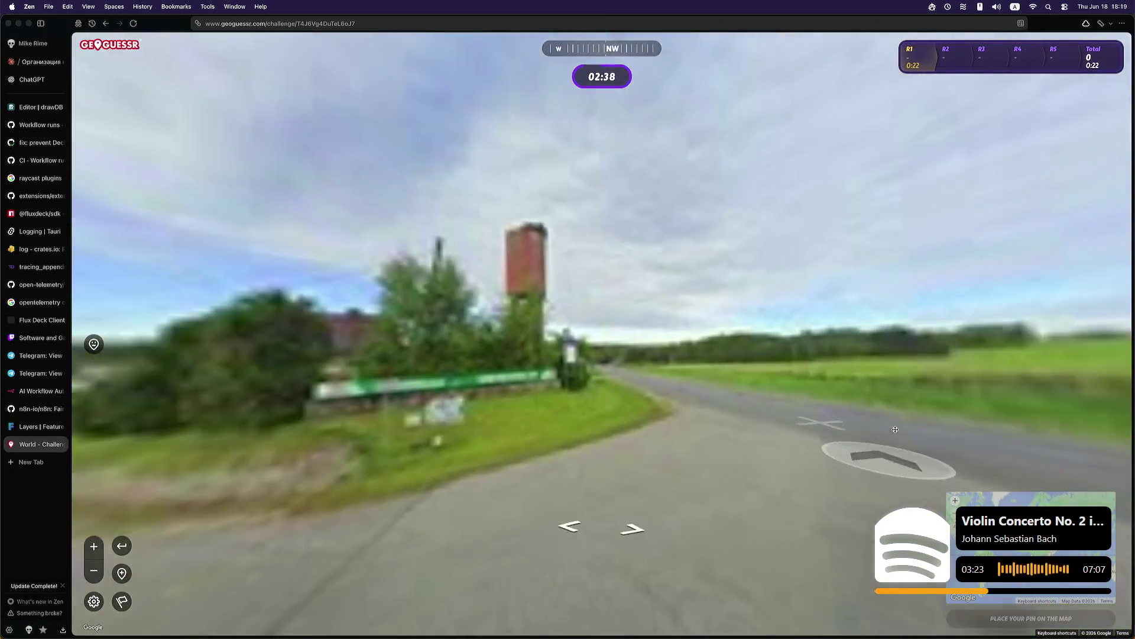
{"action": "scroll", "coordinate": [533, 387], "scroll_direction": "up", "scroll_amount": 5}
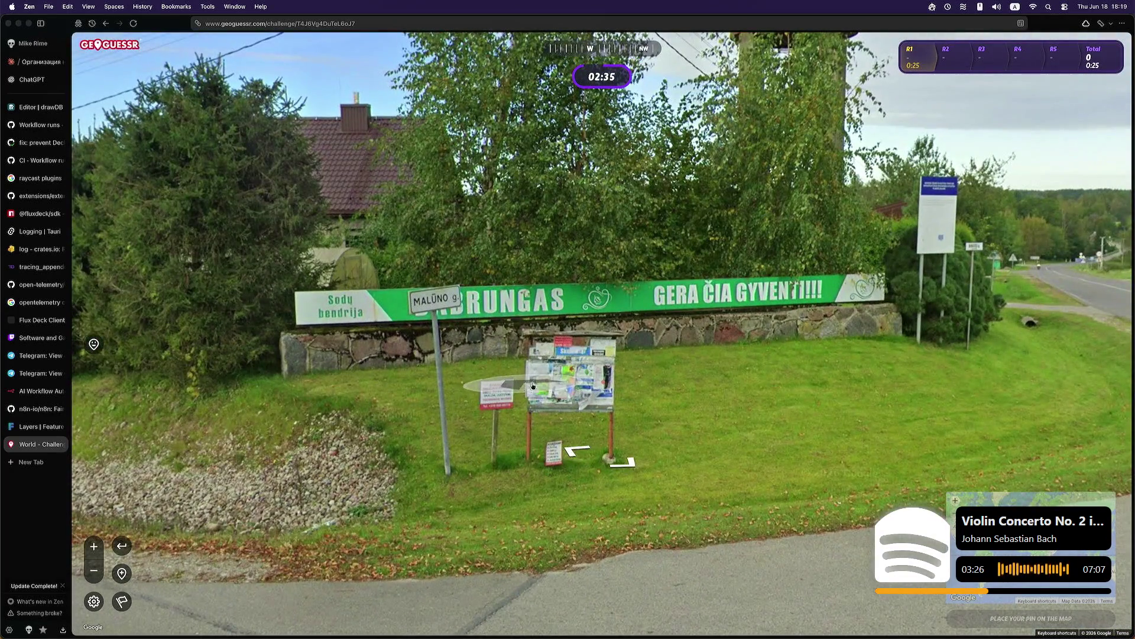
{"action": "left_click", "coordinate": [667, 378]}
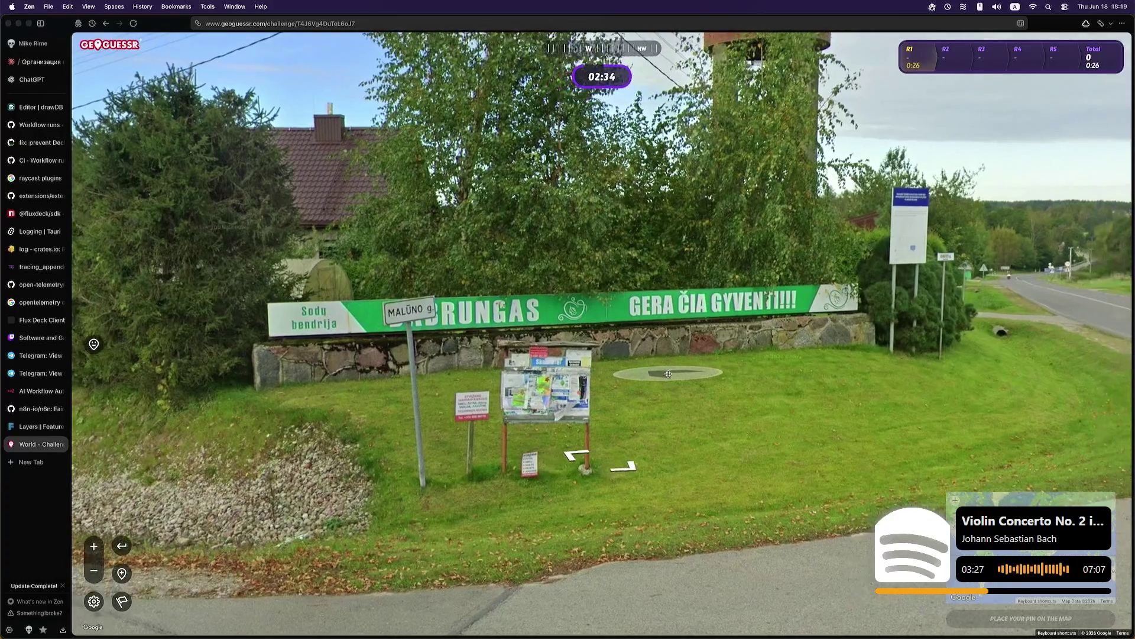
{"action": "left_click", "coordinate": [668, 378]}
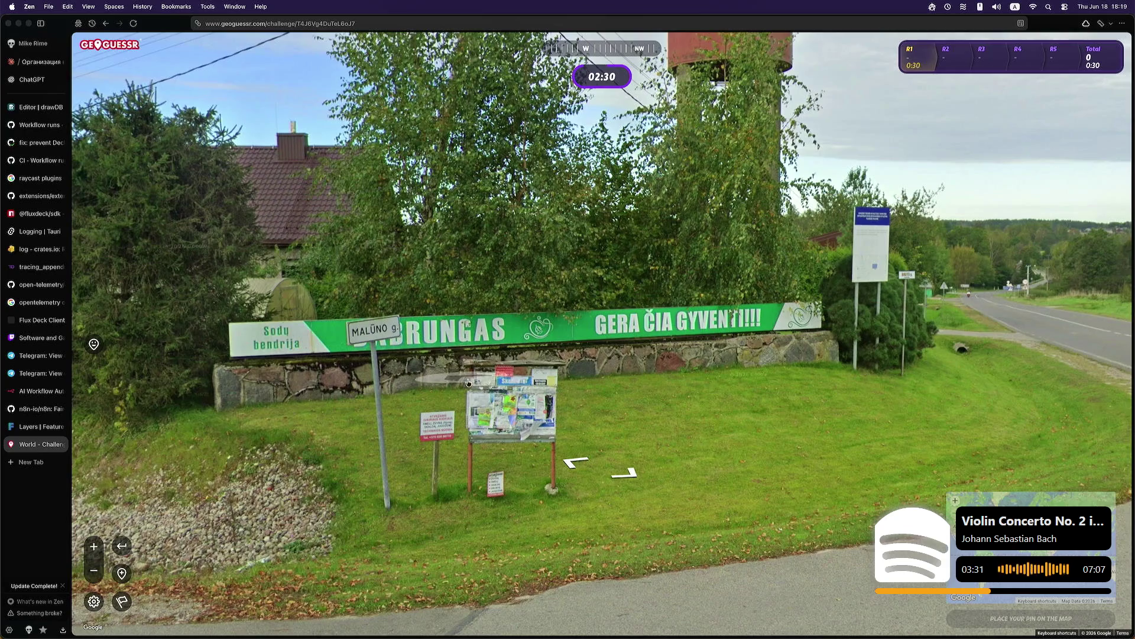
{"action": "scroll", "coordinate": [466, 450], "scroll_direction": "up", "scroll_amount": 3}
{"action": "left_click_drag", "start_coordinate": [466, 449], "coordinate": [486, 409]}
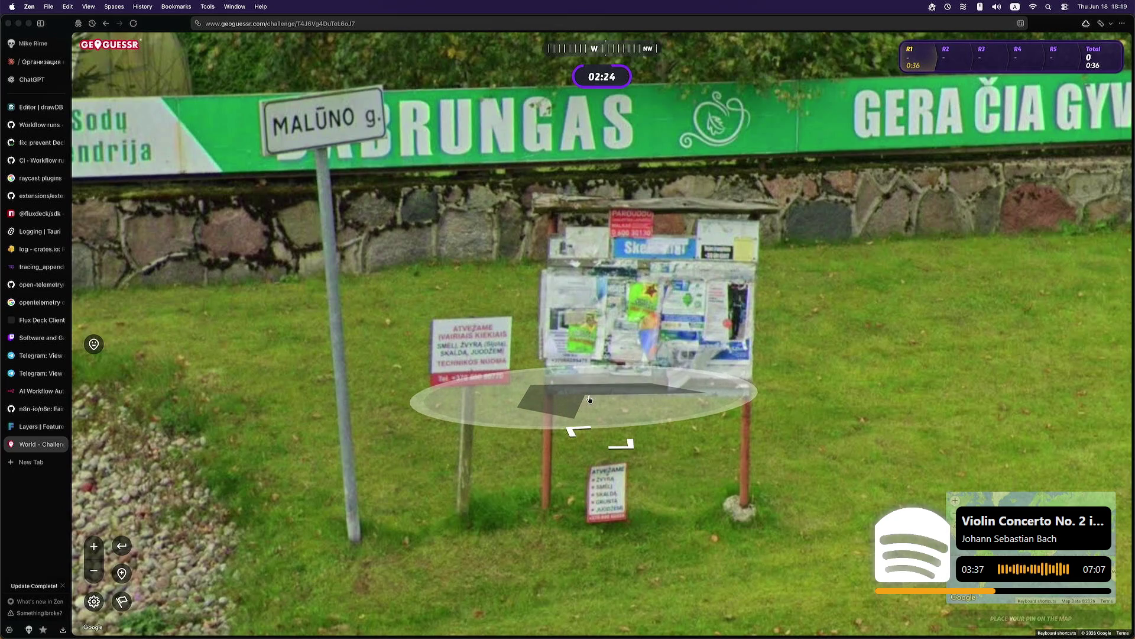
{"action": "scroll", "coordinate": [590, 399], "scroll_direction": "down", "scroll_amount": 3}
{"action": "left_click_drag", "start_coordinate": [1076, 379], "coordinate": [787, 376]}
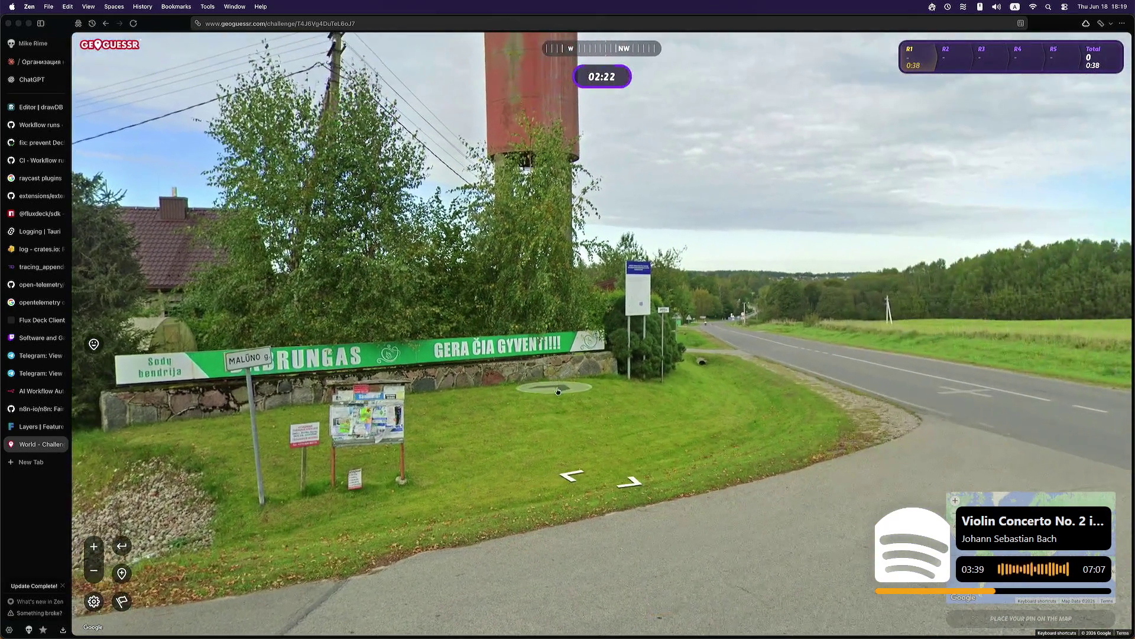
{"action": "left_click", "coordinate": [787, 377]}
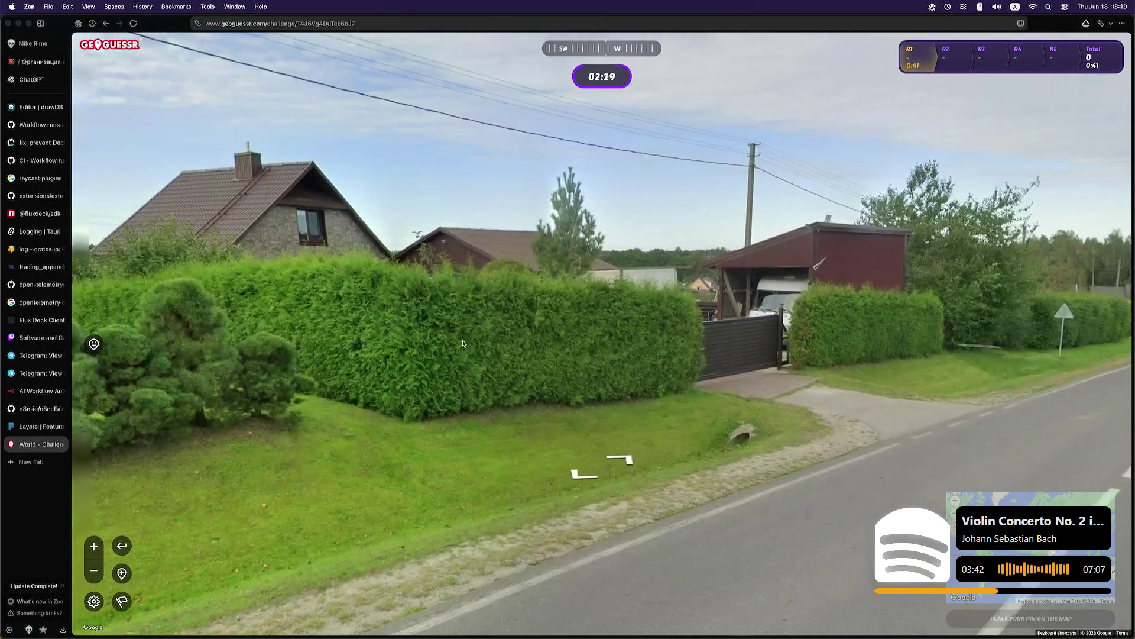
{"action": "mouse_move", "coordinate": [266, 248]}
{"action": "left_mouse_down"}
{"action": "mouse_move", "coordinate": [591, 224]}
{"action": "mouse_move", "coordinate": [566, 381]}
{"action": "mouse_move", "coordinate": [857, 331]}
{"action": "left_mouse_up"}
{"action": "left_click", "coordinate": [305, 327]}
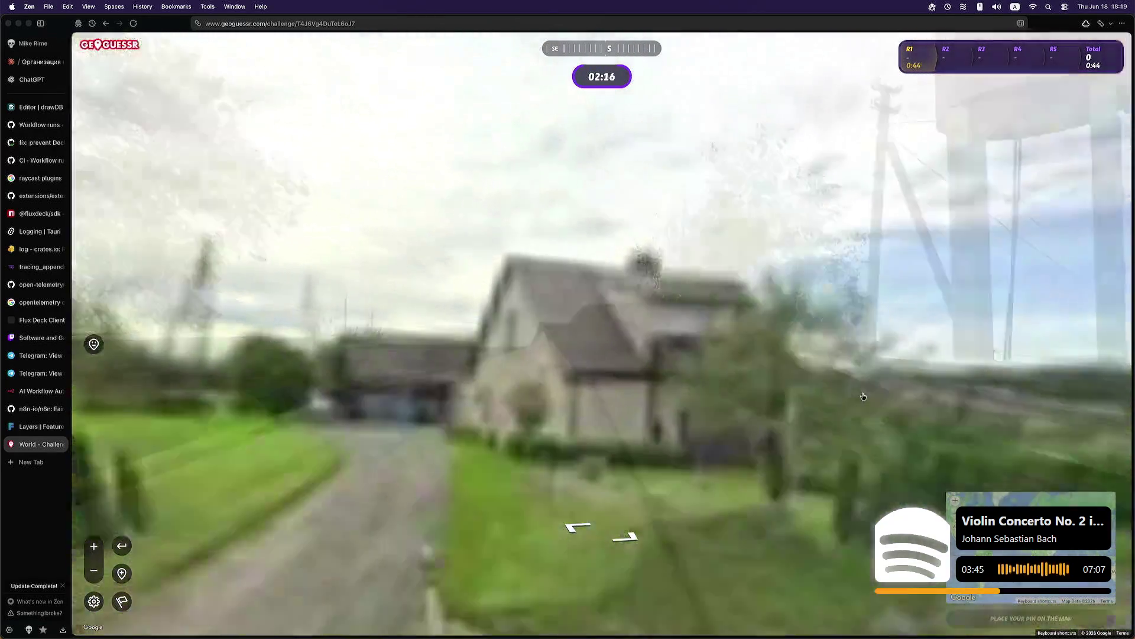
{"action": "key", "text": "Right"}
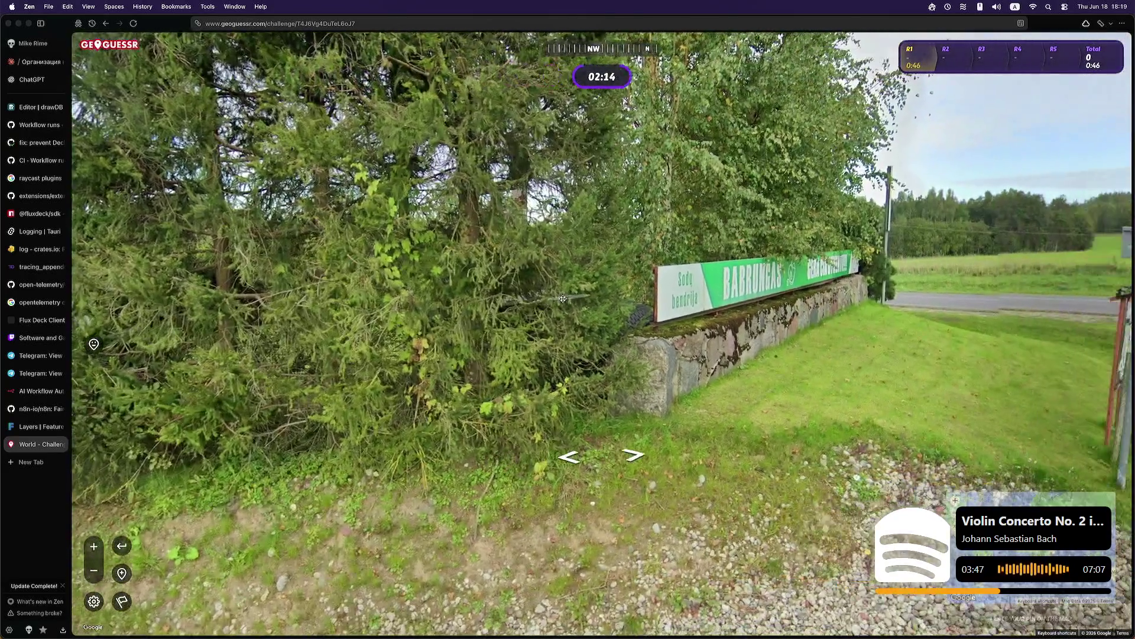
{"action": "left_click", "coordinate": [782, 297]}
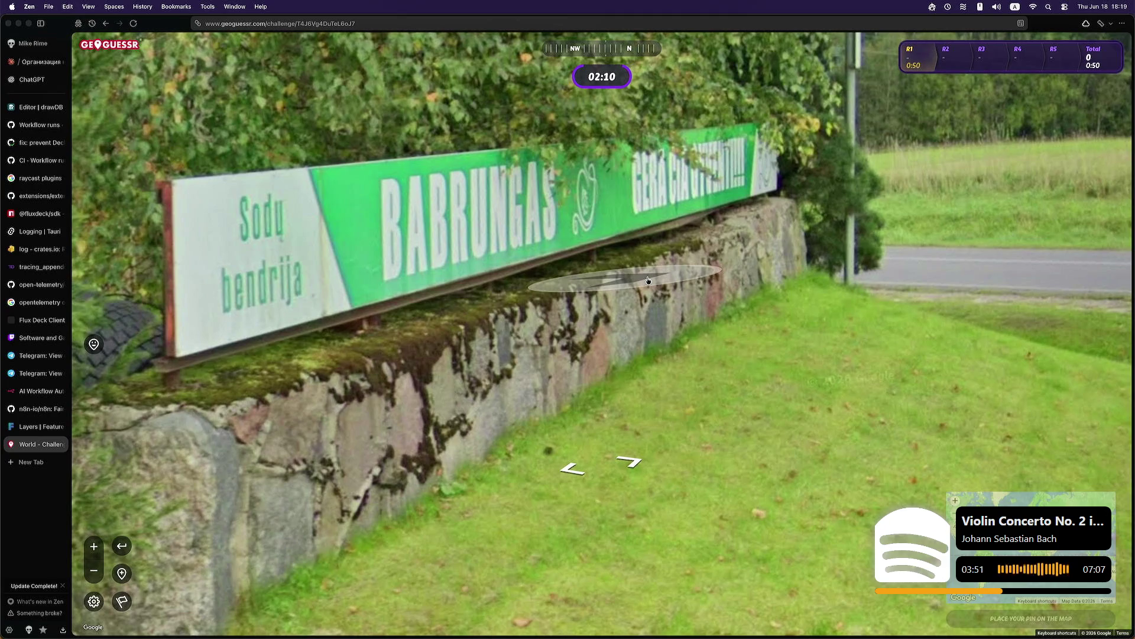
{"action": "scroll", "coordinate": [648, 298], "scroll_direction": "down", "scroll_amount": 3}
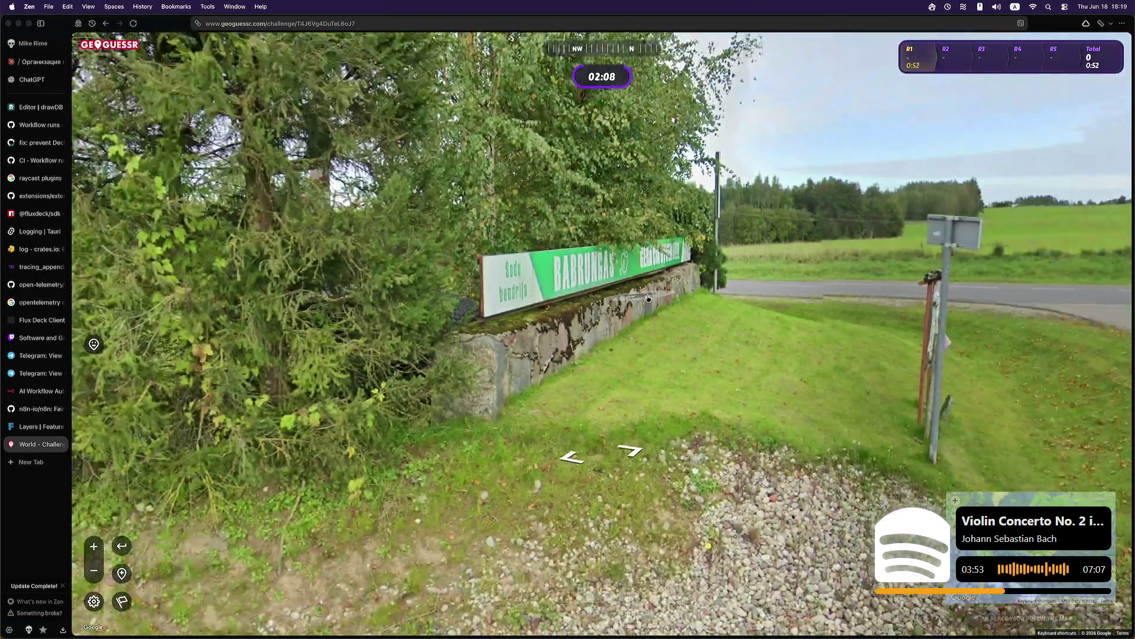
{"action": "key", "text": "Left"}
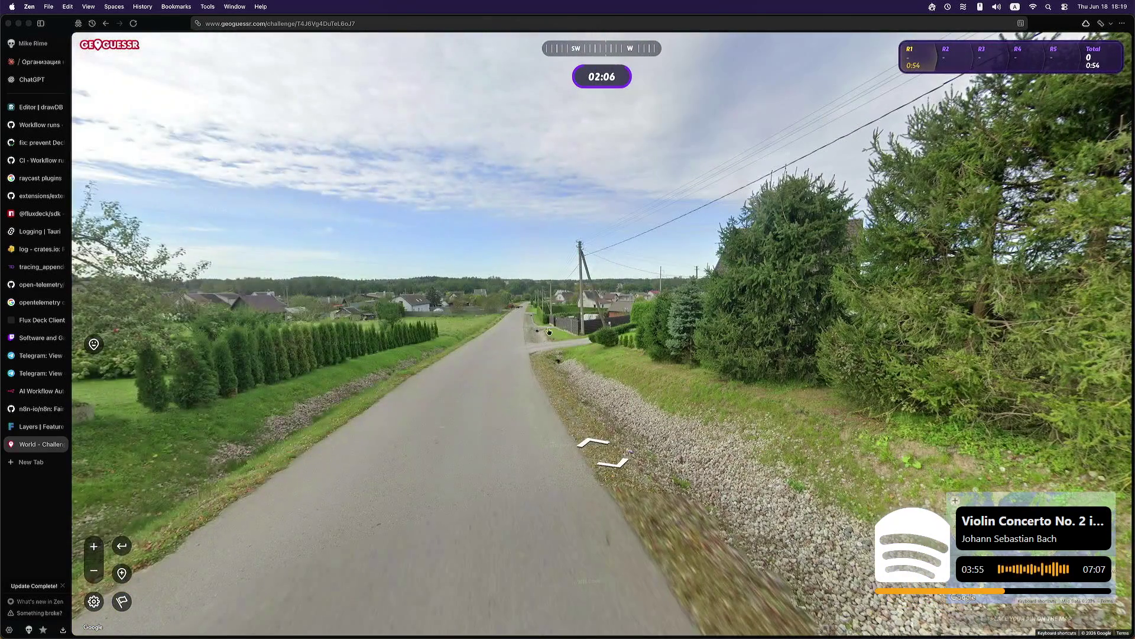
{"action": "left_click", "coordinate": [529, 324]}
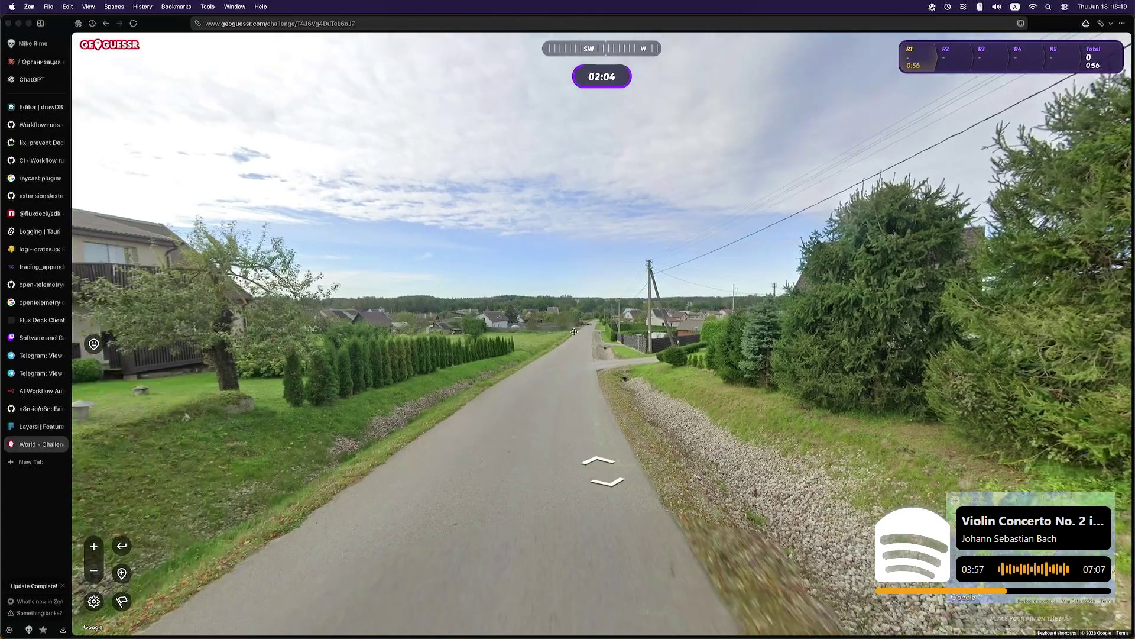
{"action": "left_click", "coordinate": [581, 444]}
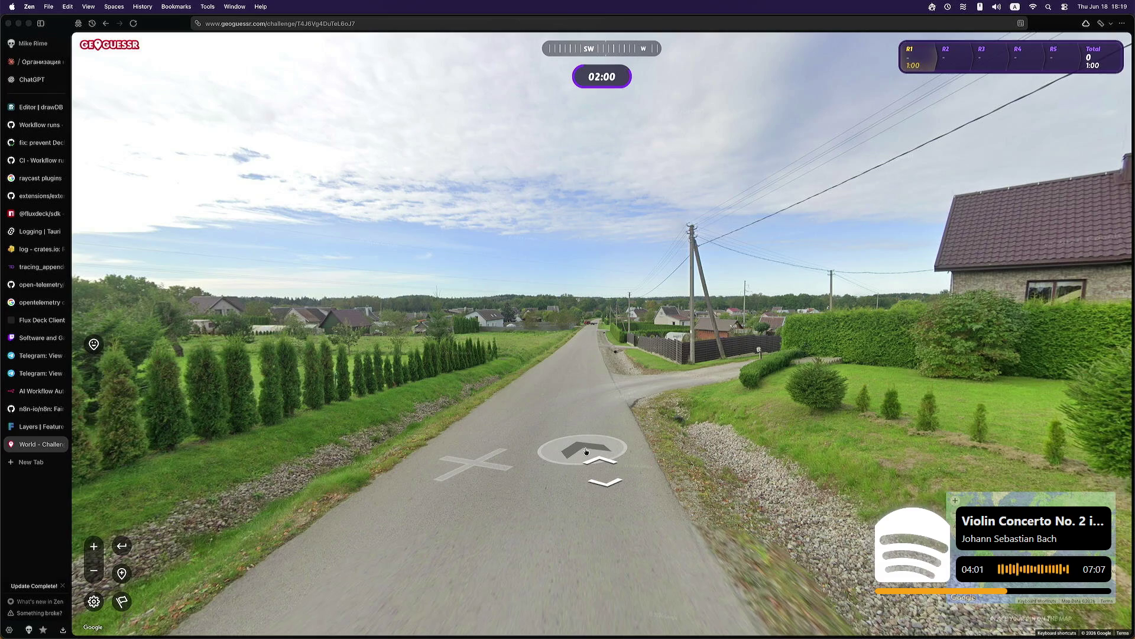
{"action": "left_click", "coordinate": [585, 451]}
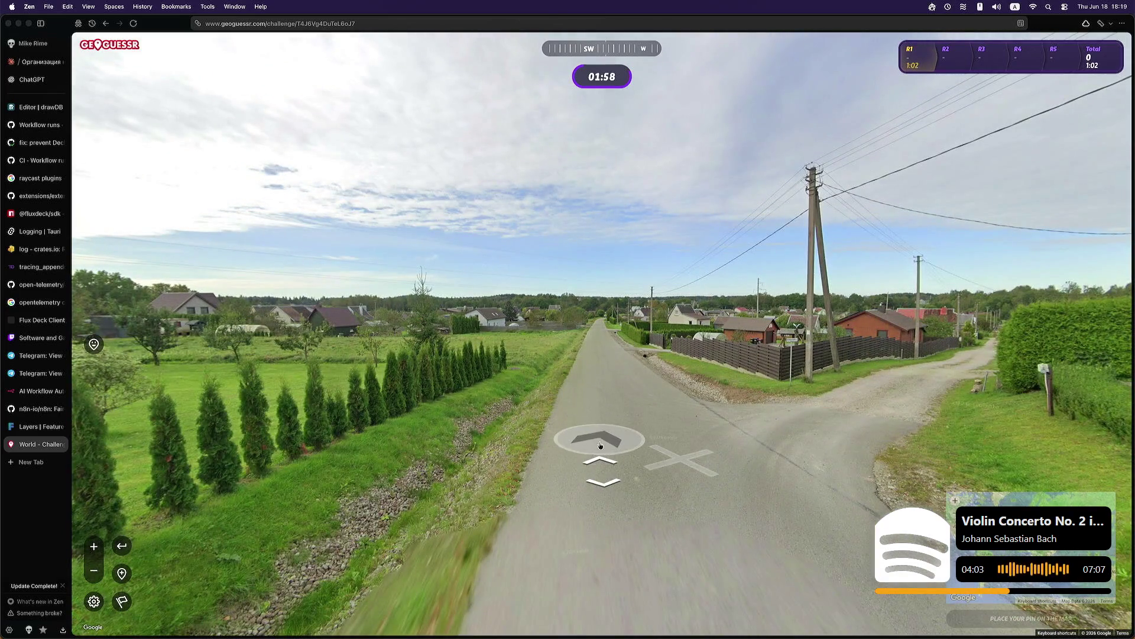
{"action": "left_click", "coordinate": [641, 409]}
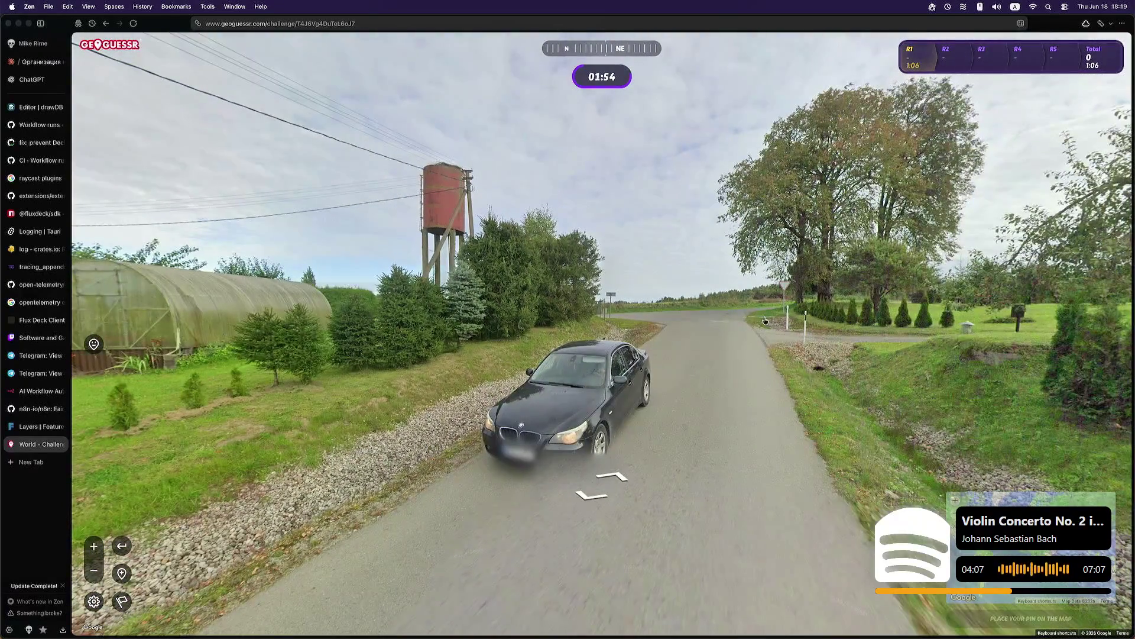
Step: Travel down the road past houses and a parked car to the junction and the forest road
{"action": "left_click", "coordinate": [765, 320]}
{"action": "left_click", "coordinate": [692, 367]}
{"action": "left_click", "coordinate": [850, 346]}
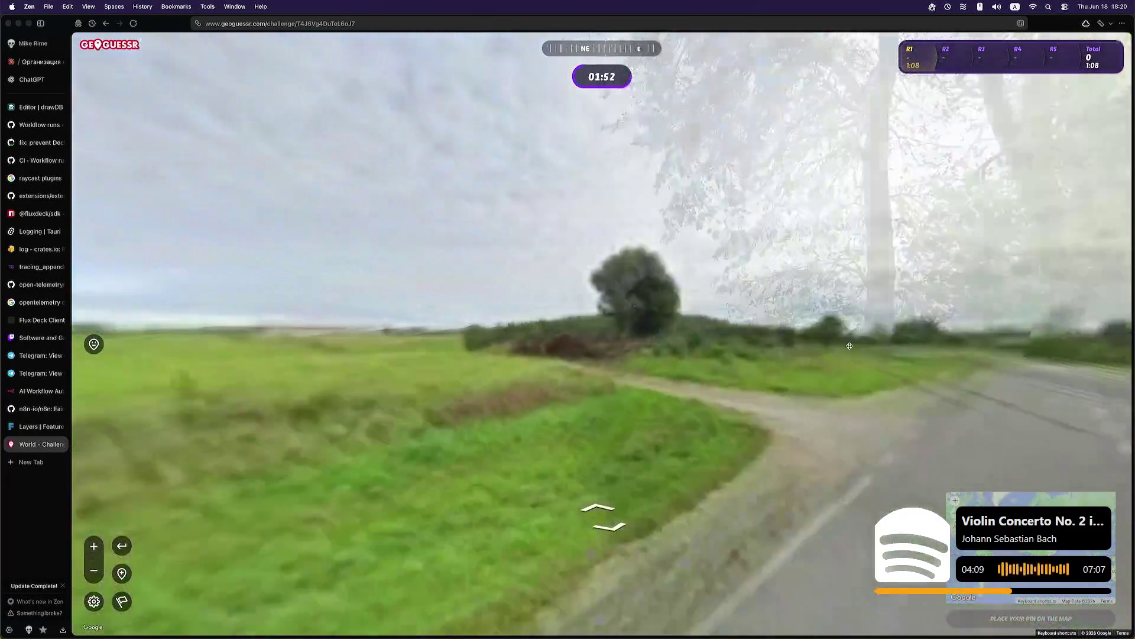
{"action": "mouse_move", "coordinate": [704, 383]}
{"action": "left_mouse_down"}
{"action": "mouse_move", "coordinate": [463, 375]}
{"action": "mouse_move", "coordinate": [582, 354]}
{"action": "left_mouse_up"}
{"action": "left_click", "coordinate": [582, 354]}
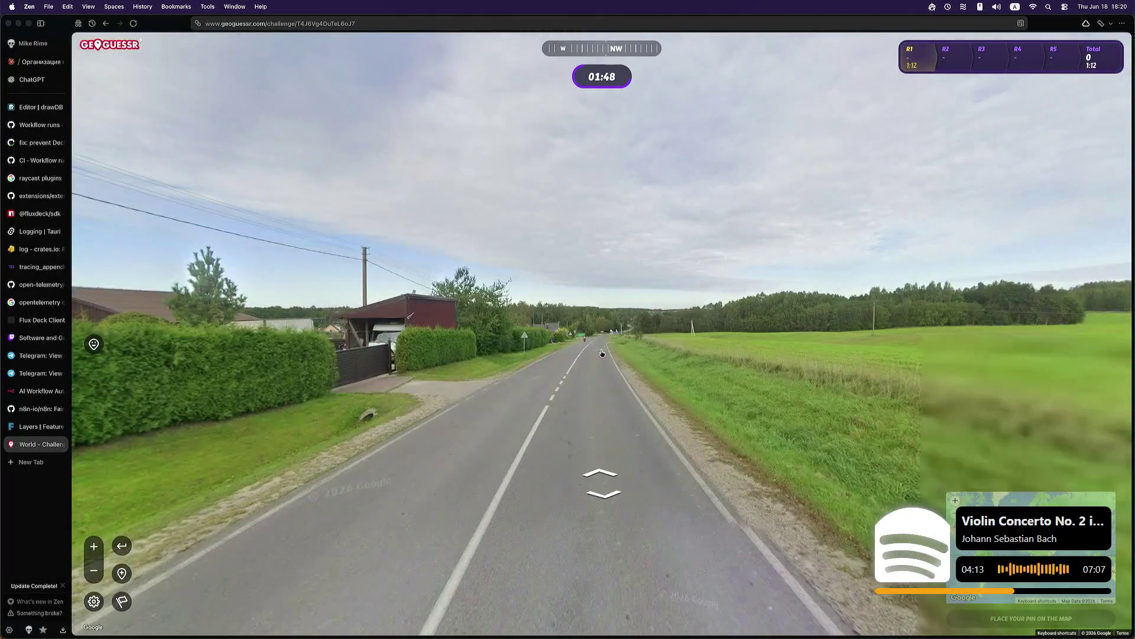
{"action": "left_click", "coordinate": [601, 353]}
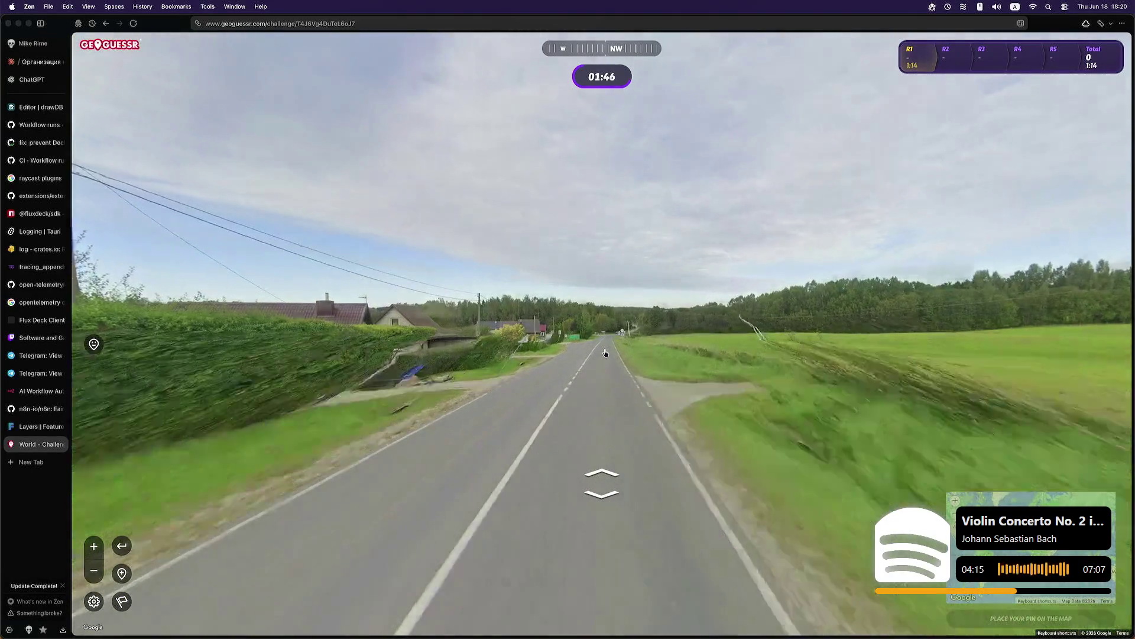
{"action": "left_click", "coordinate": [592, 354]}
{"action": "left_click", "coordinate": [592, 353]}
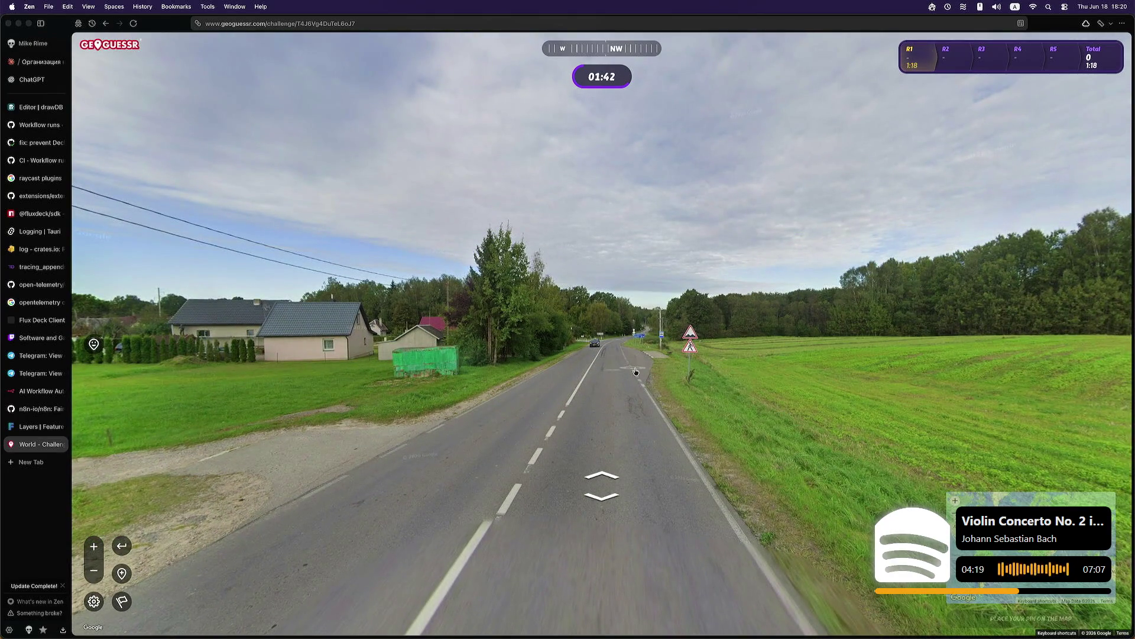
{"action": "left_click", "coordinate": [628, 370]}
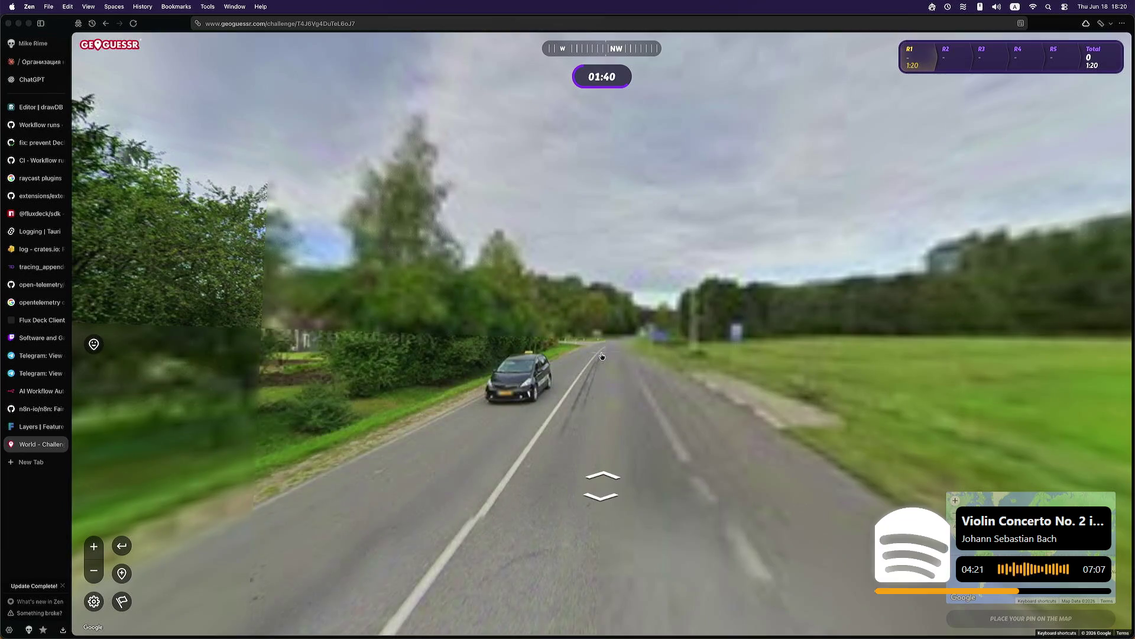
{"action": "left_click", "coordinate": [602, 355]}
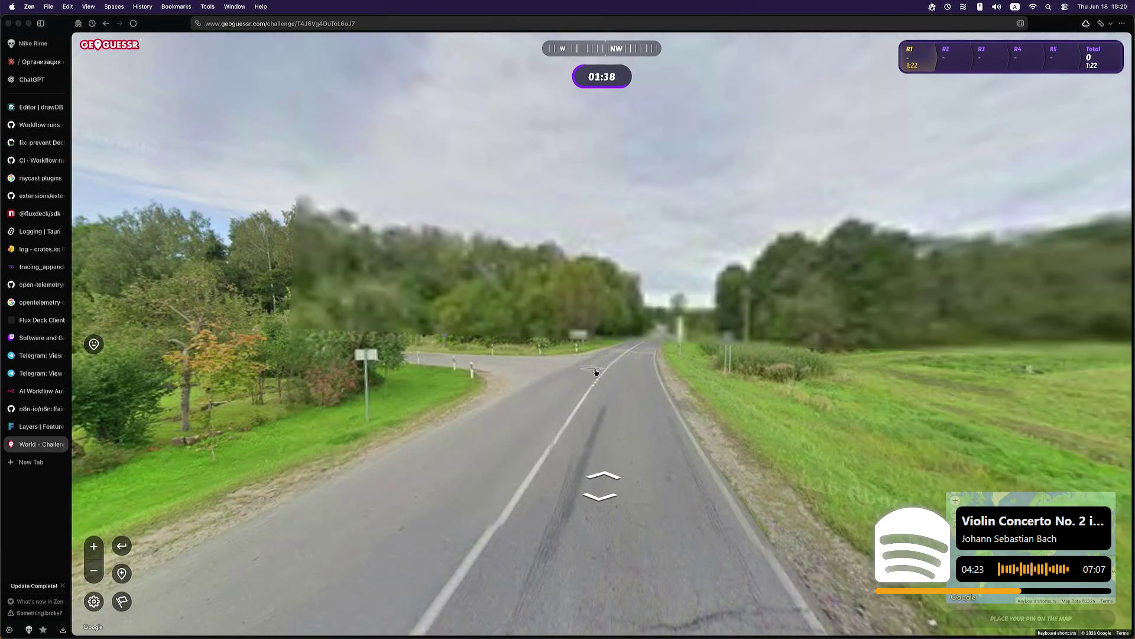
{"action": "left_click", "coordinate": [599, 359]}
{"action": "left_click_drag", "start_coordinate": [599, 360], "coordinate": [704, 405]}
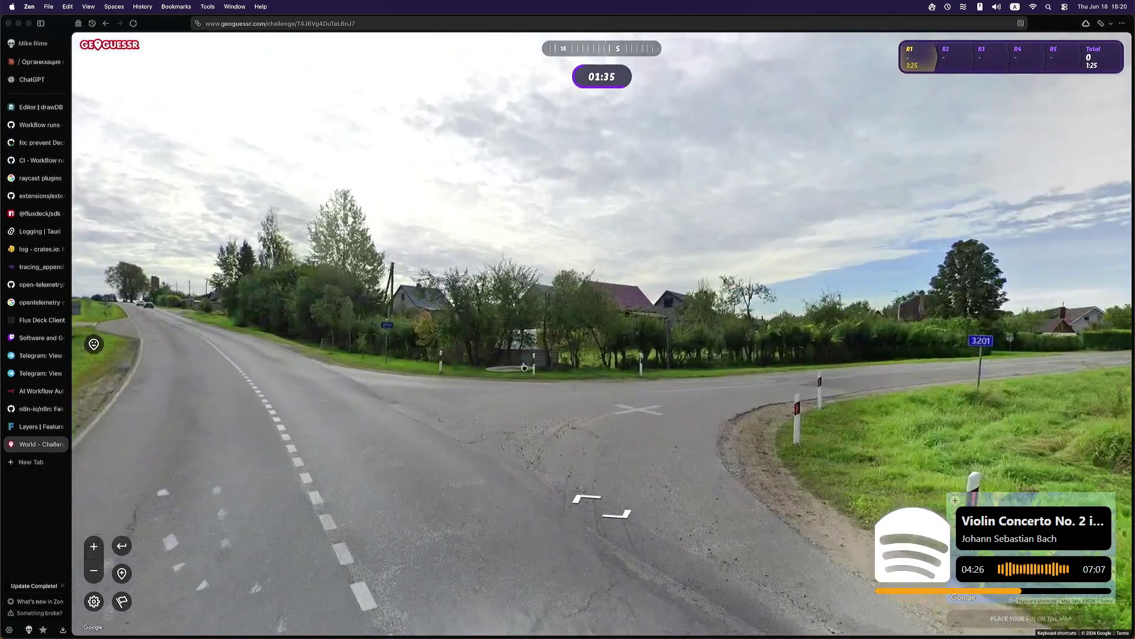
{"action": "left_click", "coordinate": [650, 379]}
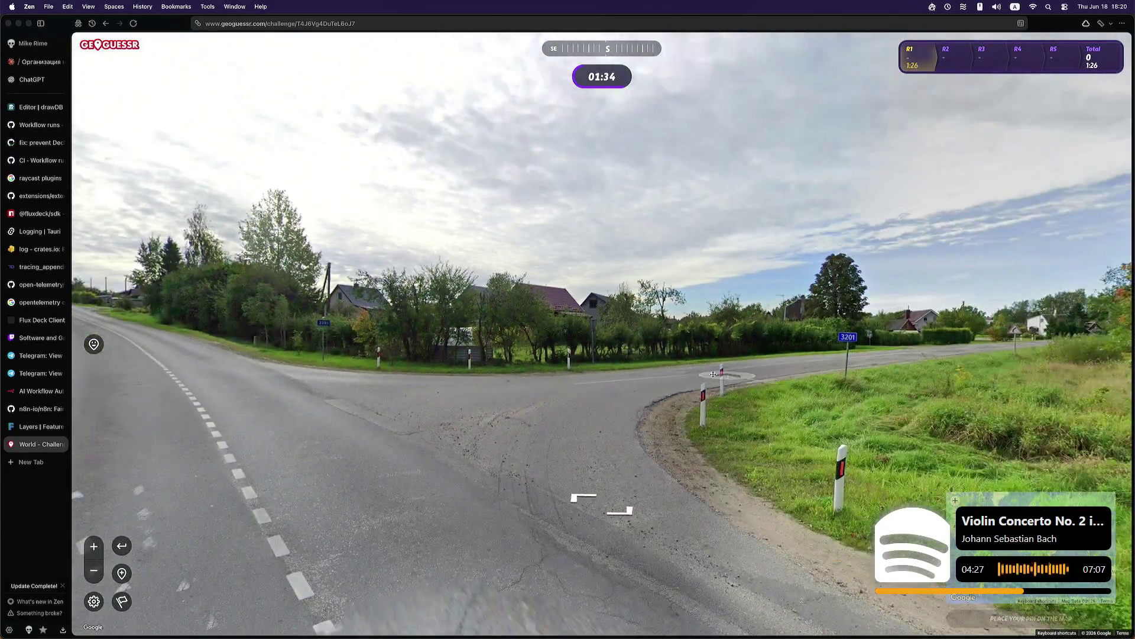
{"action": "left_click", "coordinate": [714, 374]}
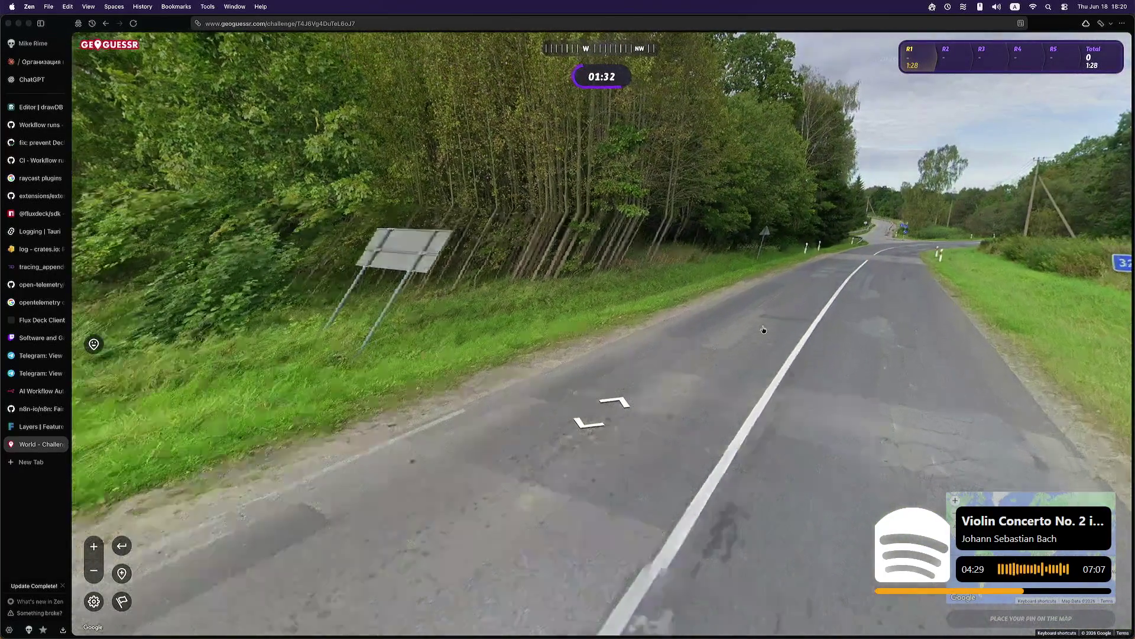
{"action": "left_click", "coordinate": [853, 324]}
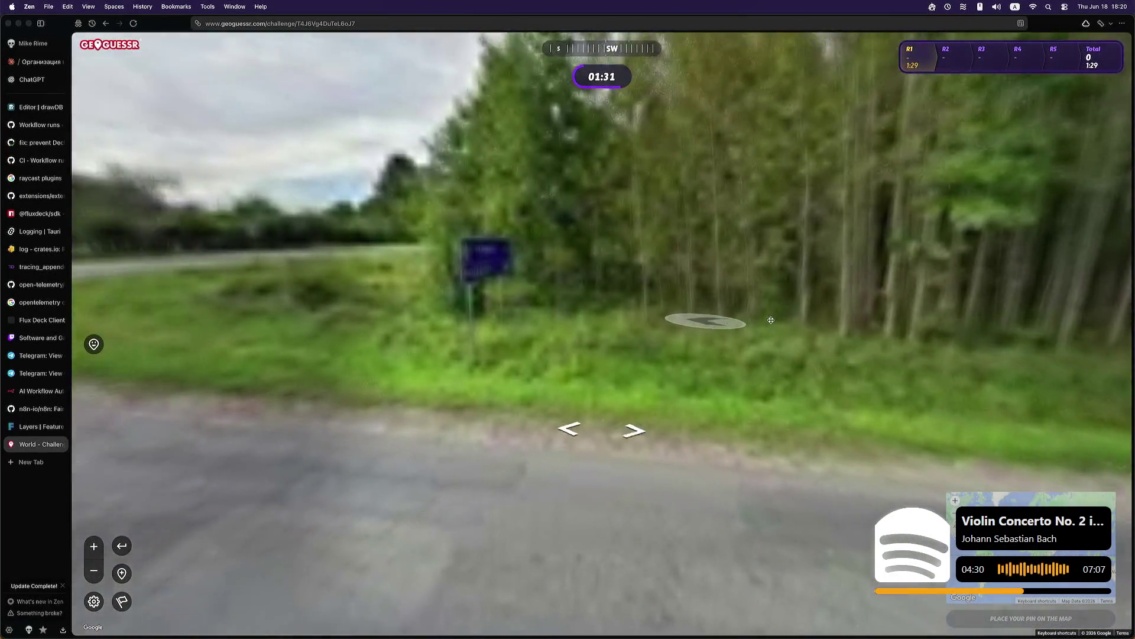
Step: Turn toward the PLUNGĖ / PRŪSALIAI road sign and zoom in to read it
{"action": "left_click_drag", "start_coordinate": [702, 322], "coordinate": [781, 321]}
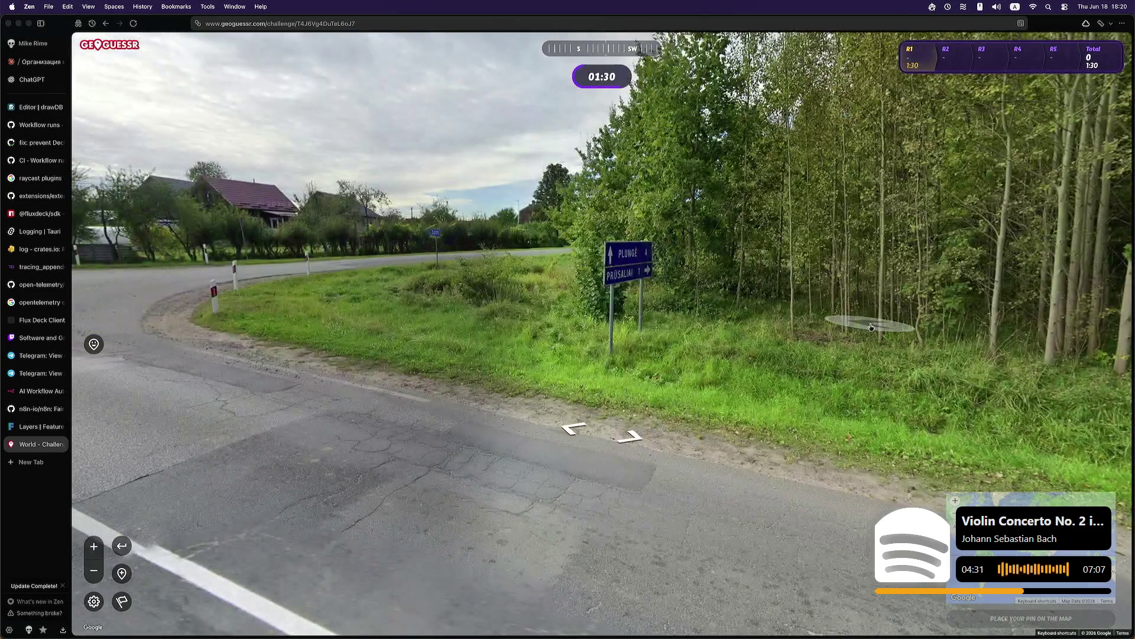
{"action": "scroll", "coordinate": [780, 321], "scroll_direction": "up", "scroll_amount": 5}
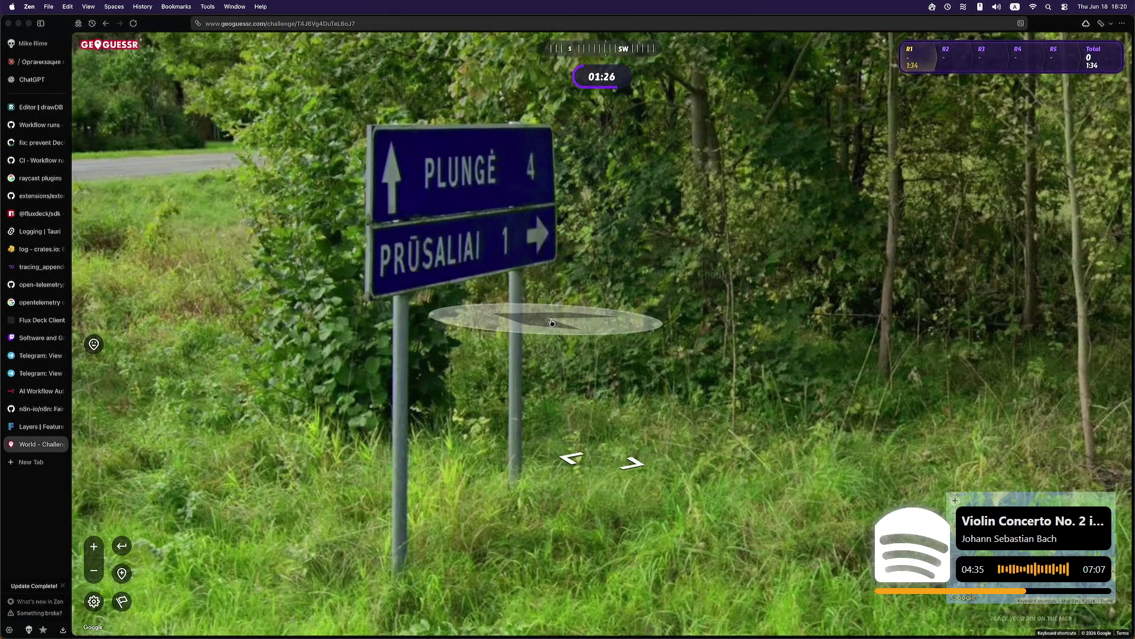
{"action": "left_click", "coordinate": [503, 309]}
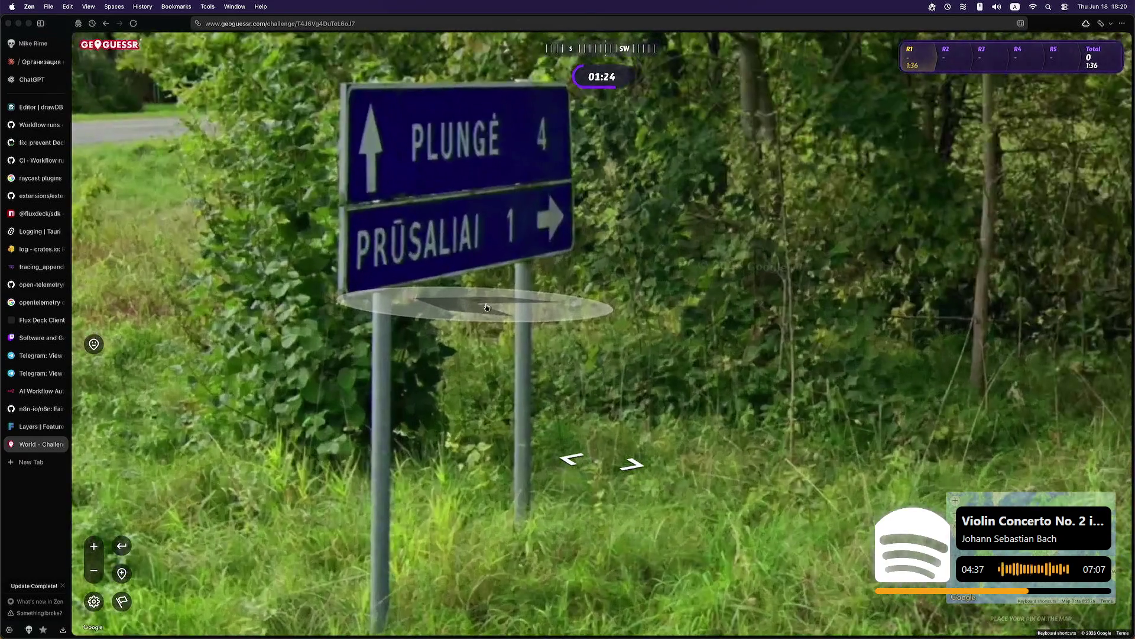
{"action": "scroll", "coordinate": [487, 307], "scroll_direction": "down", "scroll_amount": 3}
{"action": "scroll", "coordinate": [490, 305], "scroll_direction": "up", "scroll_amount": 2}
{"action": "scroll", "coordinate": [495, 303], "scroll_direction": "down", "scroll_amount": 2}
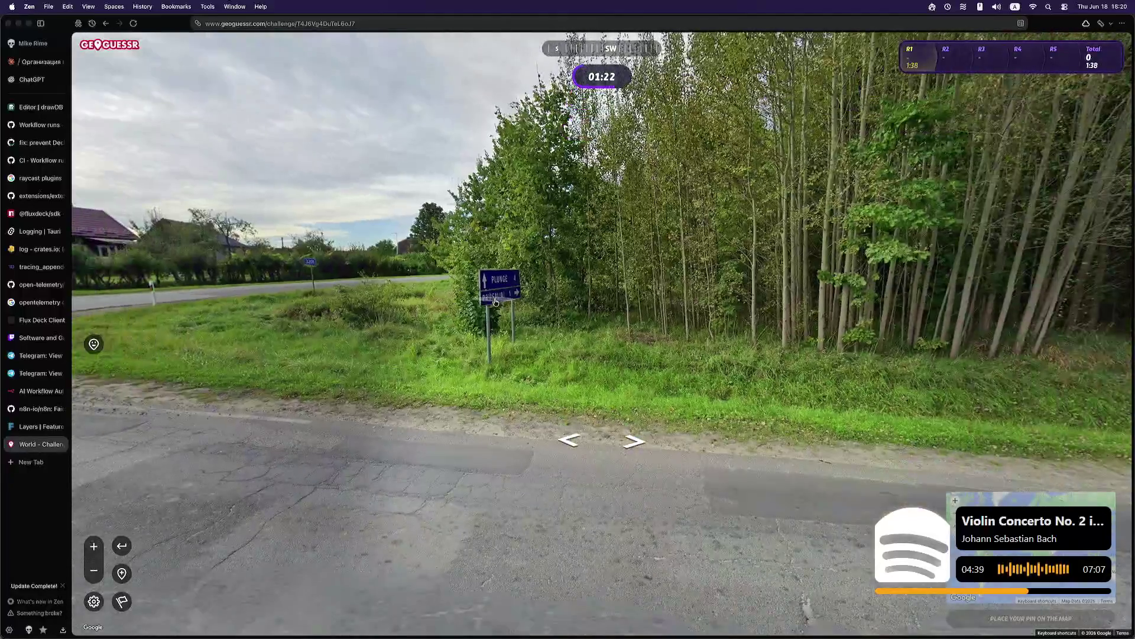
{"action": "scroll", "coordinate": [496, 303], "scroll_direction": "up", "scroll_amount": 3}
{"action": "scroll", "coordinate": [496, 302], "scroll_direction": "down", "scroll_amount": 3}
{"action": "scroll", "coordinate": [833, 303], "scroll_direction": "up", "scroll_amount": 2}
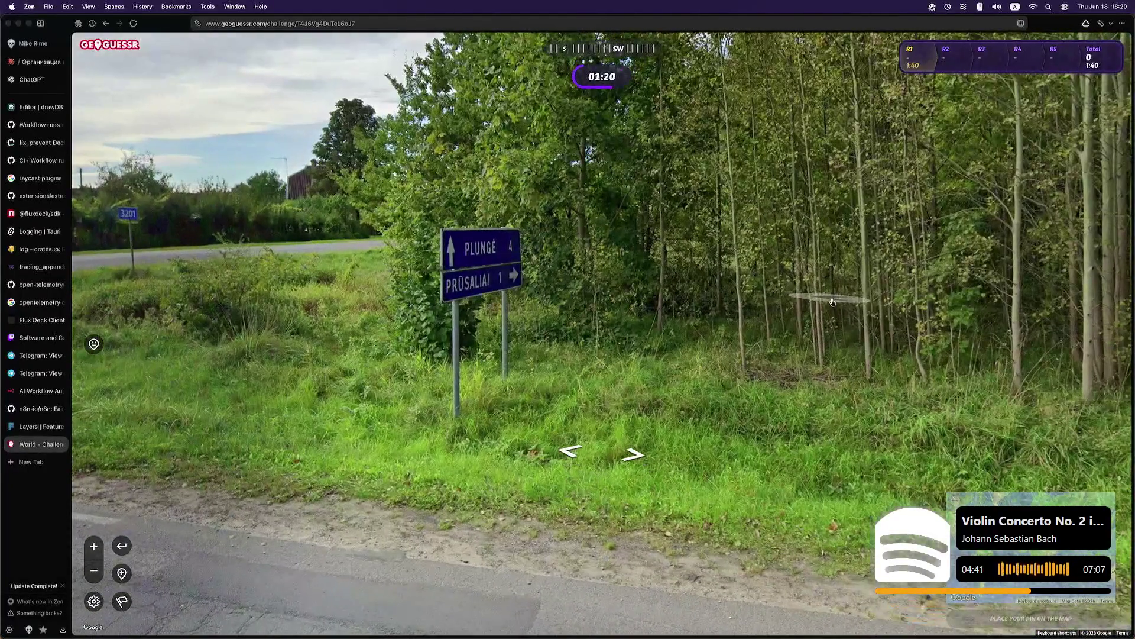
Step: Continue along the tree-lined road to the dirt-road junction by the lake
{"action": "left_click", "coordinate": [893, 325]}
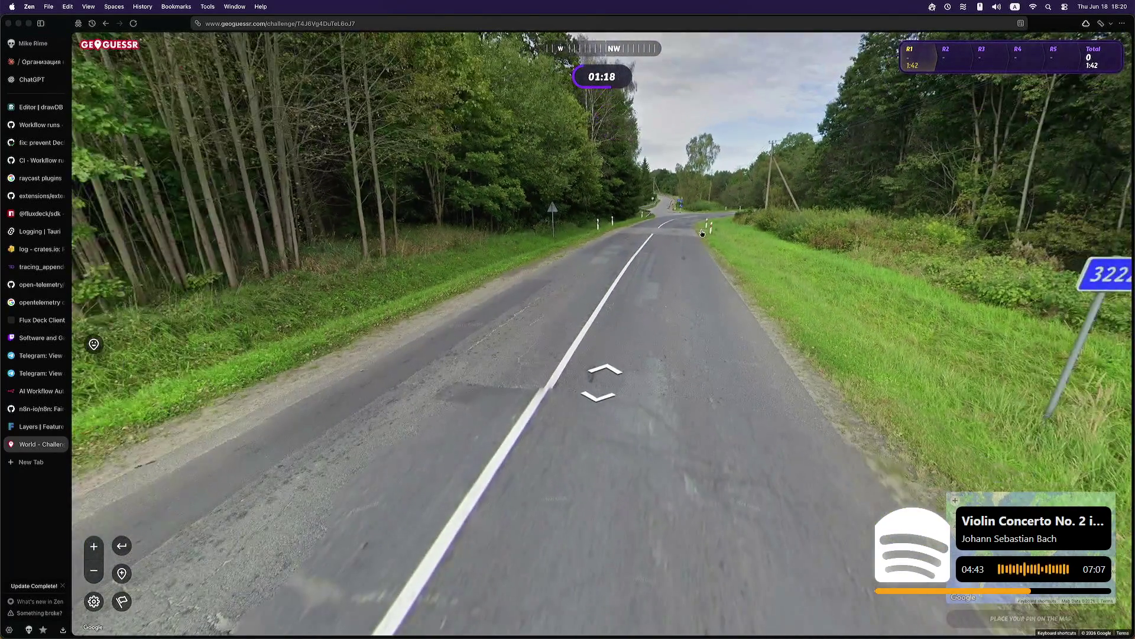
{"action": "left_click", "coordinate": [699, 246]}
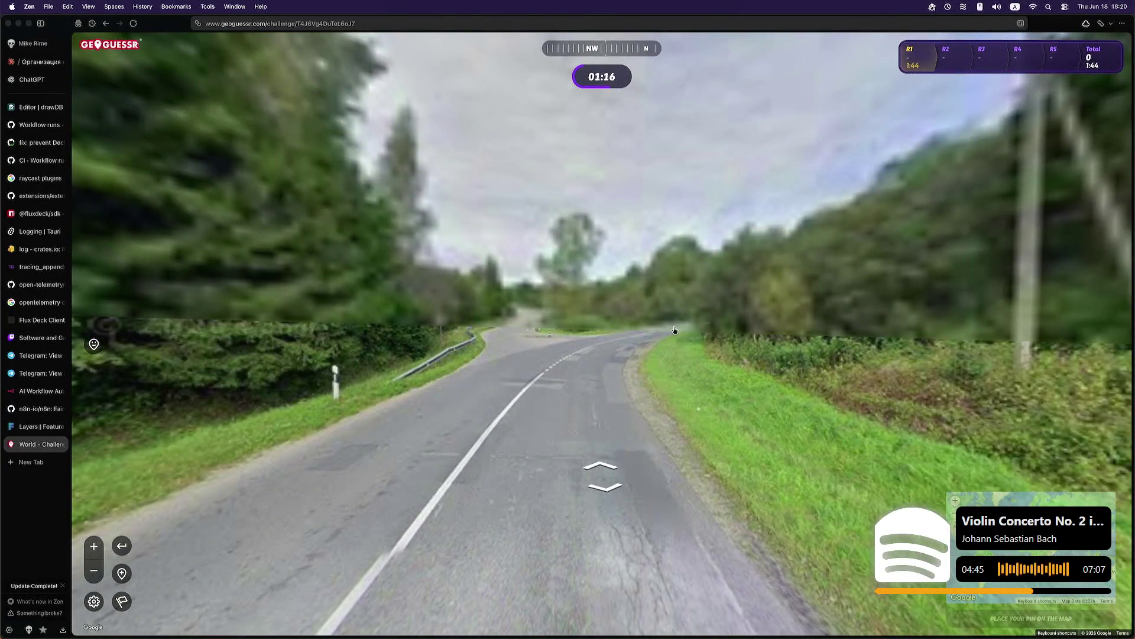
{"action": "left_click", "coordinate": [674, 329]}
{"action": "left_click", "coordinate": [680, 330]}
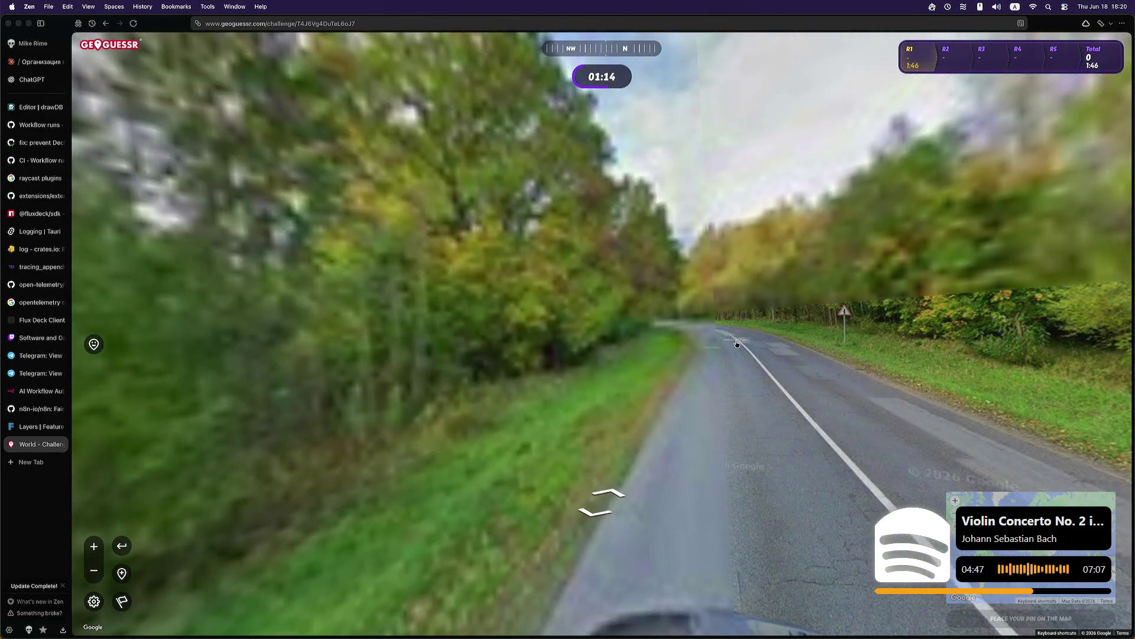
{"action": "left_click", "coordinate": [737, 342]}
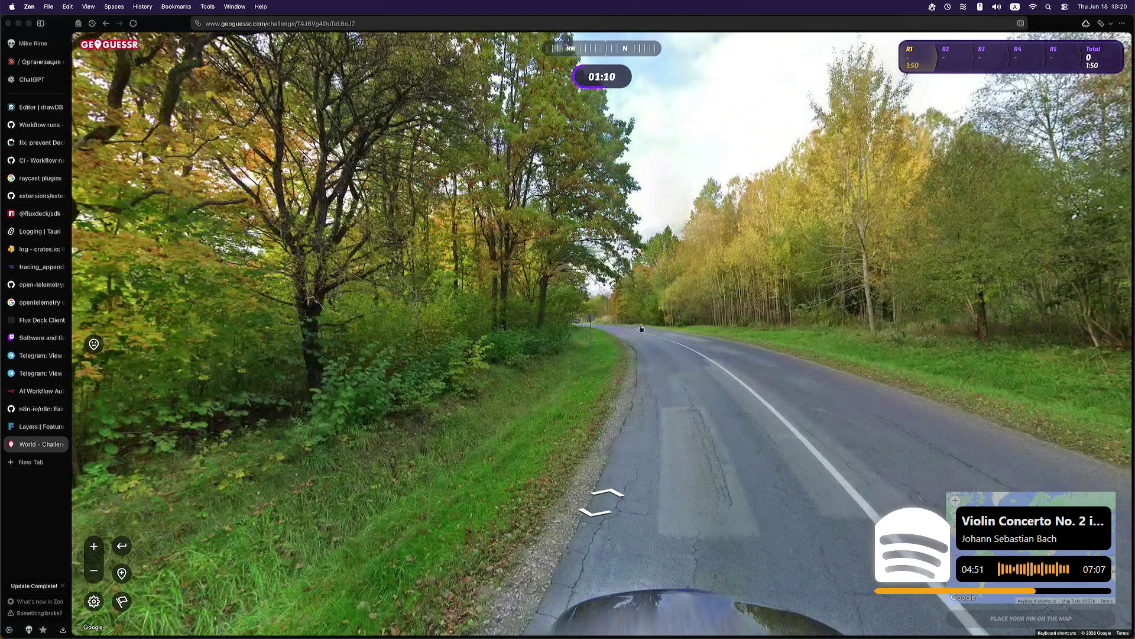
{"action": "left_click", "coordinate": [640, 327]}
{"action": "left_click", "coordinate": [676, 343]}
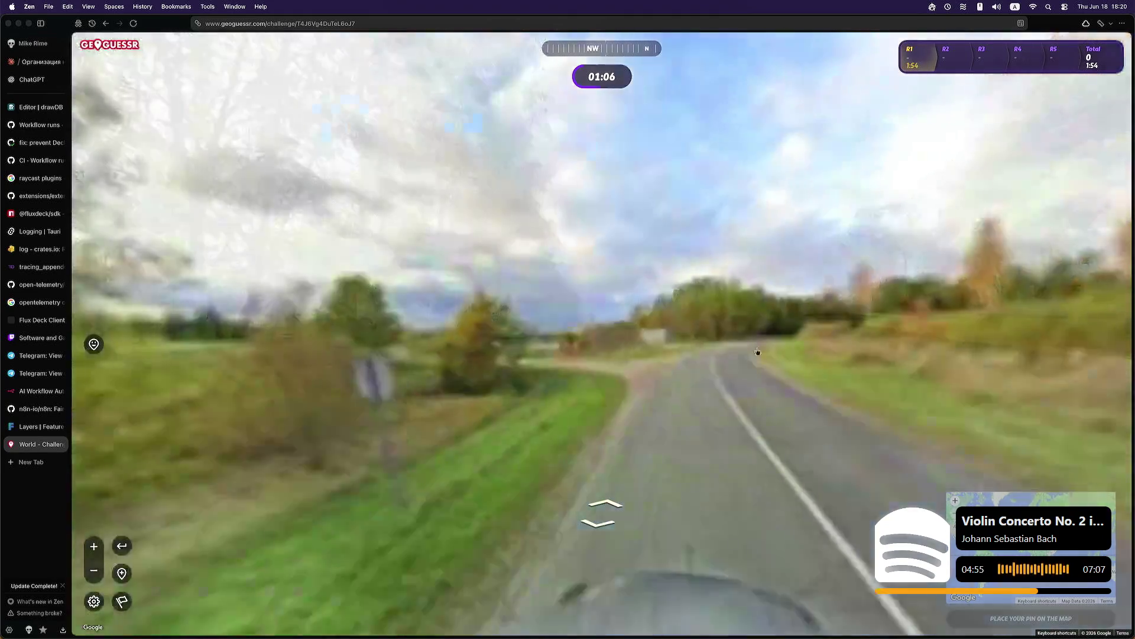
{"action": "left_click", "coordinate": [760, 352]}
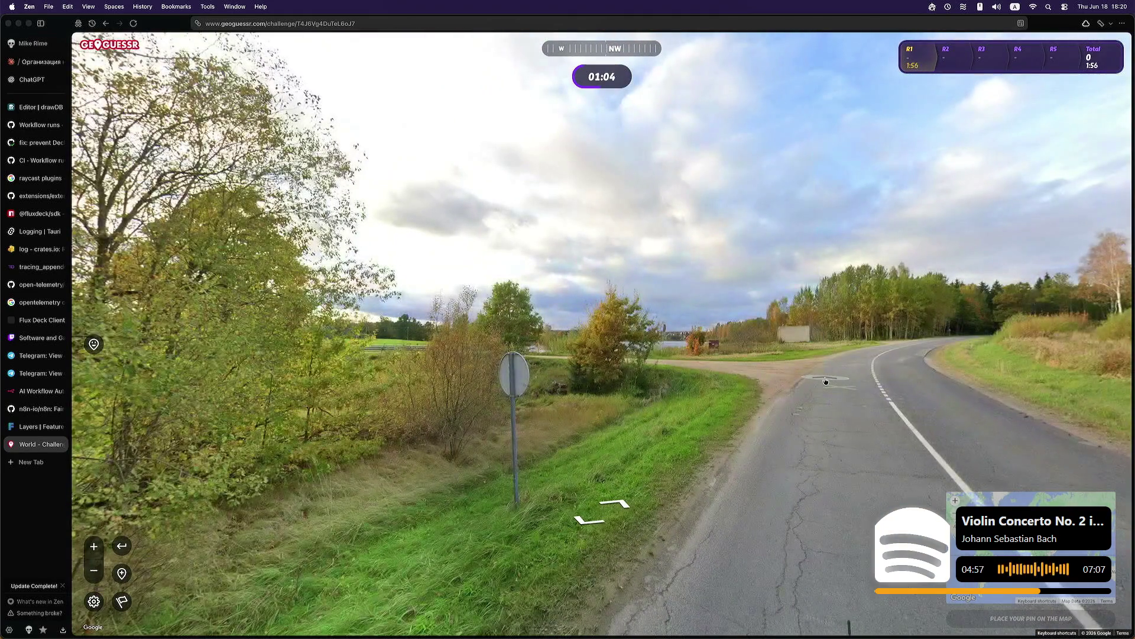
{"action": "left_click", "coordinate": [826, 380]}
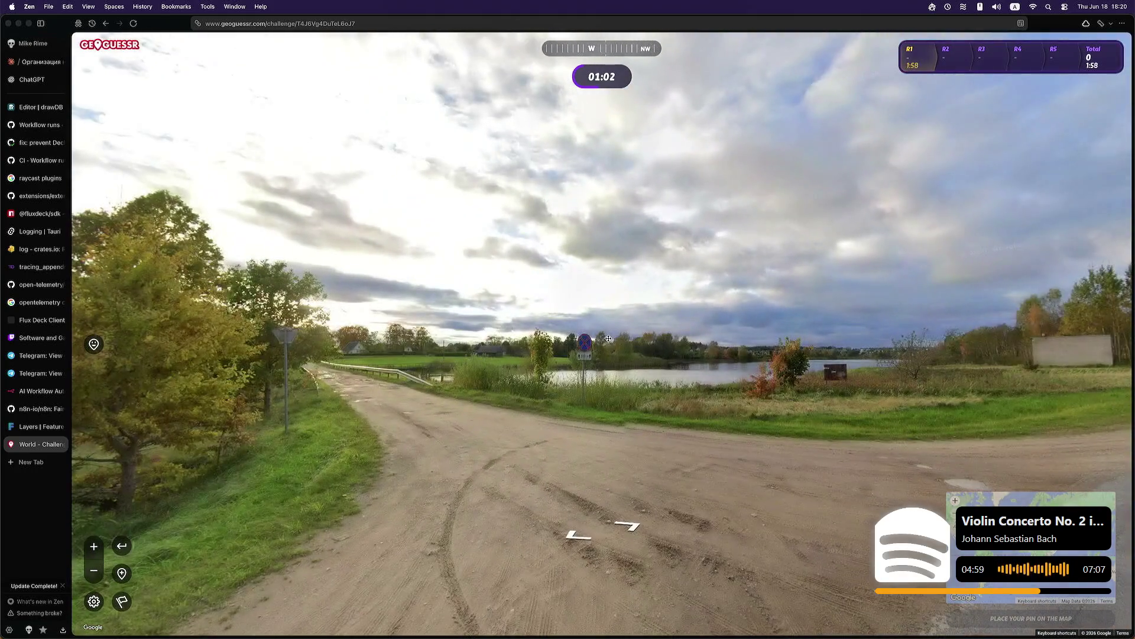
Step: Follow the paved road north to the side-road junction and enlarge the guess map
{"action": "left_click_drag", "start_coordinate": [608, 338], "coordinate": [329, 305]}
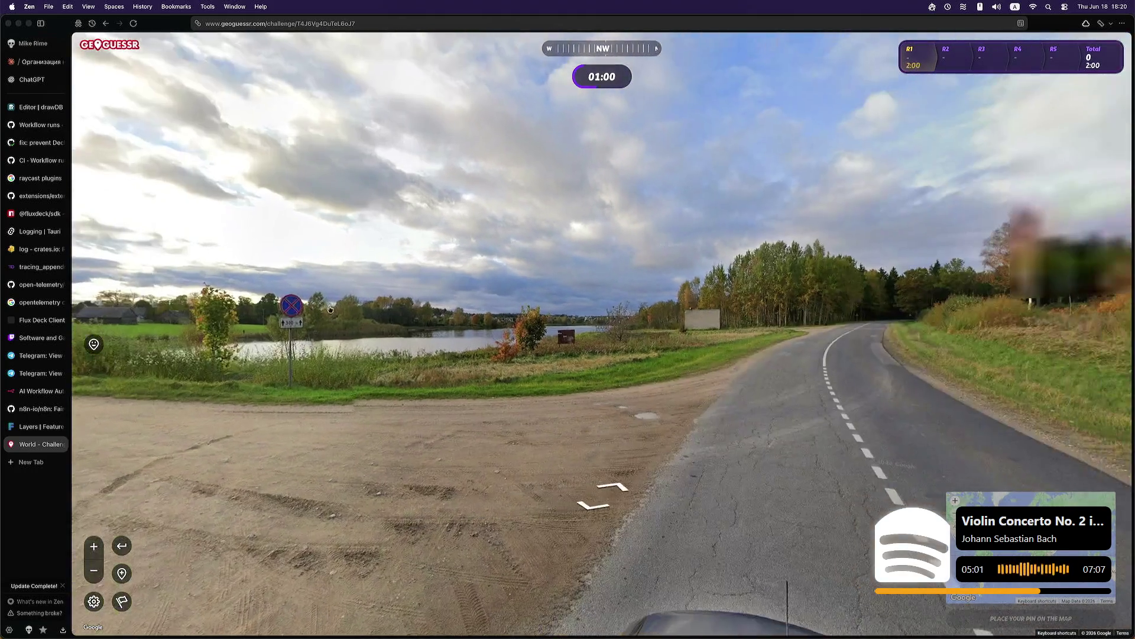
{"action": "left_click", "coordinate": [806, 352]}
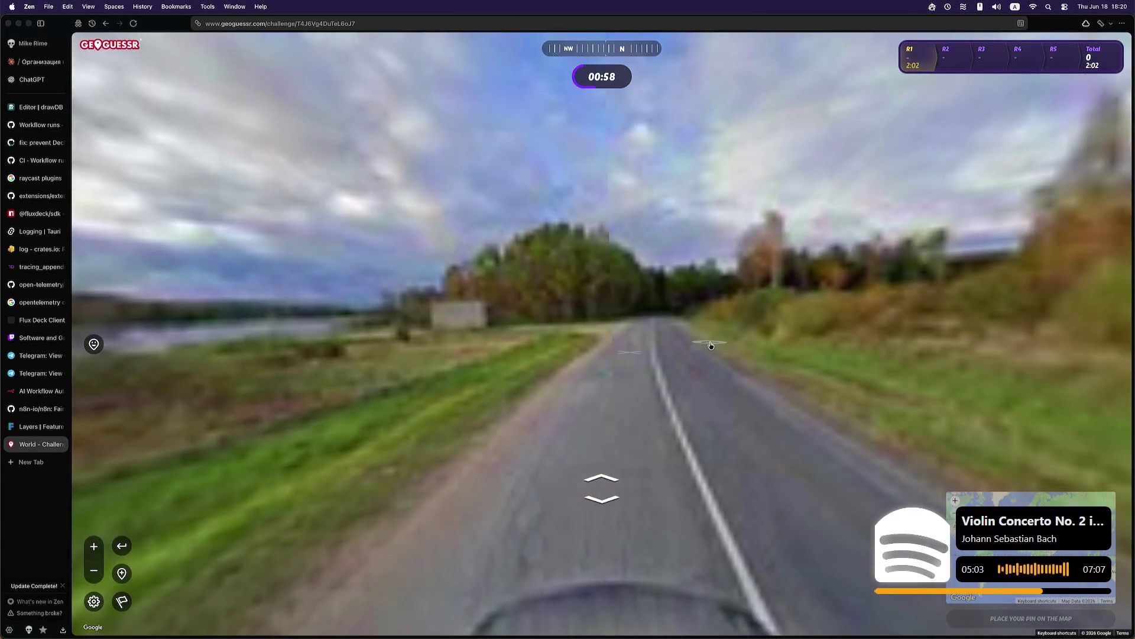
{"action": "left_click", "coordinate": [698, 345]}
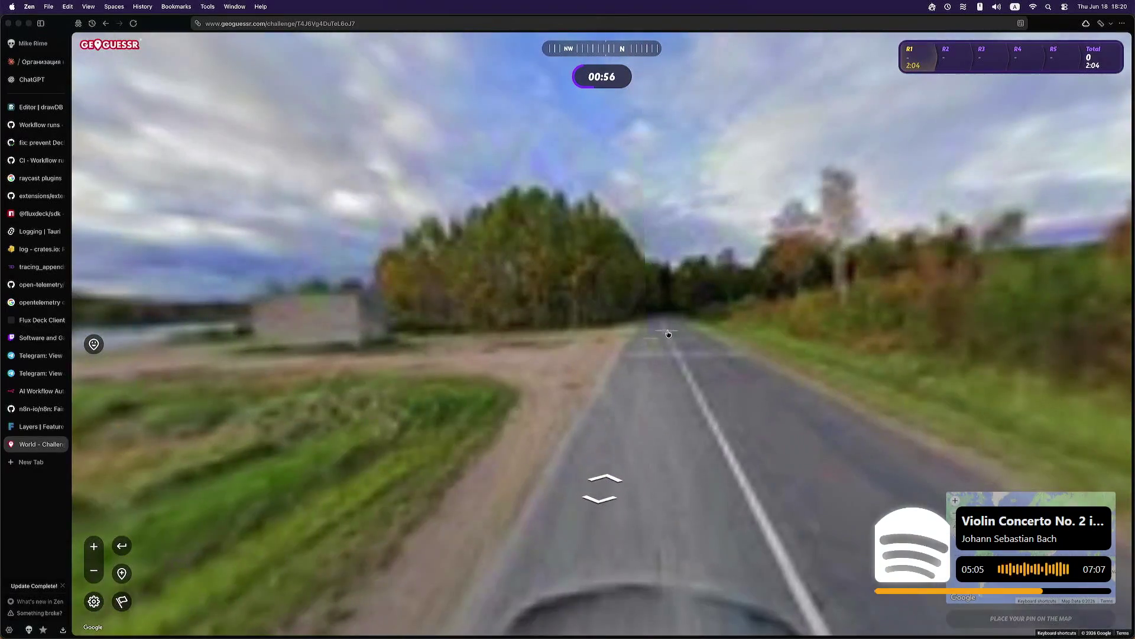
{"action": "left_click", "coordinate": [674, 342]}
{"action": "left_click_drag", "start_coordinate": [669, 331], "coordinate": [822, 324]}
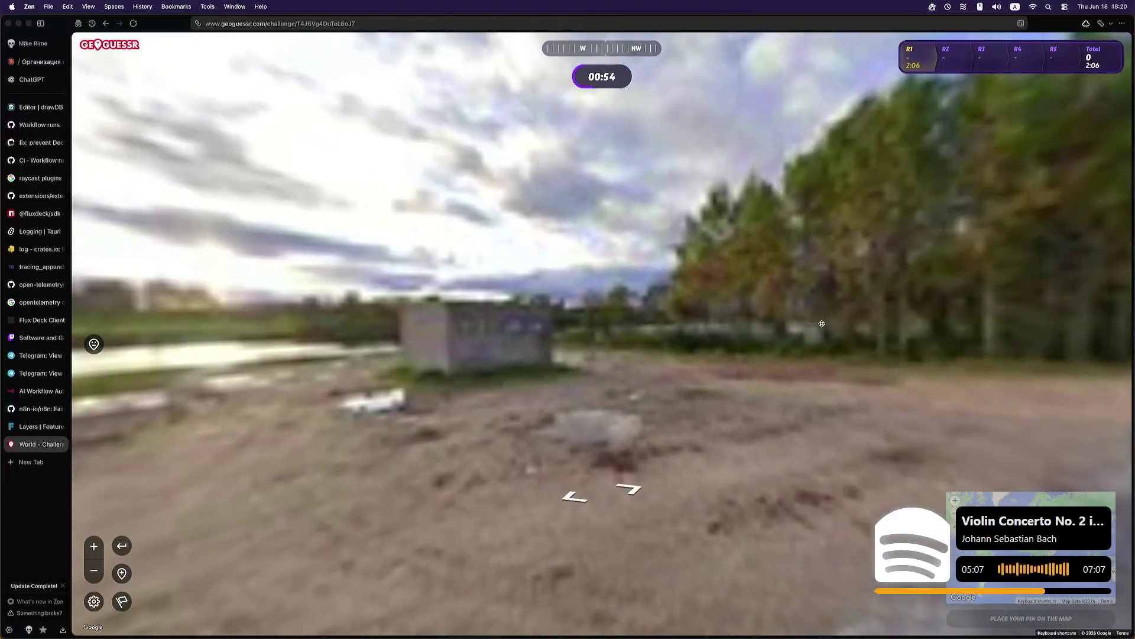
{"action": "left_click", "coordinate": [835, 348]}
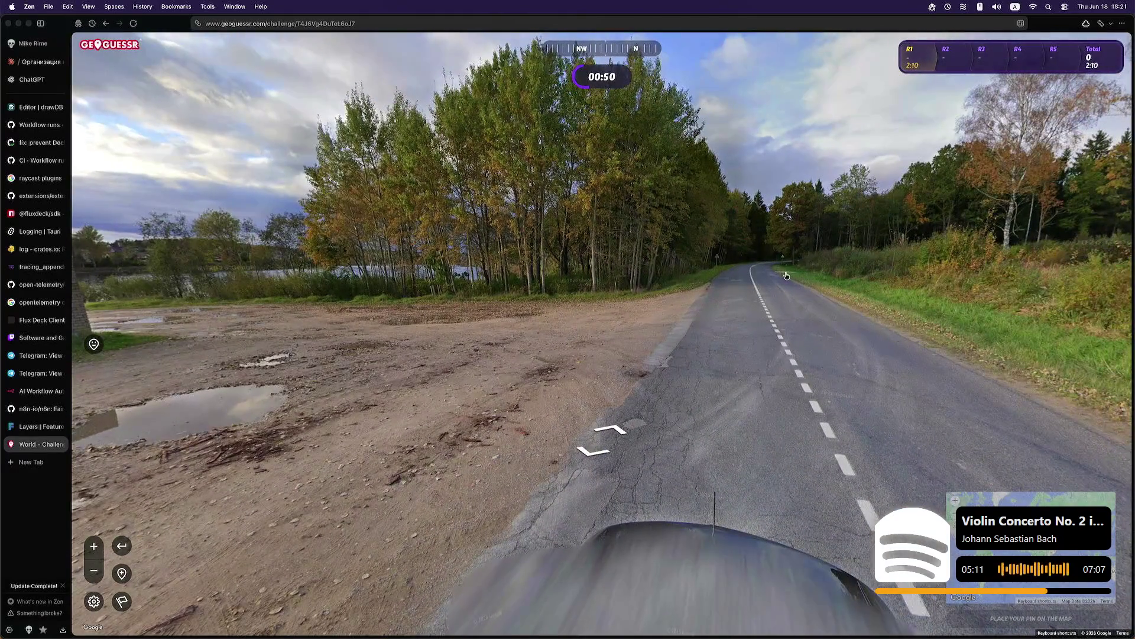
{"action": "left_click", "coordinate": [834, 272]}
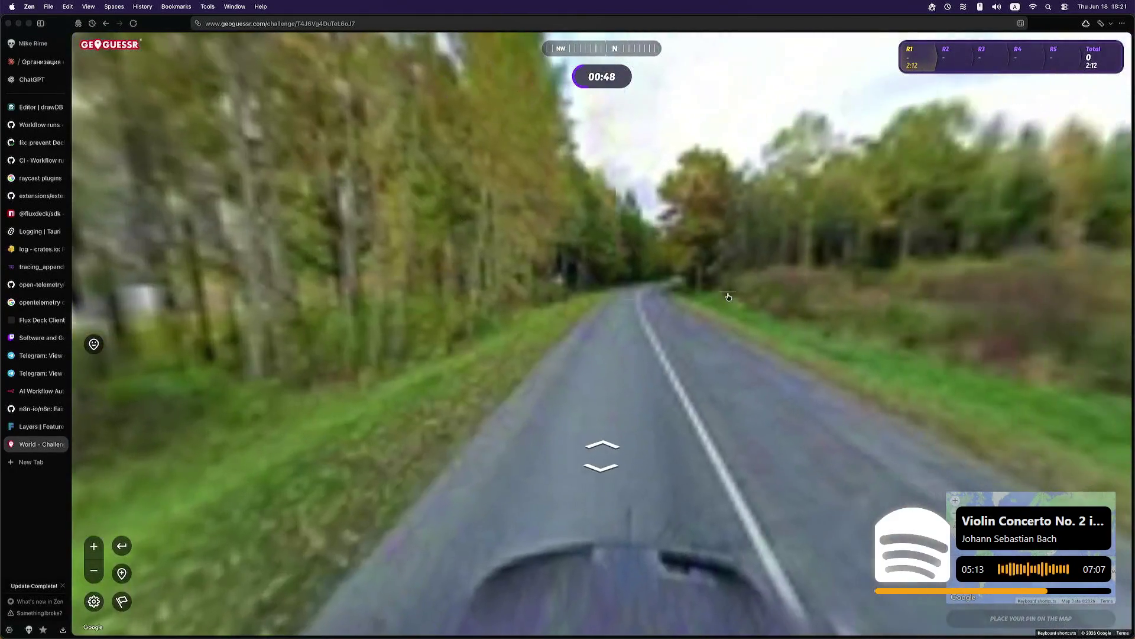
{"action": "left_click", "coordinate": [661, 290]}
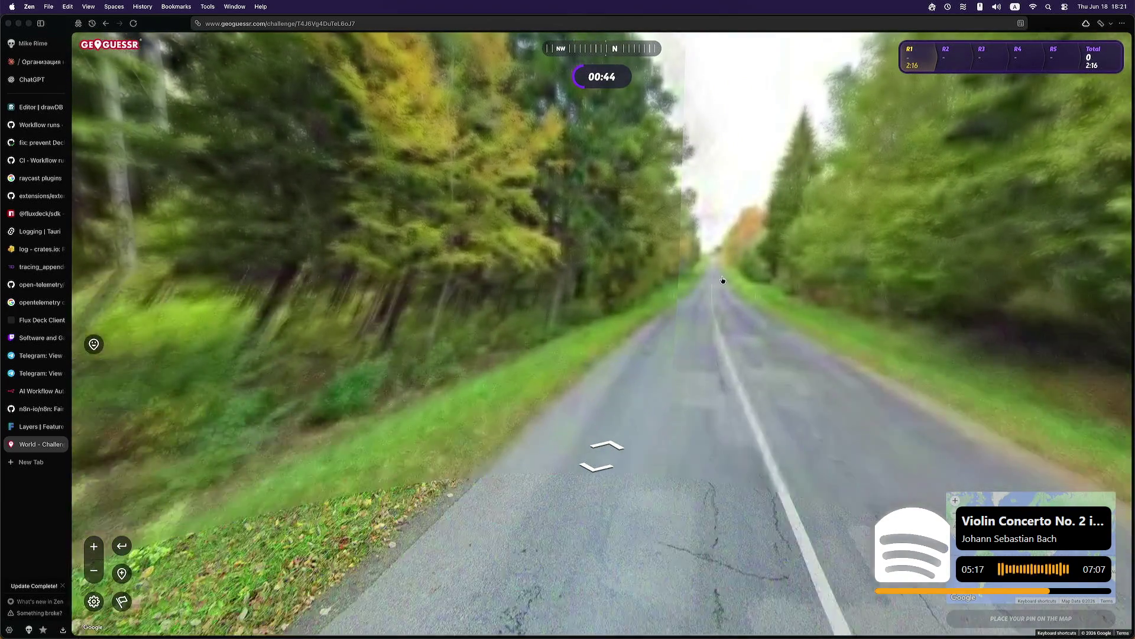
{"action": "left_click", "coordinate": [725, 280]}
{"action": "left_click", "coordinate": [736, 274]}
{"action": "mouse_move", "coordinate": [958, 500]}
{"action": "scroll", "coordinate": [918, 423], "scroll_direction": "up", "scroll_amount": 5}
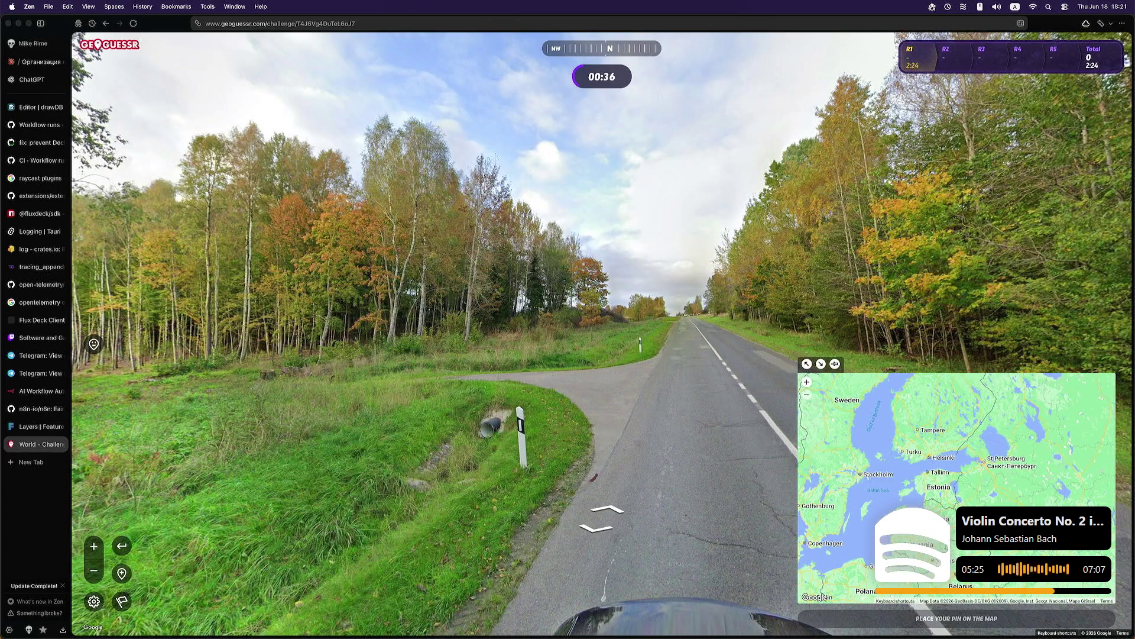
Step: Guess near Stockholm for round 1, scoring 469 km and 3,651 points, then load round 2
{"action": "left_click_drag", "start_coordinate": [866, 473], "coordinate": [893, 463]}
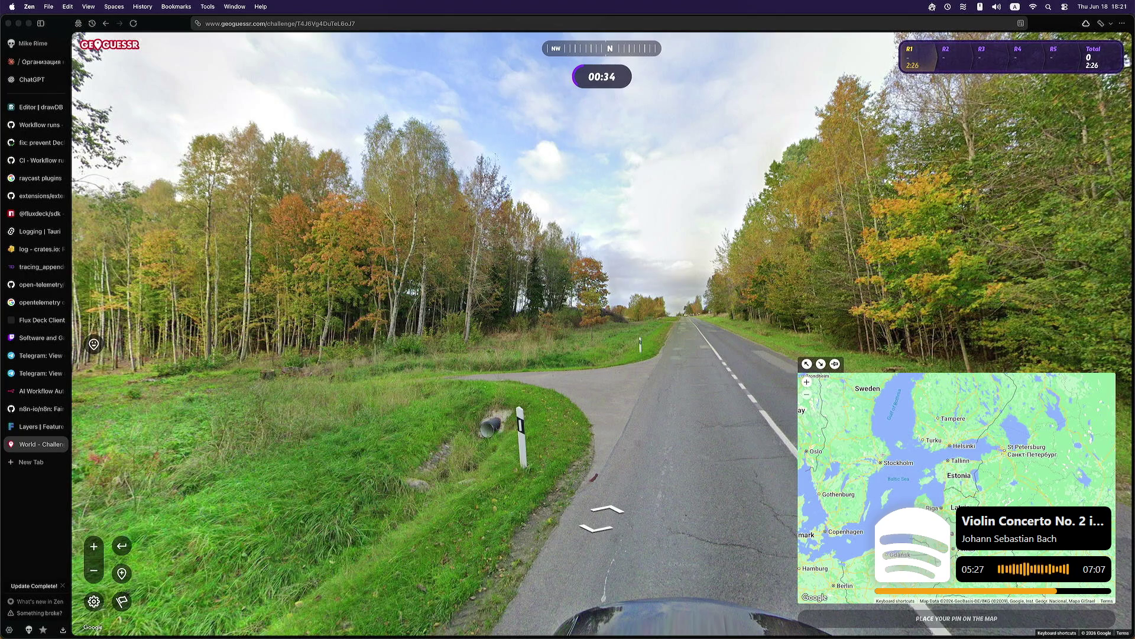
{"action": "left_click", "coordinate": [883, 456]}
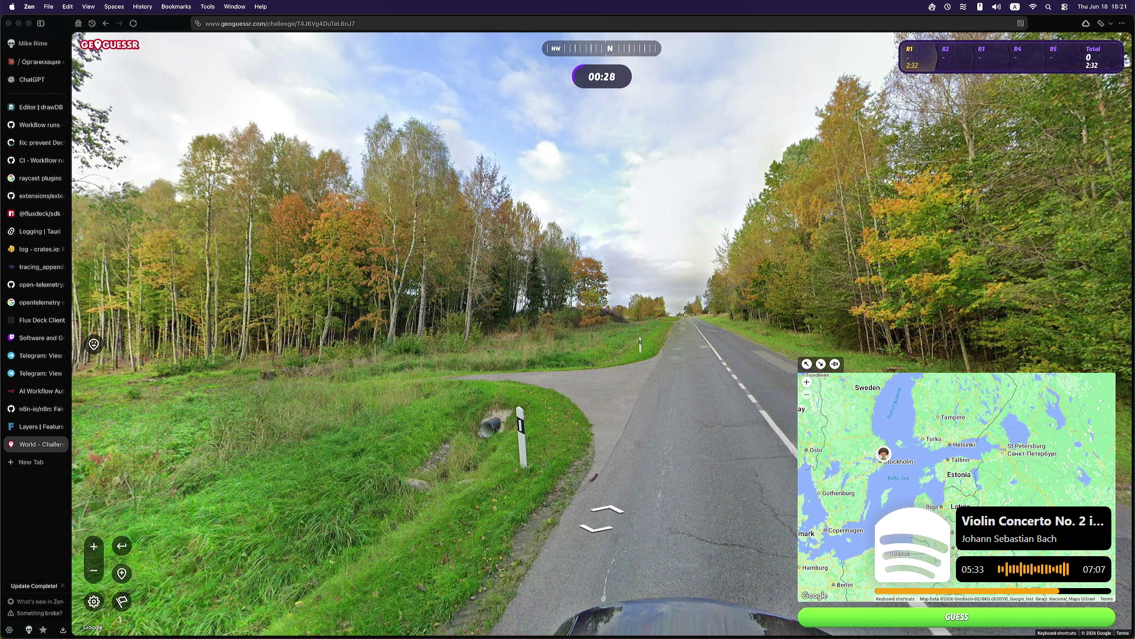
{"action": "left_click", "coordinate": [957, 619]}
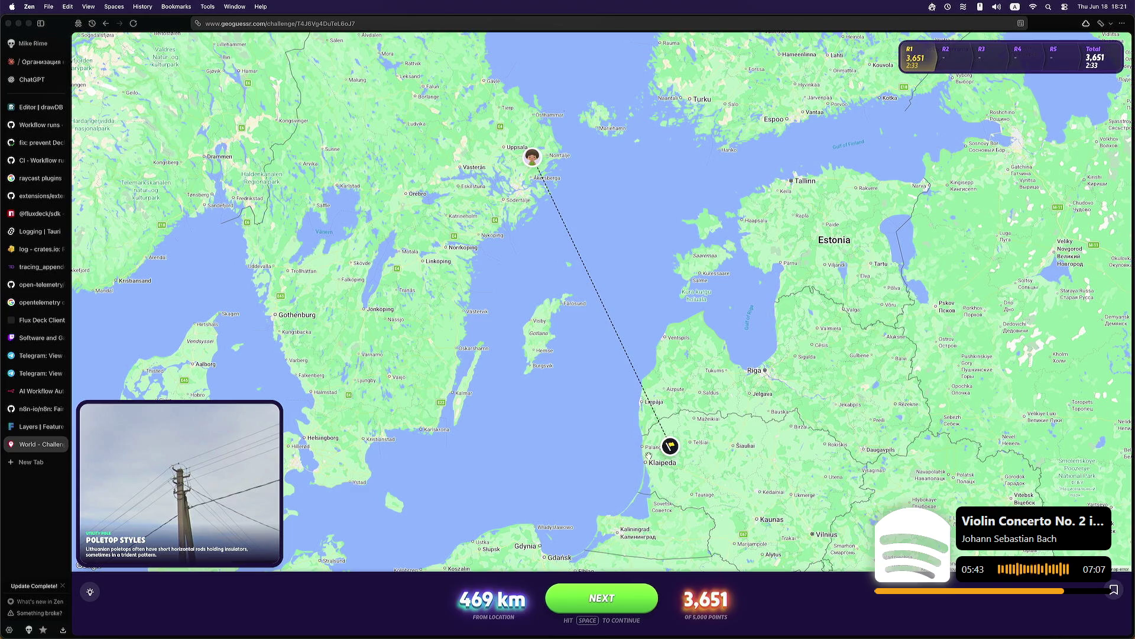
{"action": "left_click", "coordinate": [627, 596]}
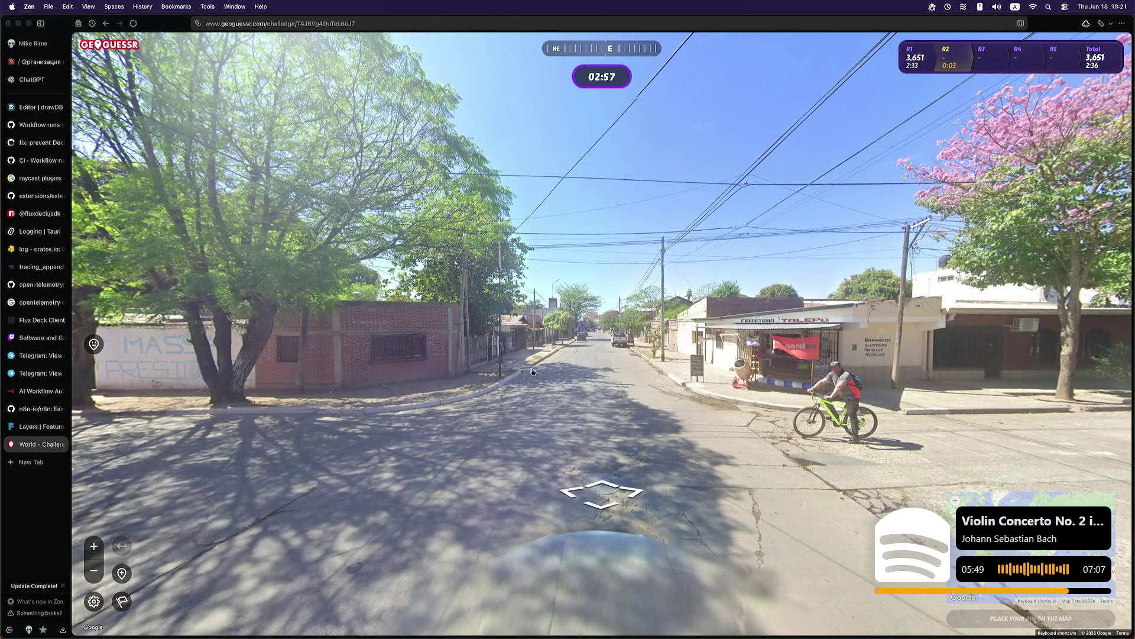
Step: Walk up to the Ferreteria shop front and look along the street
{"action": "left_click", "coordinate": [569, 412]}
{"action": "left_click", "coordinate": [547, 334]}
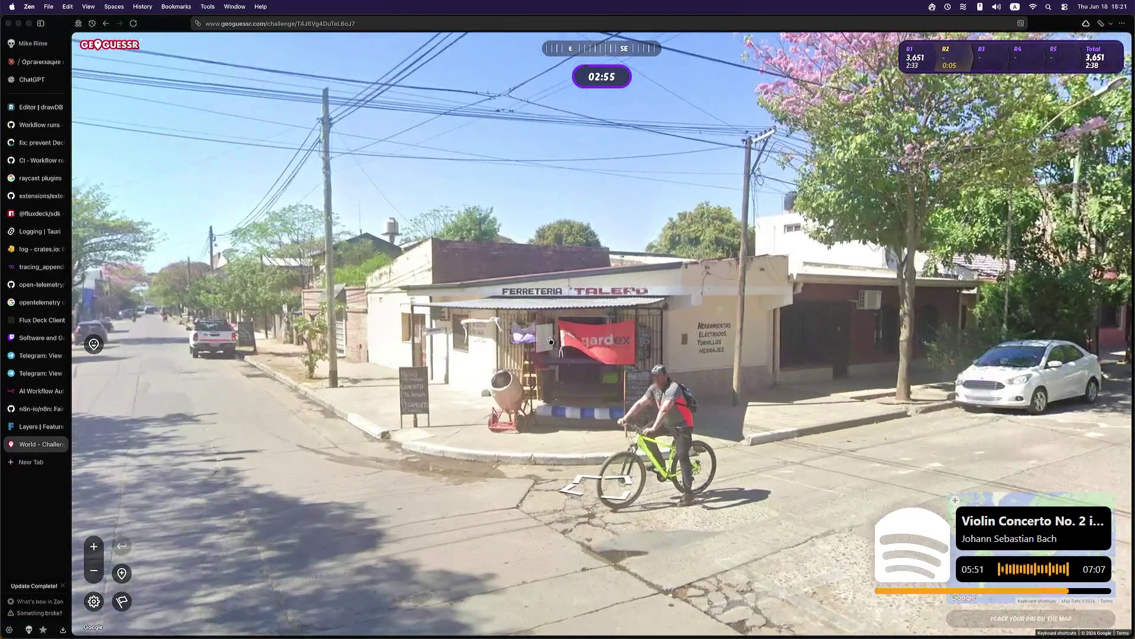
{"action": "left_click", "coordinate": [570, 322]}
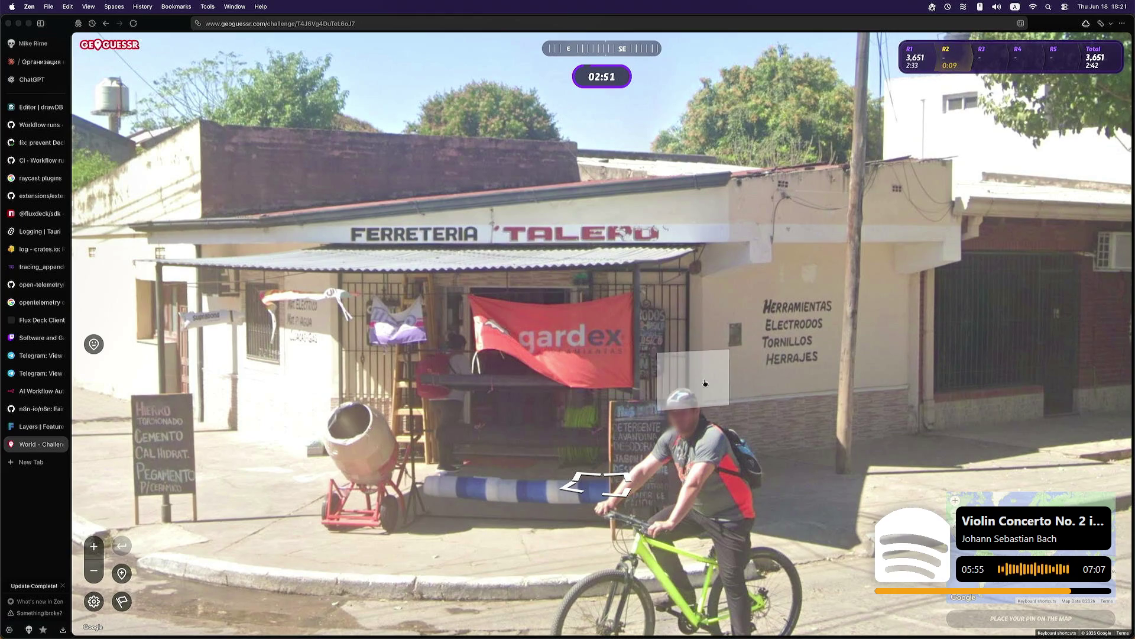
{"action": "key", "text": "Left"}
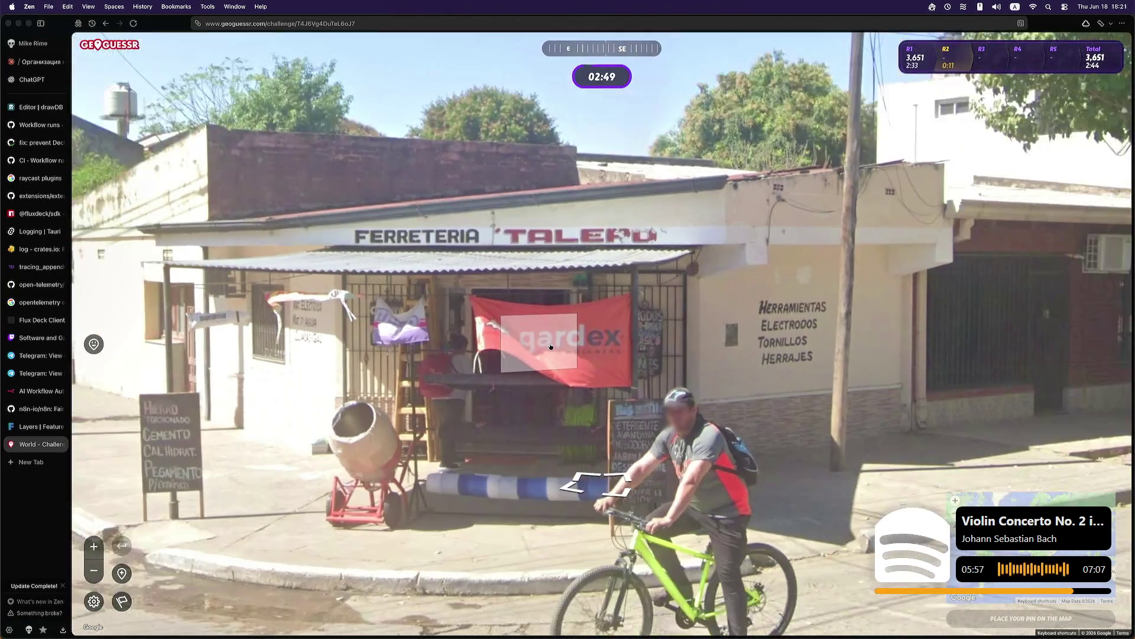
{"action": "scroll", "coordinate": [562, 322], "scroll_direction": "up", "scroll_amount": 3}
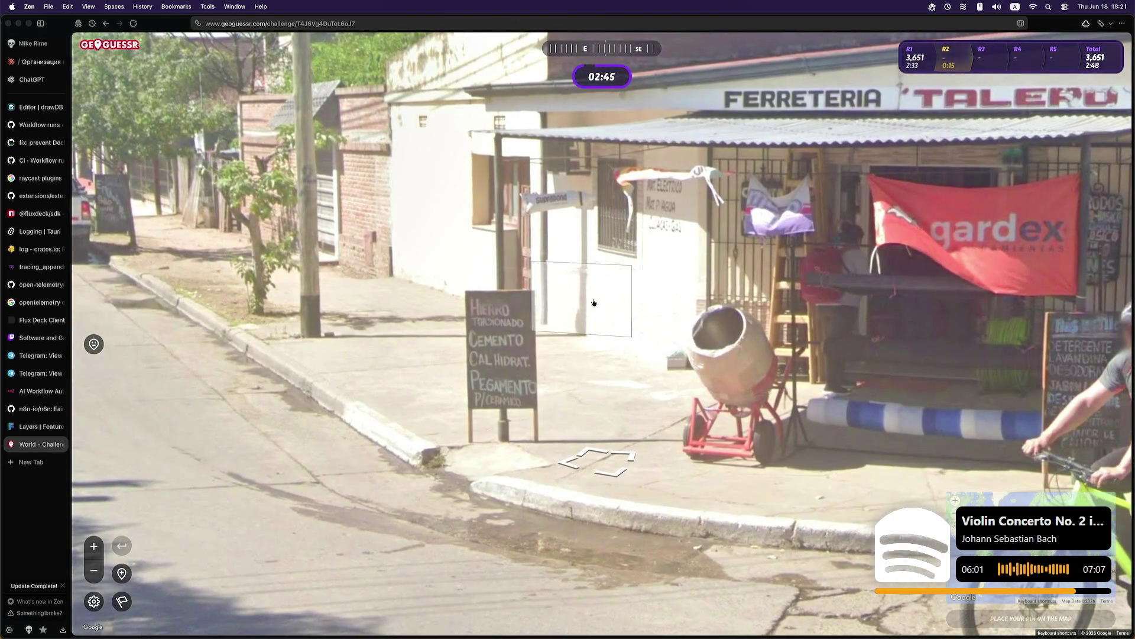
{"action": "scroll", "coordinate": [586, 310], "scroll_direction": "down", "scroll_amount": 3}
Step: Look around toward the pink corner shop and back to the southwest
{"action": "key", "text": "Right"}
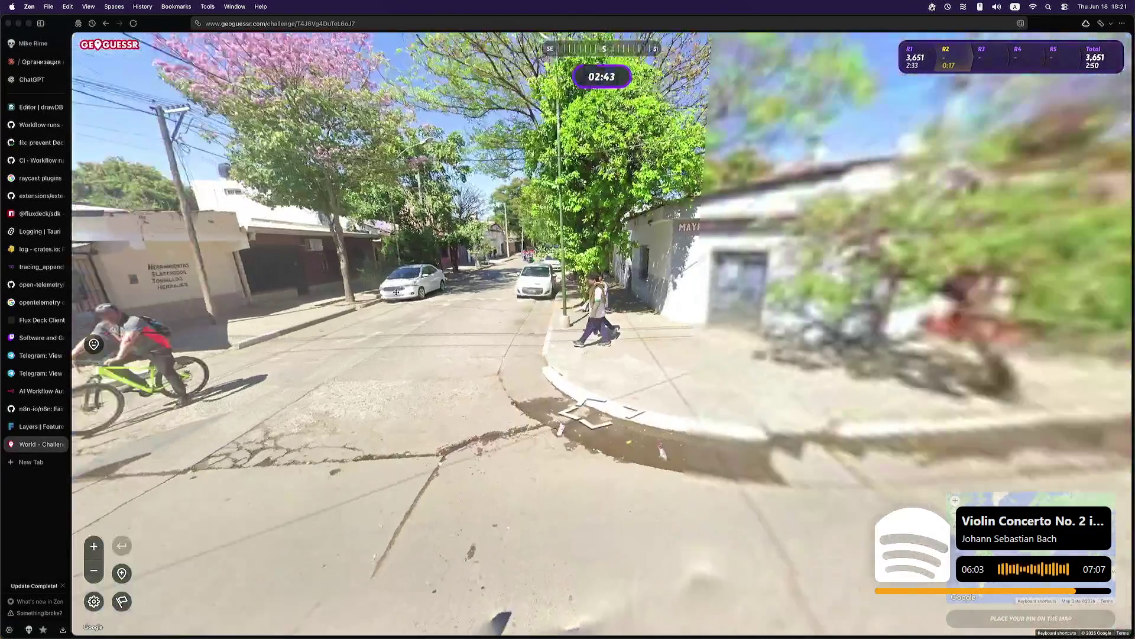
{"action": "key", "text": "Right"}
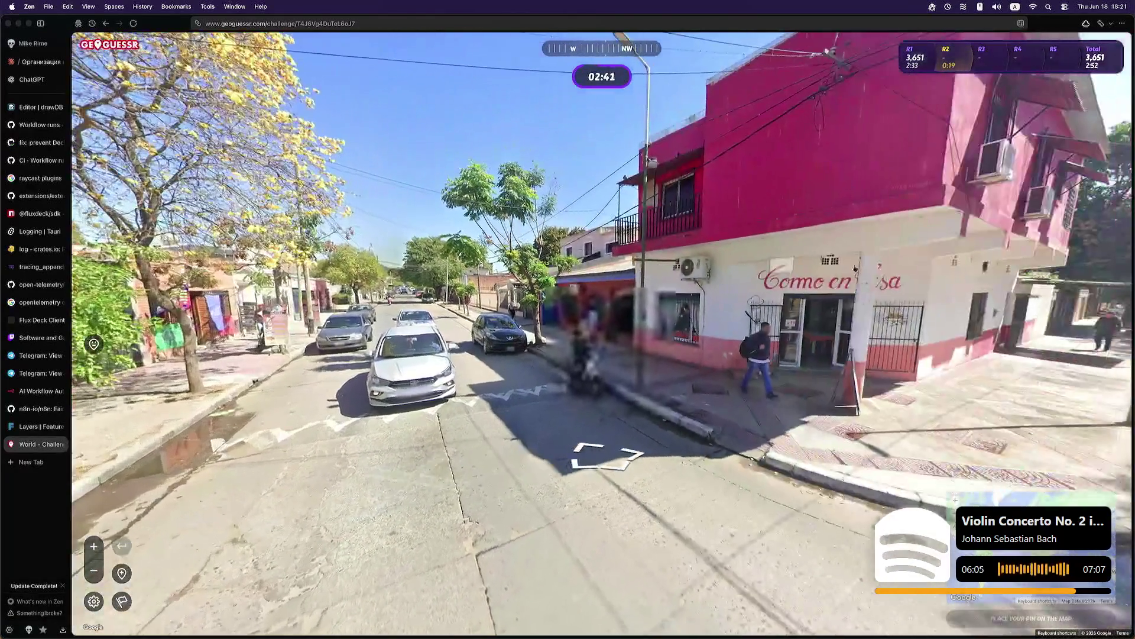
{"action": "key", "text": "Left"}
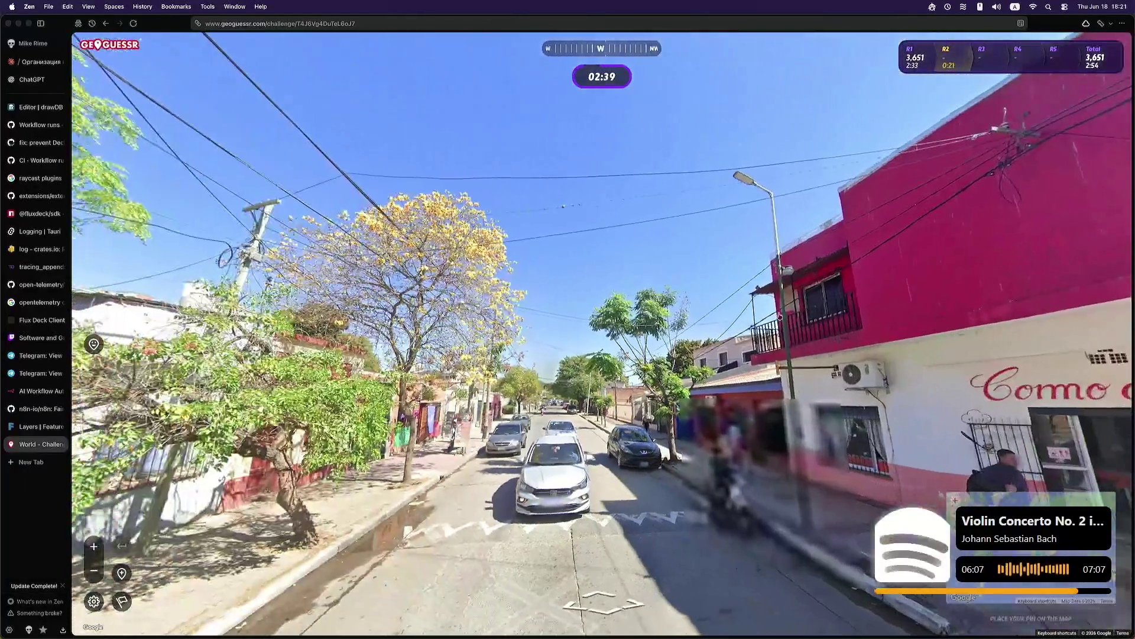
{"action": "key", "text": "Left"}
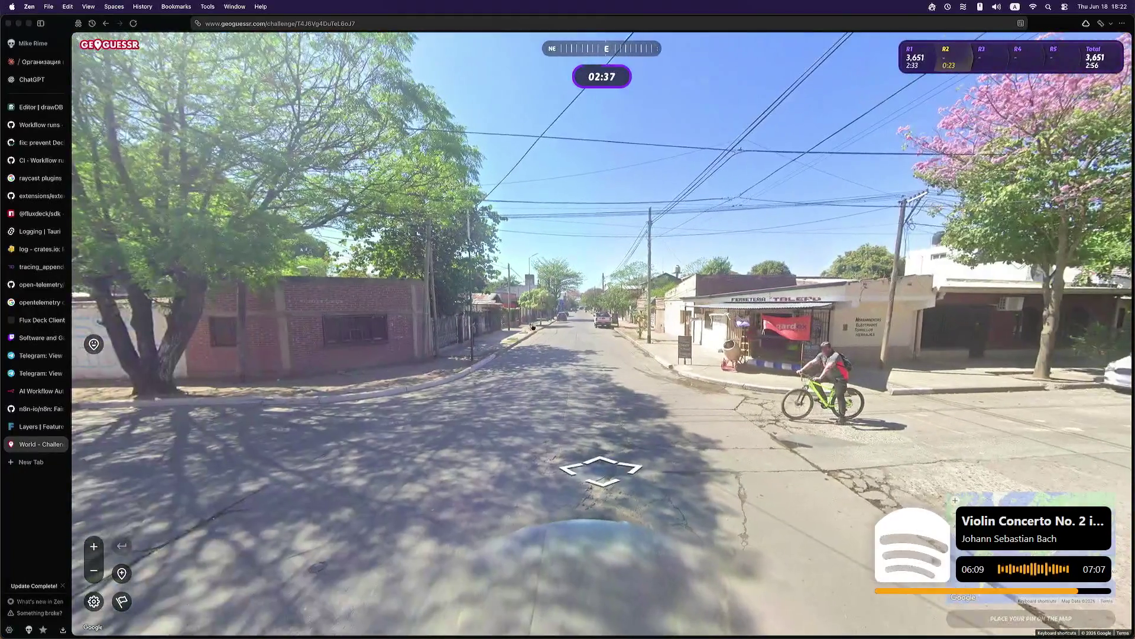
Step: Head down the road to the next intersection
{"action": "key", "text": "Up"}
{"action": "key", "text": "Left"}
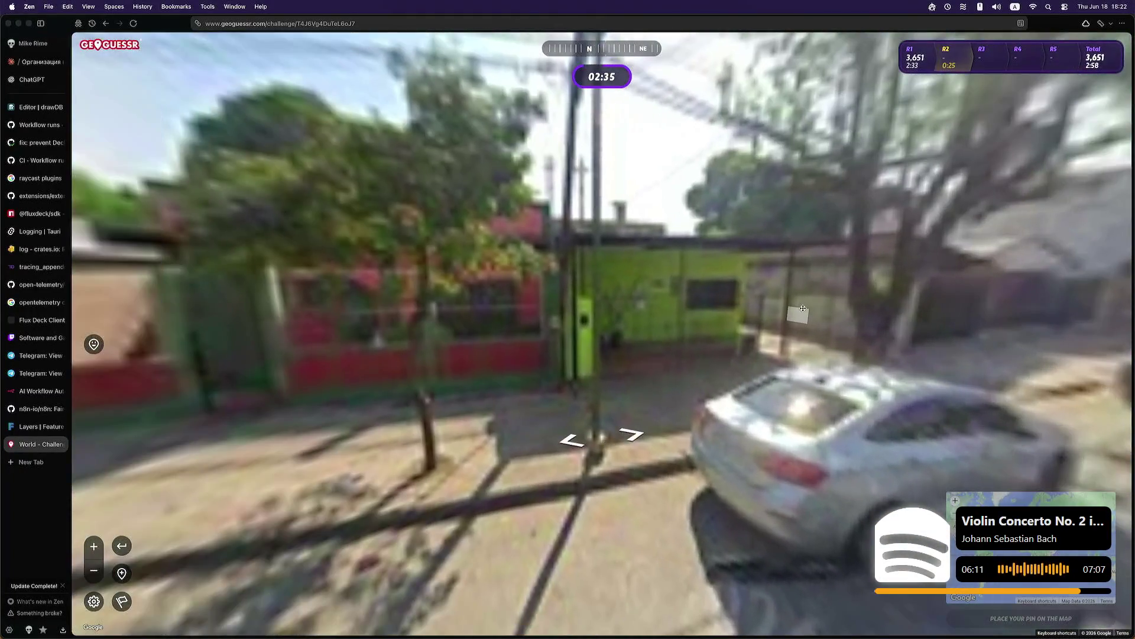
{"action": "key", "text": "Right"}
{"action": "key", "text": "Up"}
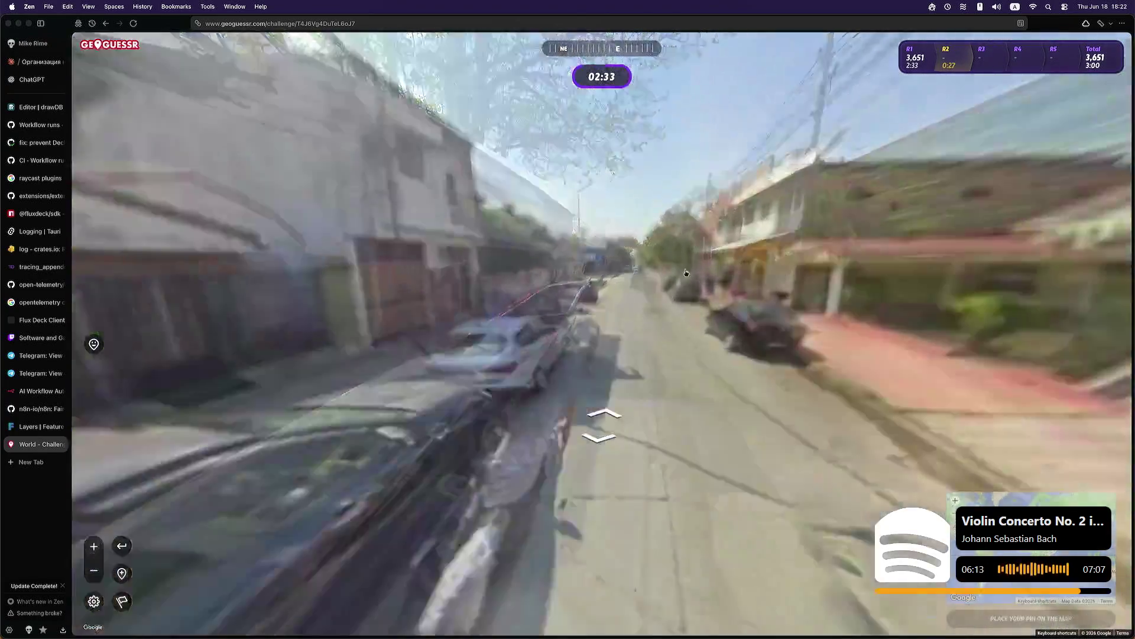
{"action": "key", "text": "Up"}
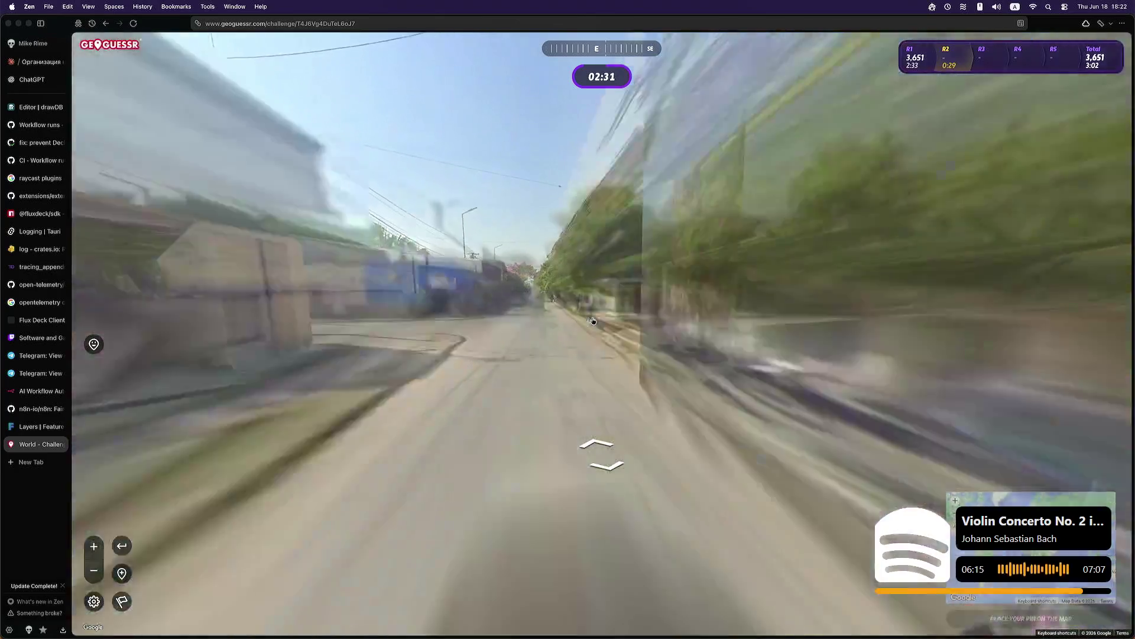
{"action": "key", "text": "Right"}
{"action": "key", "text": "Left"}
{"action": "key", "text": "Up"}
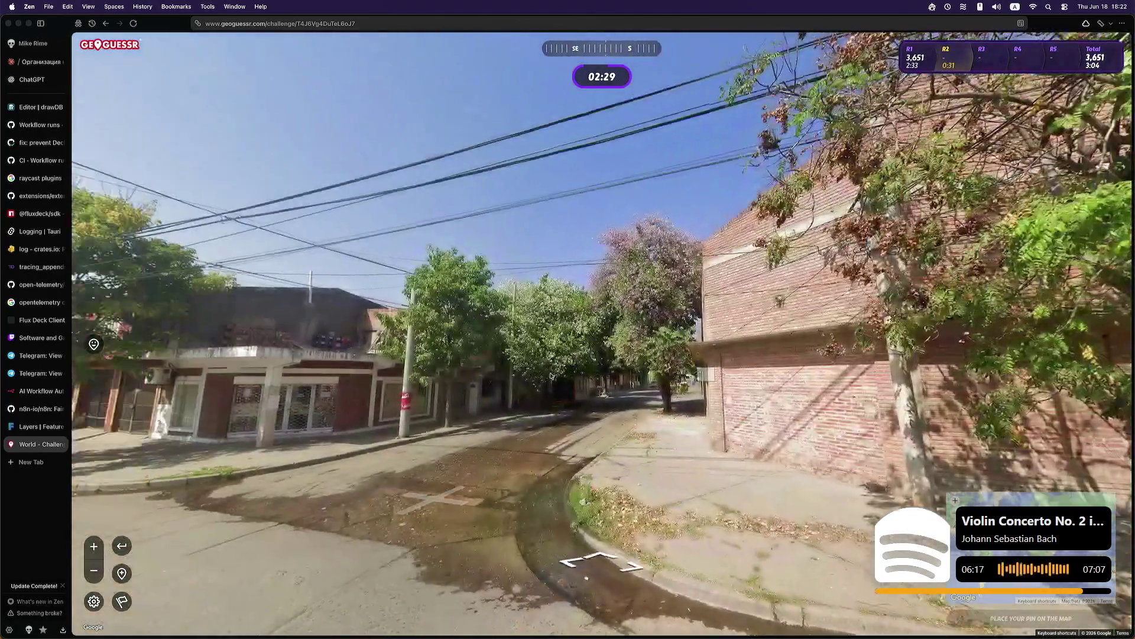
Step: Approach the blue drugstore corner and continue past it toward the red building
{"action": "key", "text": "Left"}
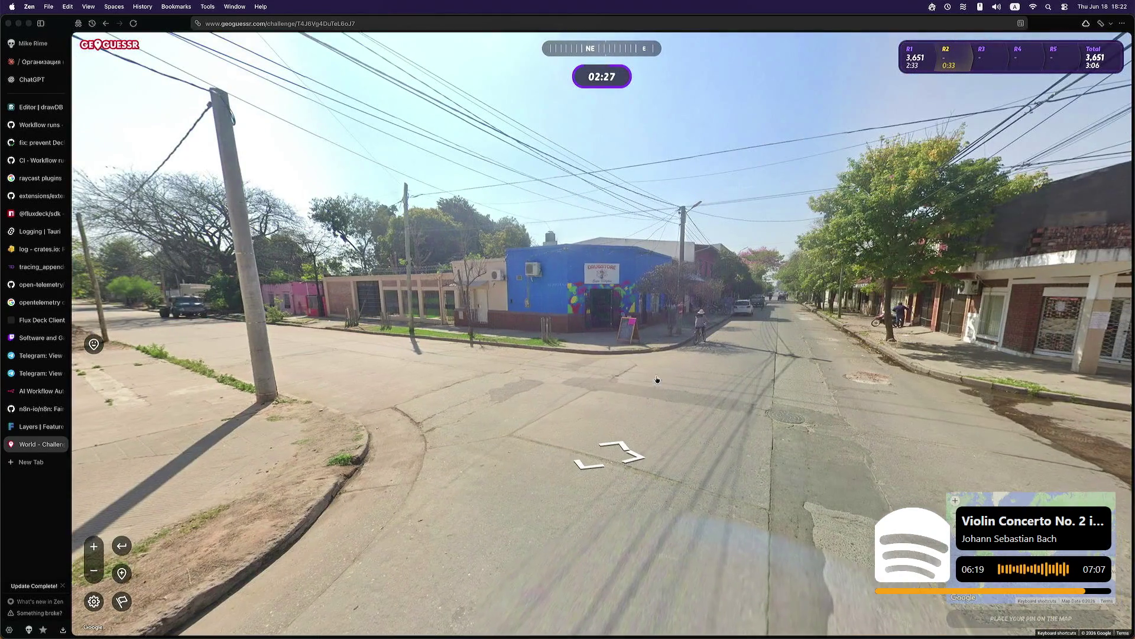
{"action": "key", "text": "Up"}
{"action": "key", "text": "Left"}
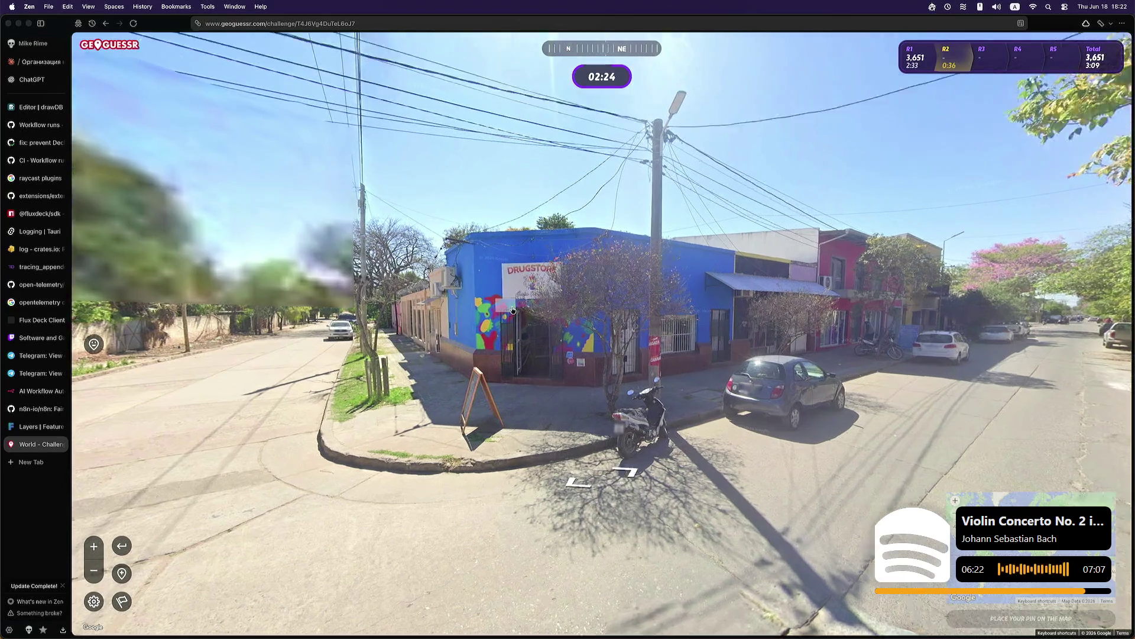
{"action": "left_click", "coordinate": [516, 312]}
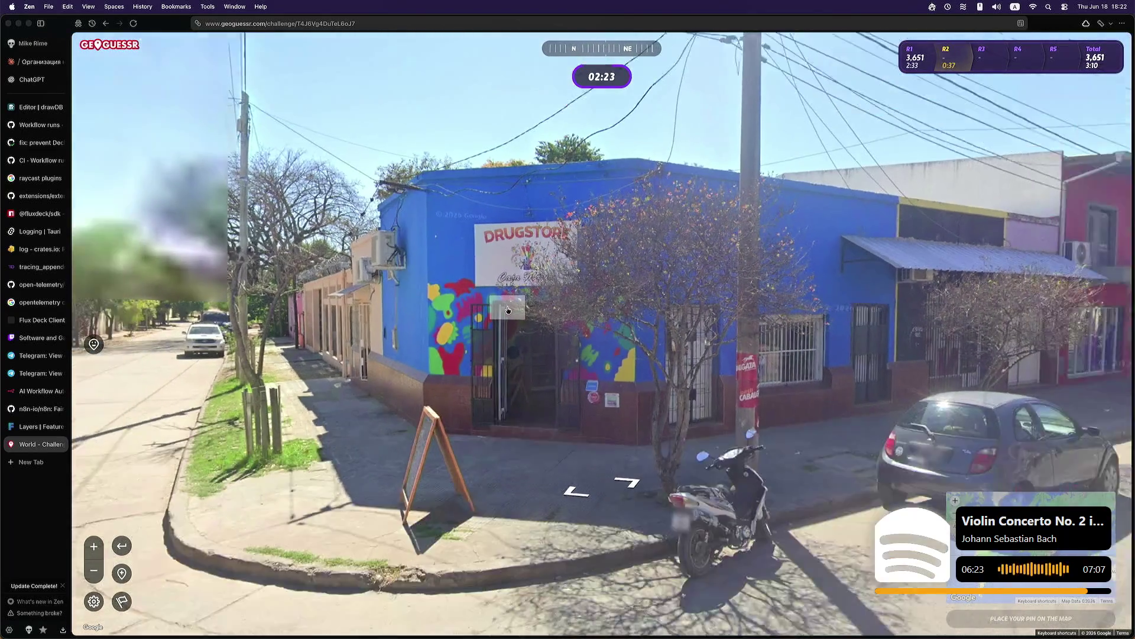
{"action": "key", "text": "Left"}
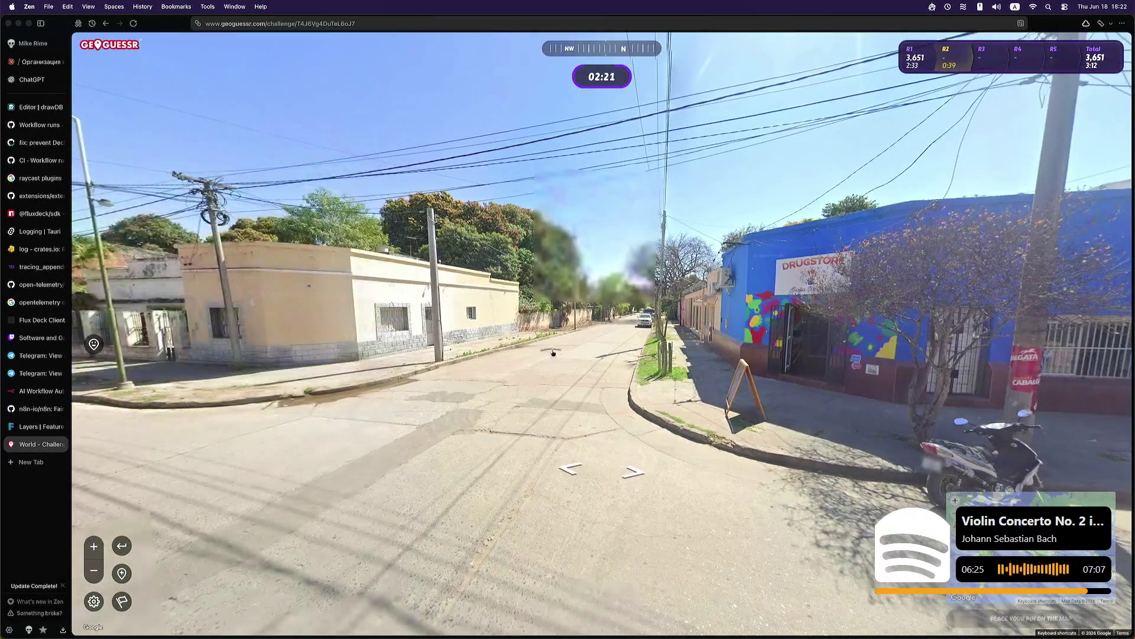
{"action": "key", "text": "Right"}
{"action": "key", "text": "Up"}
{"action": "key", "text": "Up"}
{"action": "key", "text": "Left"}
{"action": "key", "text": "Left"}
{"action": "key", "text": "Left"}
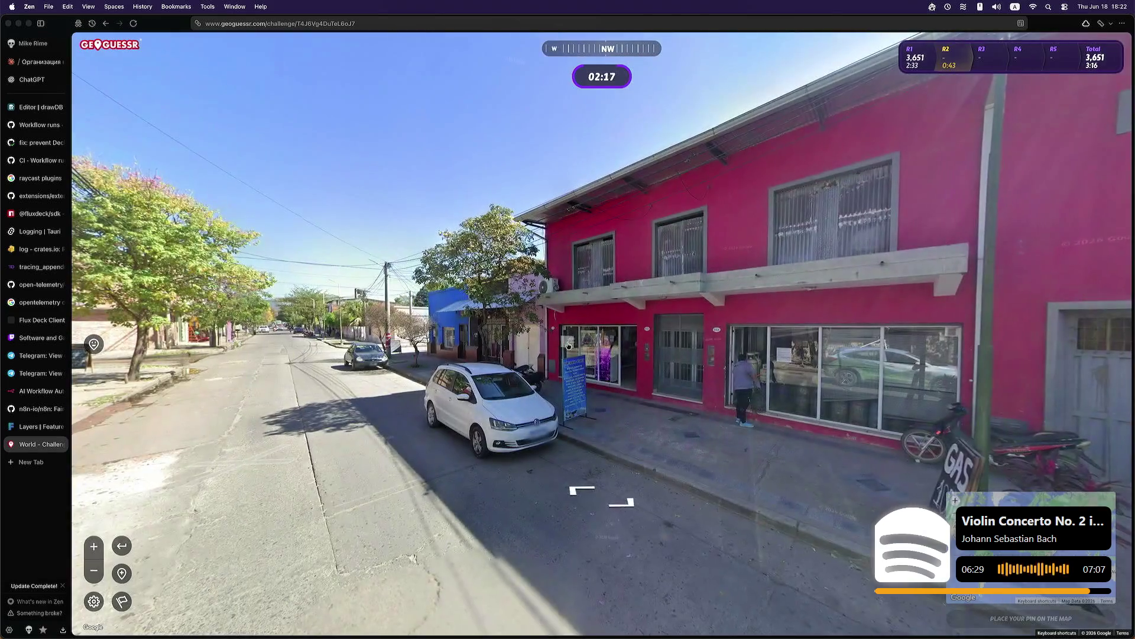
Step: Move up to the red shopfront sign, then head northeast down the street
{"action": "left_click", "coordinate": [534, 418]}
{"action": "scroll", "coordinate": [534, 418], "scroll_direction": "down", "scroll_amount": 3}
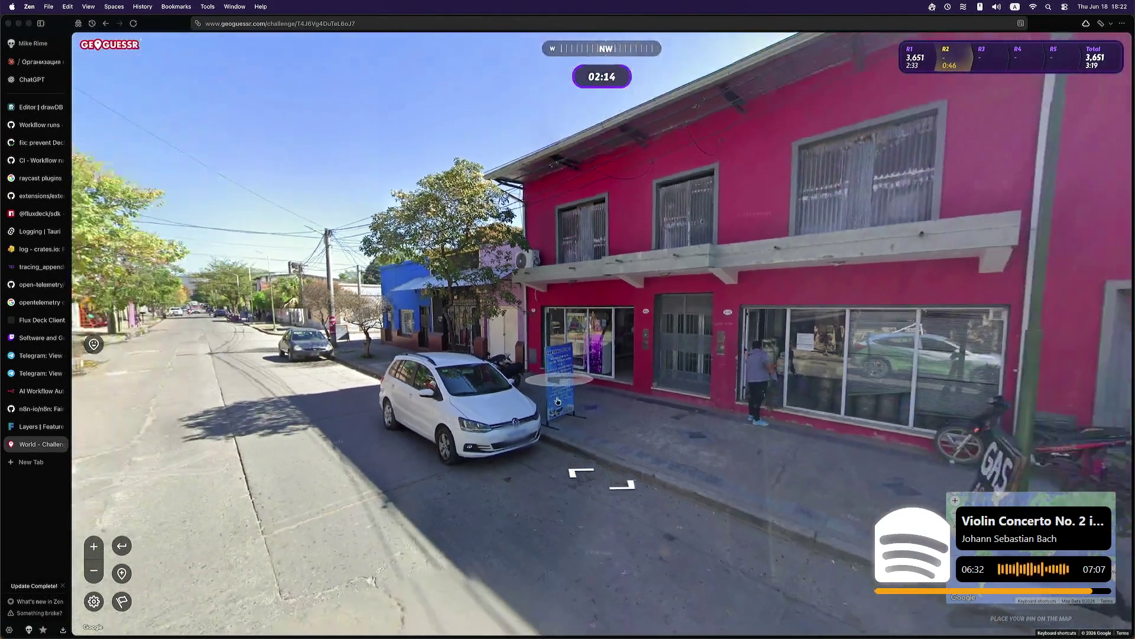
{"action": "left_click", "coordinate": [558, 401]}
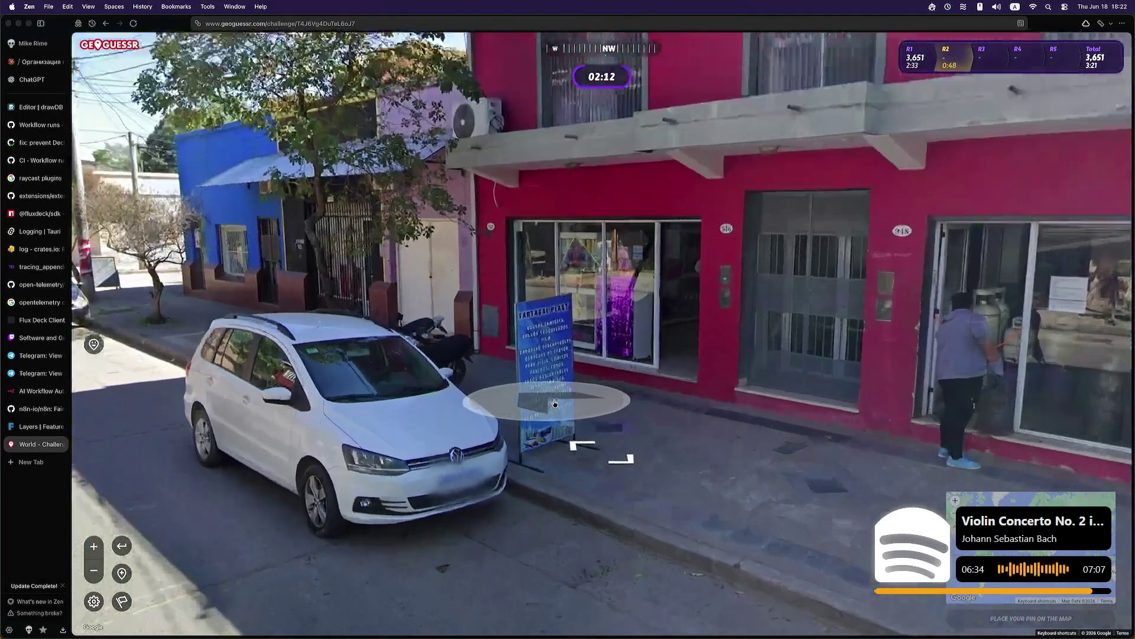
{"action": "left_click", "coordinate": [556, 396]}
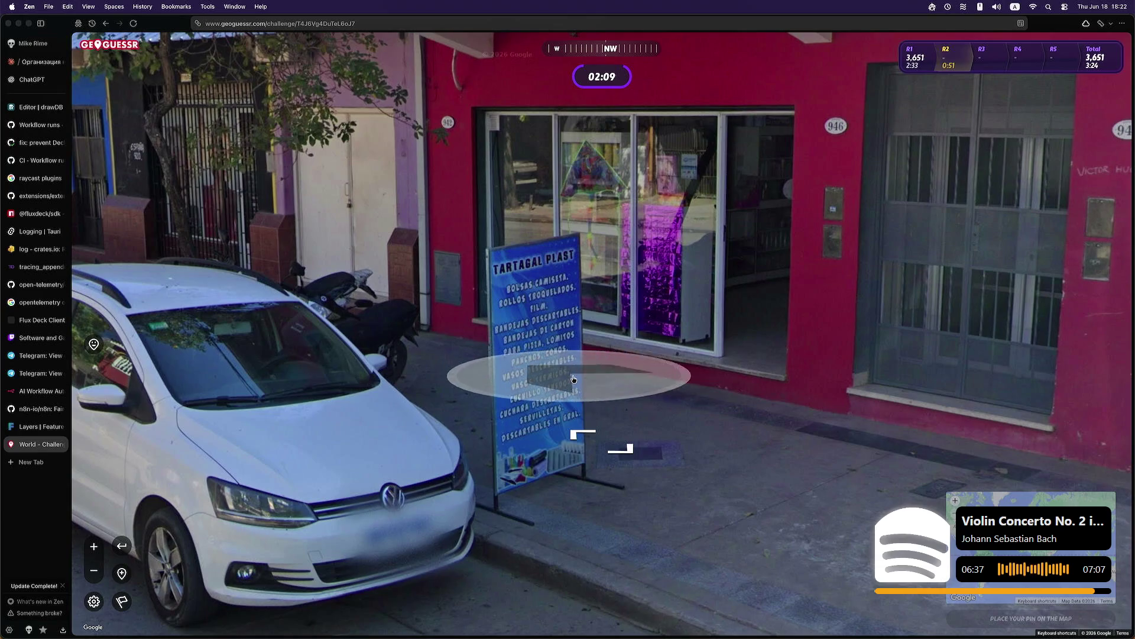
{"action": "mouse_move", "coordinate": [661, 338]}
{"action": "left_mouse_down"}
{"action": "mouse_move", "coordinate": [757, 345]}
{"action": "mouse_move", "coordinate": [446, 315]}
{"action": "mouse_move", "coordinate": [237, 314]}
{"action": "mouse_move", "coordinate": [925, 307]}
{"action": "left_mouse_up"}
{"action": "left_click", "coordinate": [757, 345]}
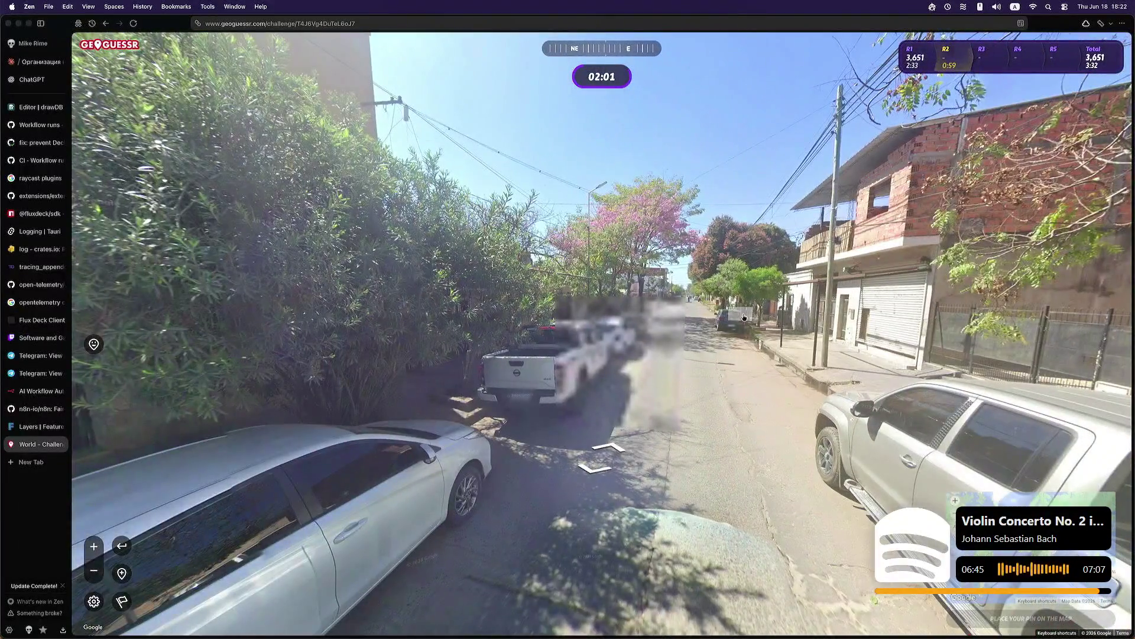
Step: Jump ahead to another street and look at the houses to the south and east
{"action": "left_click", "coordinate": [744, 317]}
{"action": "left_click", "coordinate": [647, 310]}
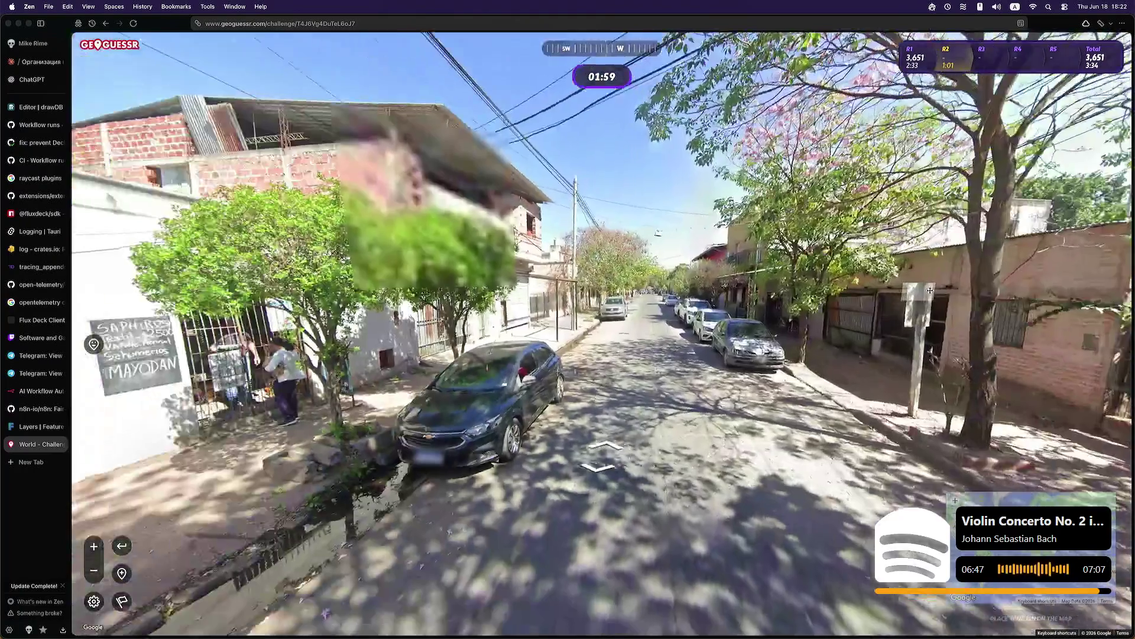
{"action": "left_click_drag", "start_coordinate": [648, 310], "coordinate": [860, 364]}
{"action": "scroll", "coordinate": [860, 365], "scroll_direction": "up", "scroll_amount": 5}
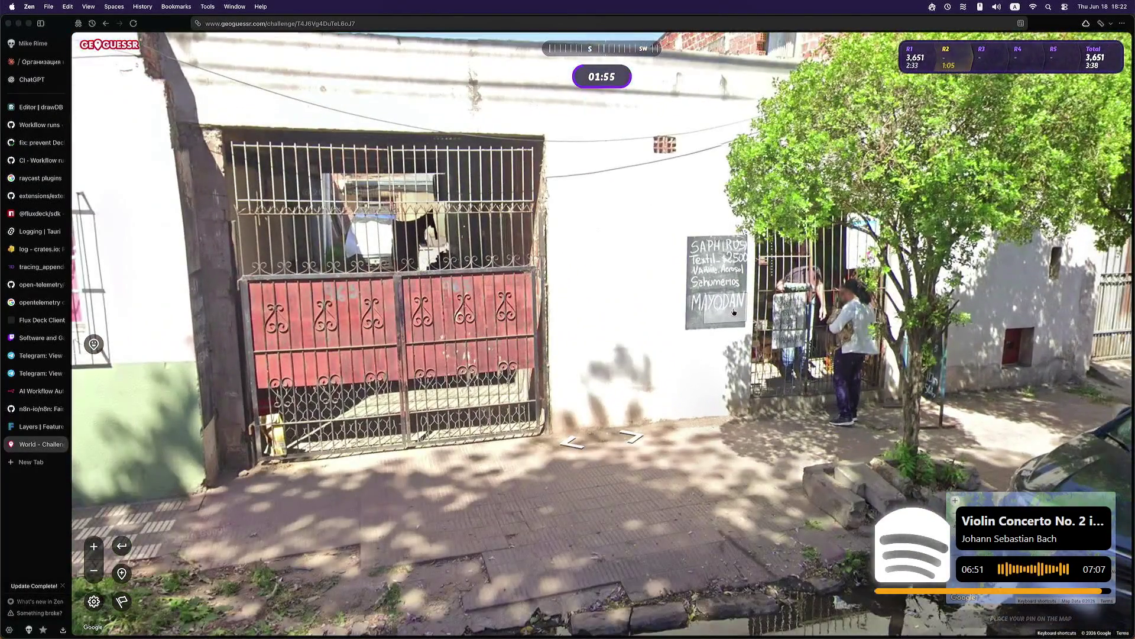
{"action": "scroll", "coordinate": [726, 322], "scroll_direction": "down", "scroll_amount": 5}
{"action": "key", "text": "Left"}
{"action": "key", "text": "Left"}
{"action": "key", "text": "Left"}
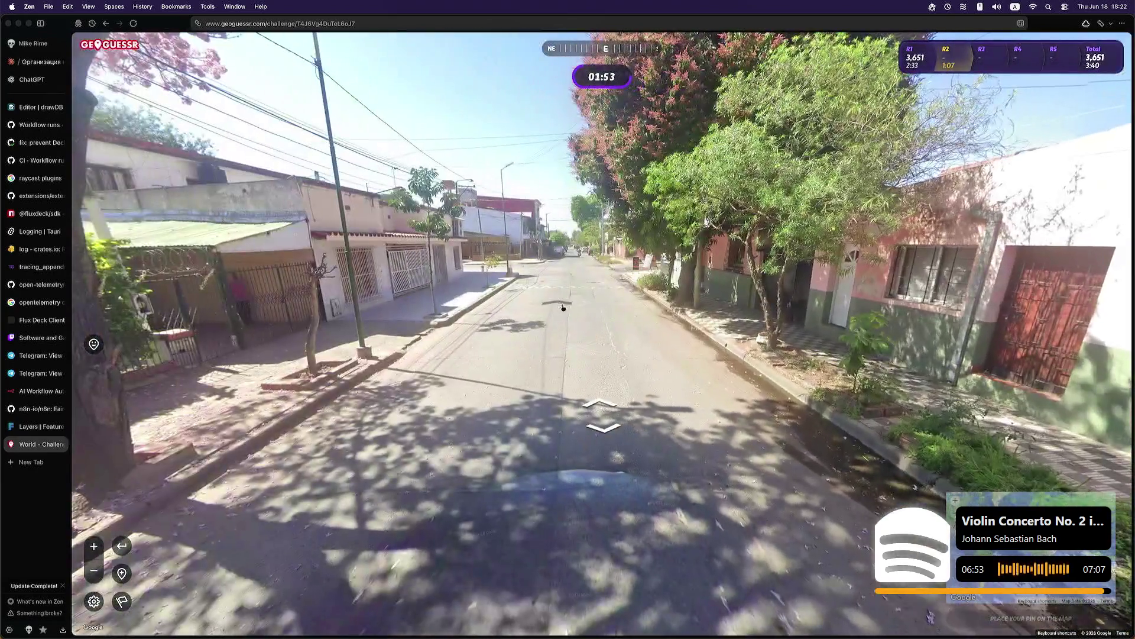
Step: Advance to the Carniceria Corbalan corner and inspect its shop sign
{"action": "left_click", "coordinate": [565, 305]}
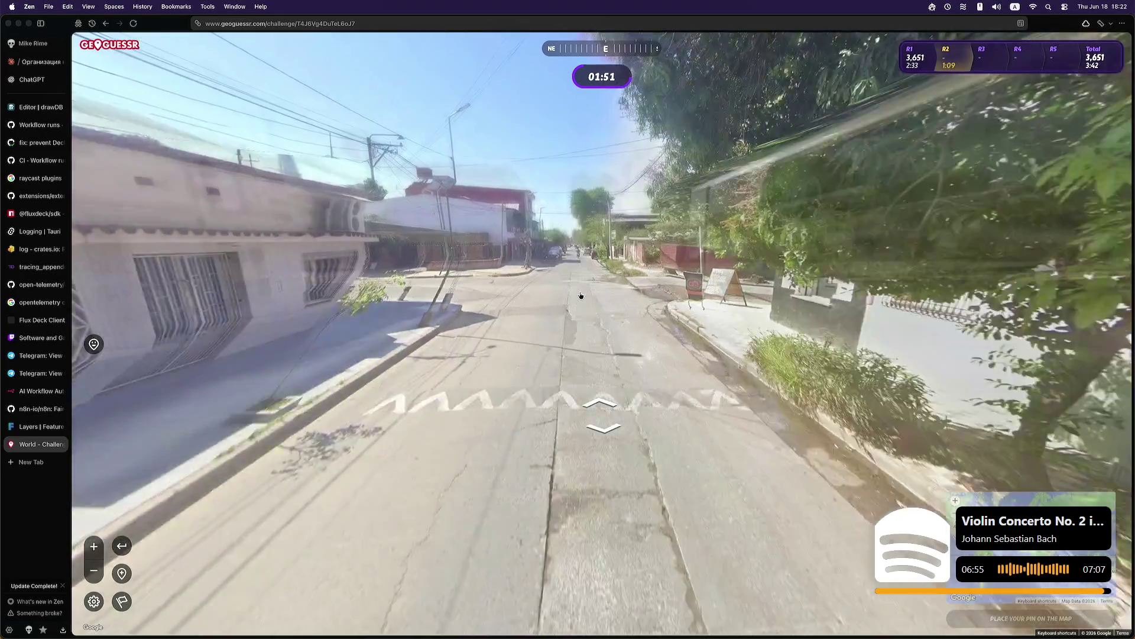
{"action": "left_click", "coordinate": [581, 295]}
{"action": "left_click", "coordinate": [584, 295]}
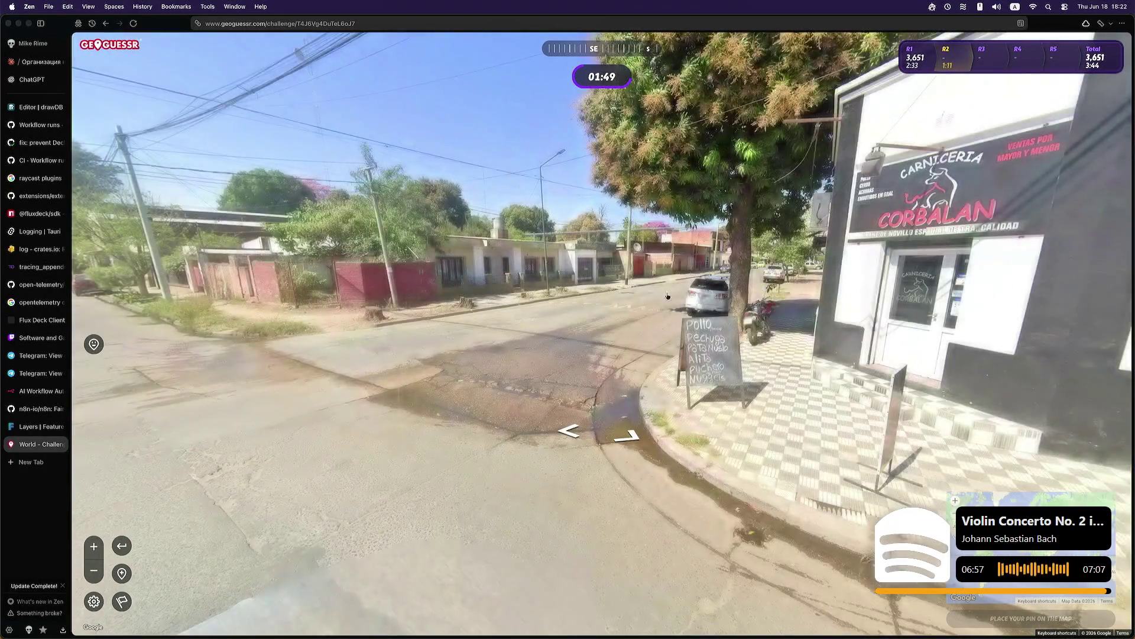
{"action": "left_click", "coordinate": [584, 295]}
{"action": "left_click", "coordinate": [684, 232]}
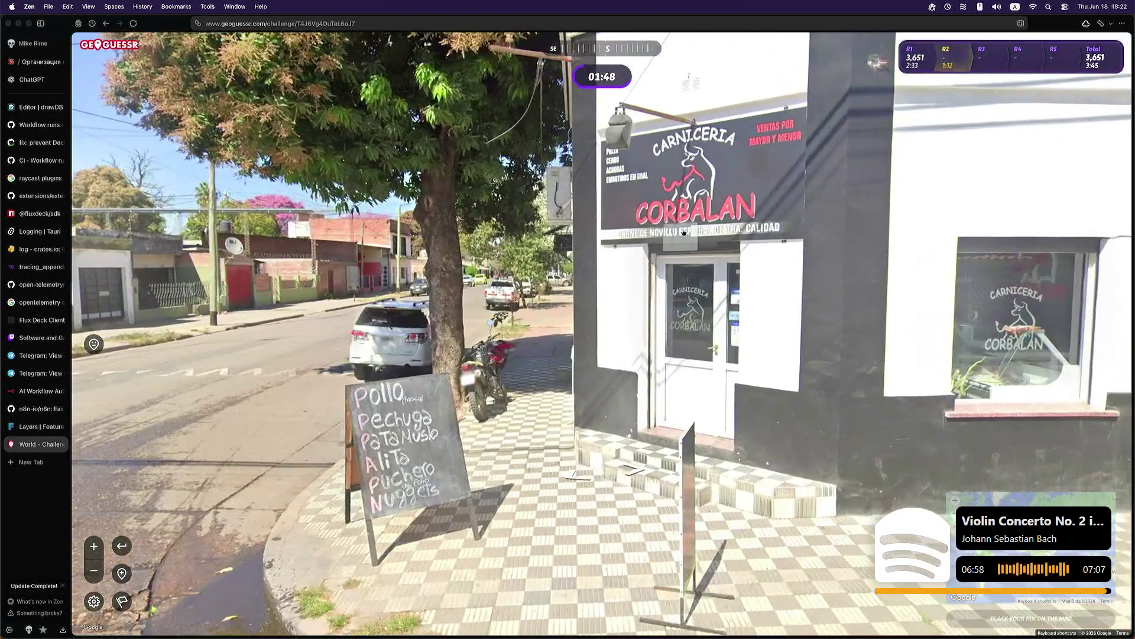
{"action": "left_click", "coordinate": [667, 203]}
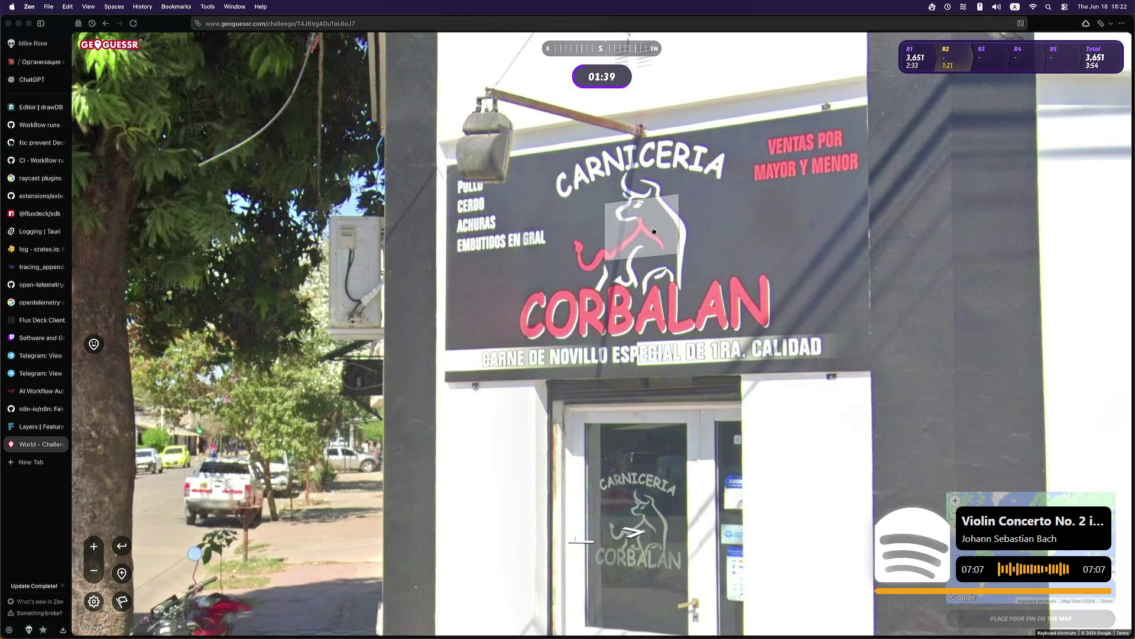
{"action": "left_click", "coordinate": [502, 322]}
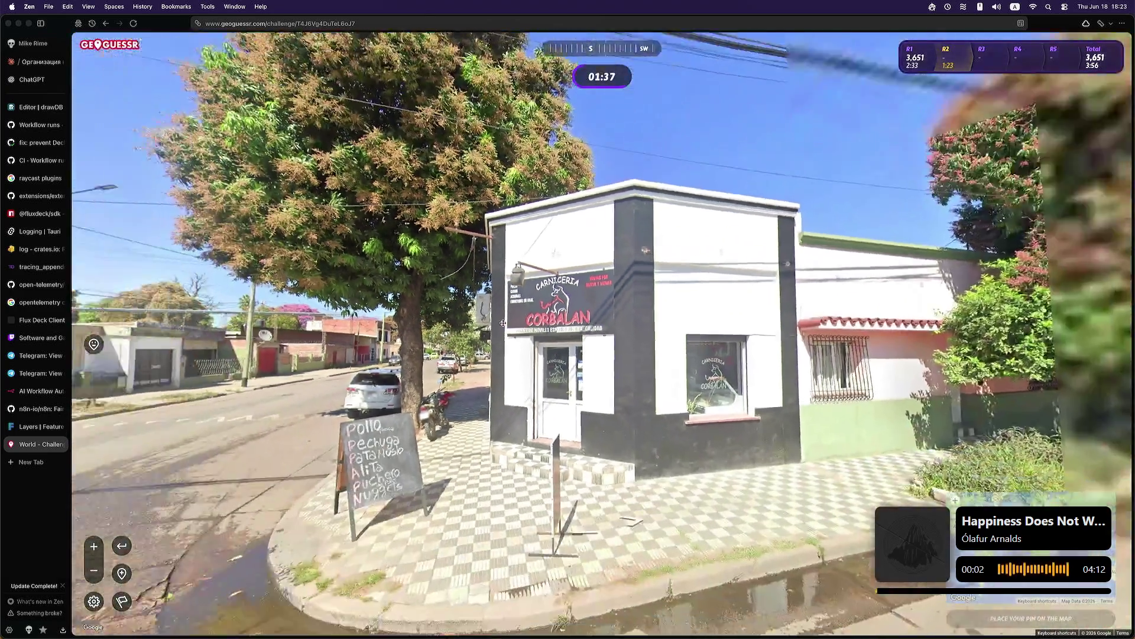
Step: Continue northeast down the street, then turn to face south
{"action": "left_click_drag", "start_coordinate": [503, 322], "coordinate": [773, 301]}
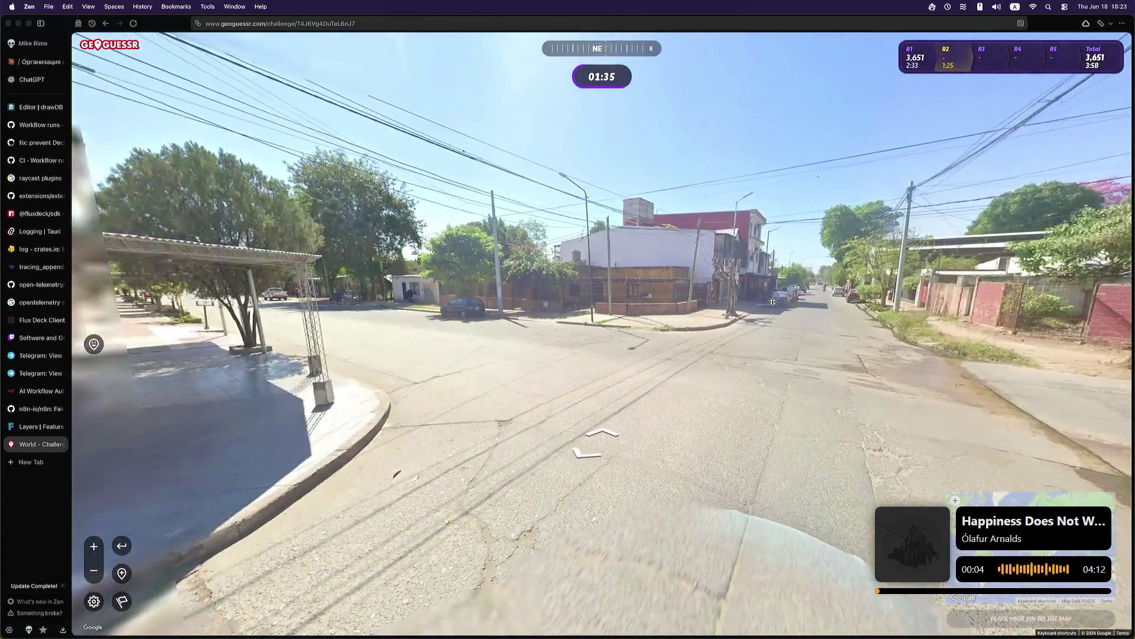
{"action": "left_click", "coordinate": [775, 303]}
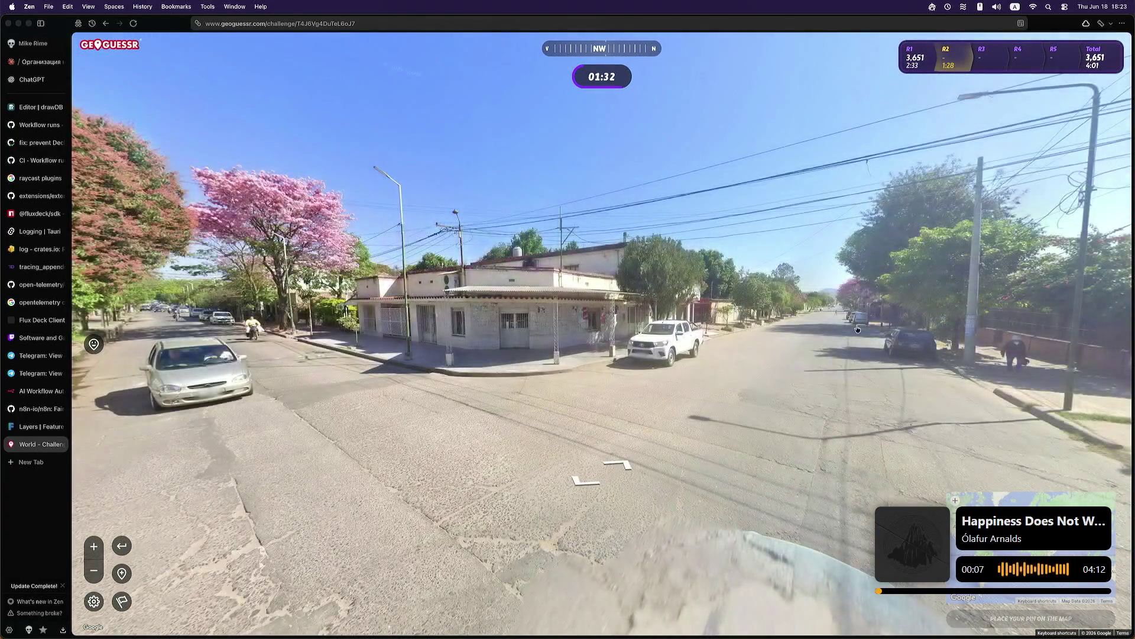
{"action": "left_click", "coordinate": [805, 315]}
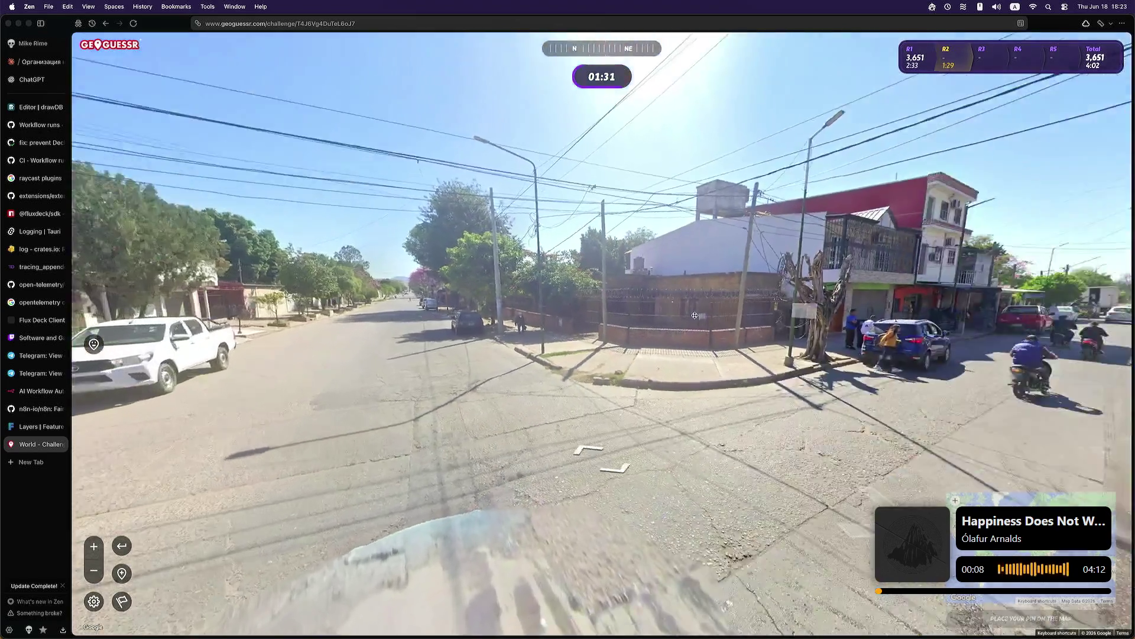
{"action": "left_click_drag", "start_coordinate": [805, 315], "coordinate": [541, 310]}
{"action": "left_click_drag", "start_coordinate": [757, 321], "coordinate": [532, 314]}
{"action": "left_click_drag", "start_coordinate": [799, 315], "coordinate": [562, 313]}
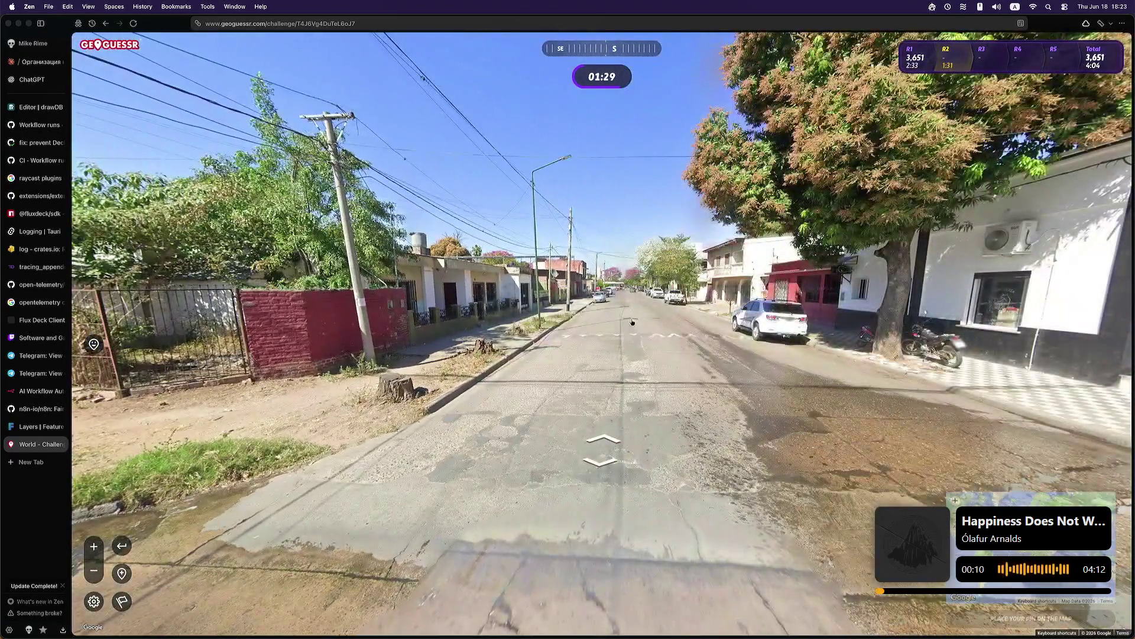
Step: Jump along the street toward the garage building and turn back south
{"action": "left_click", "coordinate": [636, 312]}
{"action": "left_click", "coordinate": [811, 323]}
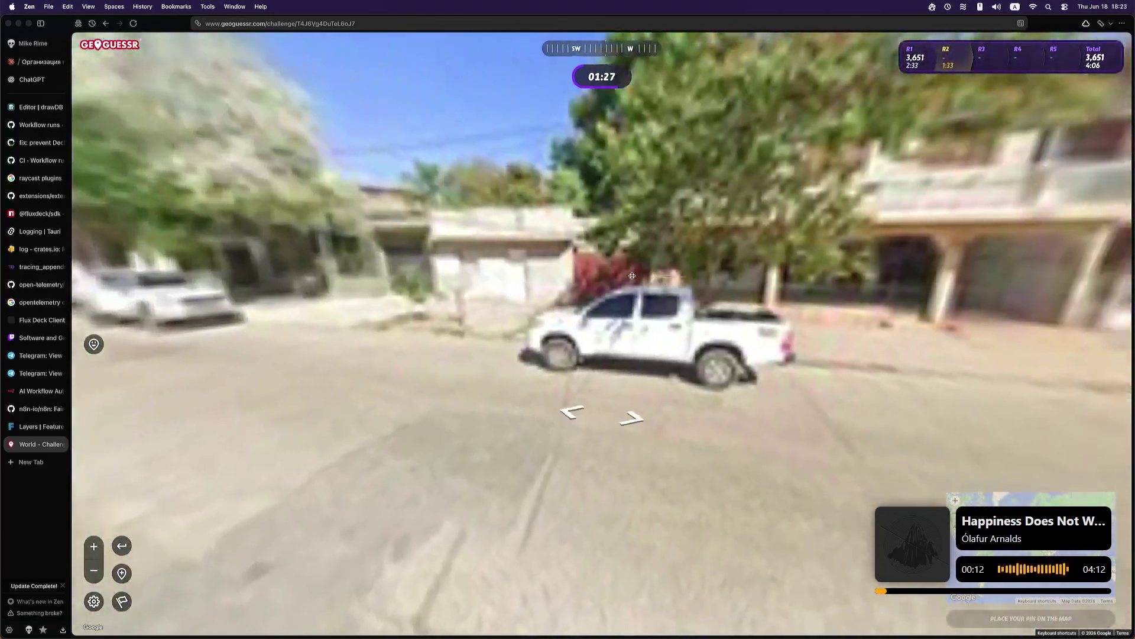
{"action": "left_click", "coordinate": [574, 284]}
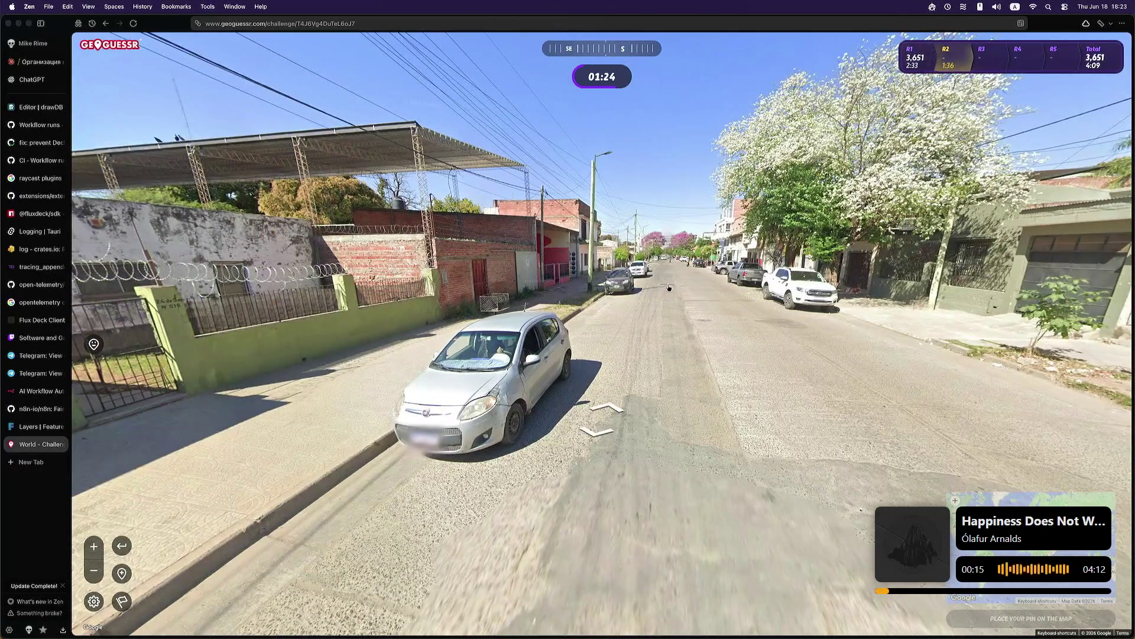
{"action": "left_click", "coordinate": [669, 287]}
{"action": "left_click", "coordinate": [533, 266]}
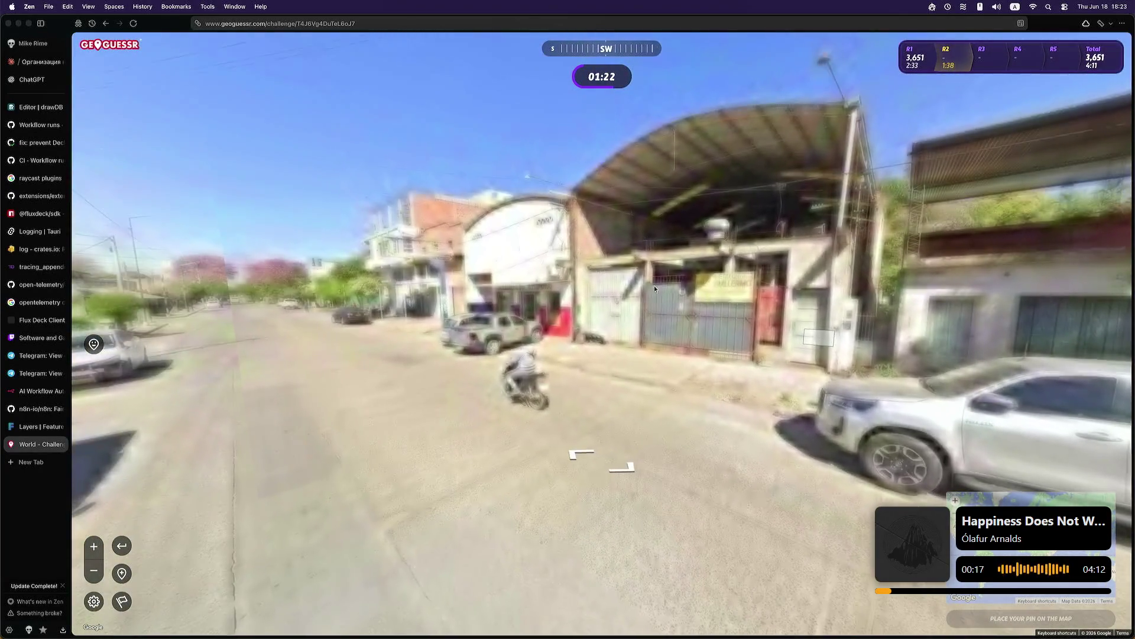
{"action": "left_click_drag", "start_coordinate": [654, 285], "coordinate": [838, 292]}
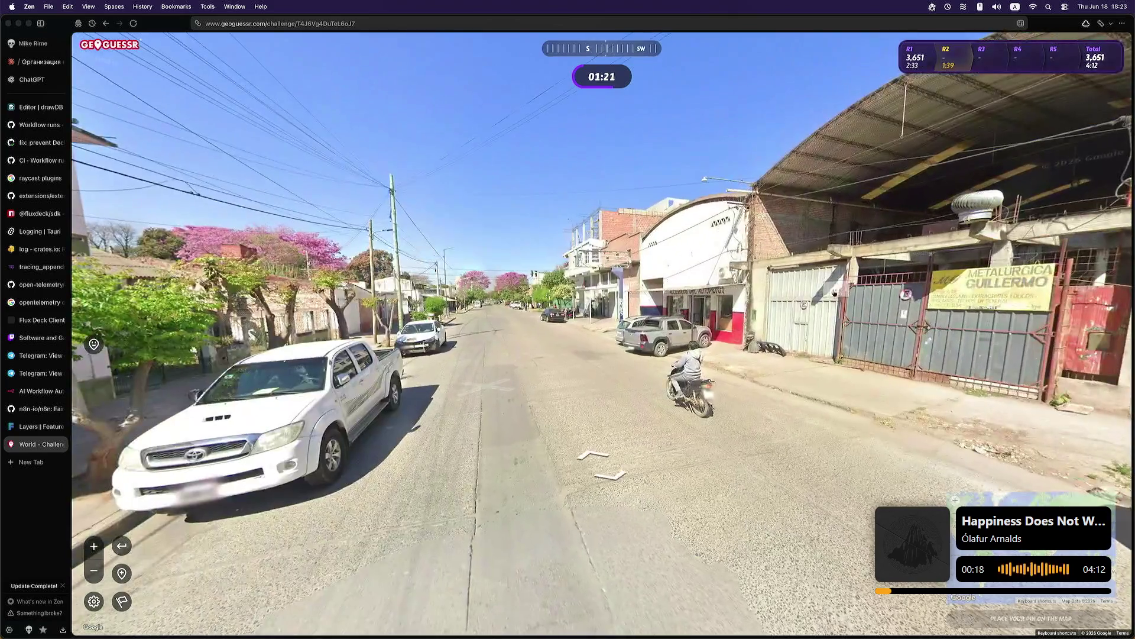
Step: Advance to the Metalurgica Guillermo gate and zoom in to inspect it
{"action": "left_click", "coordinate": [807, 302]}
{"action": "left_click", "coordinate": [760, 289]}
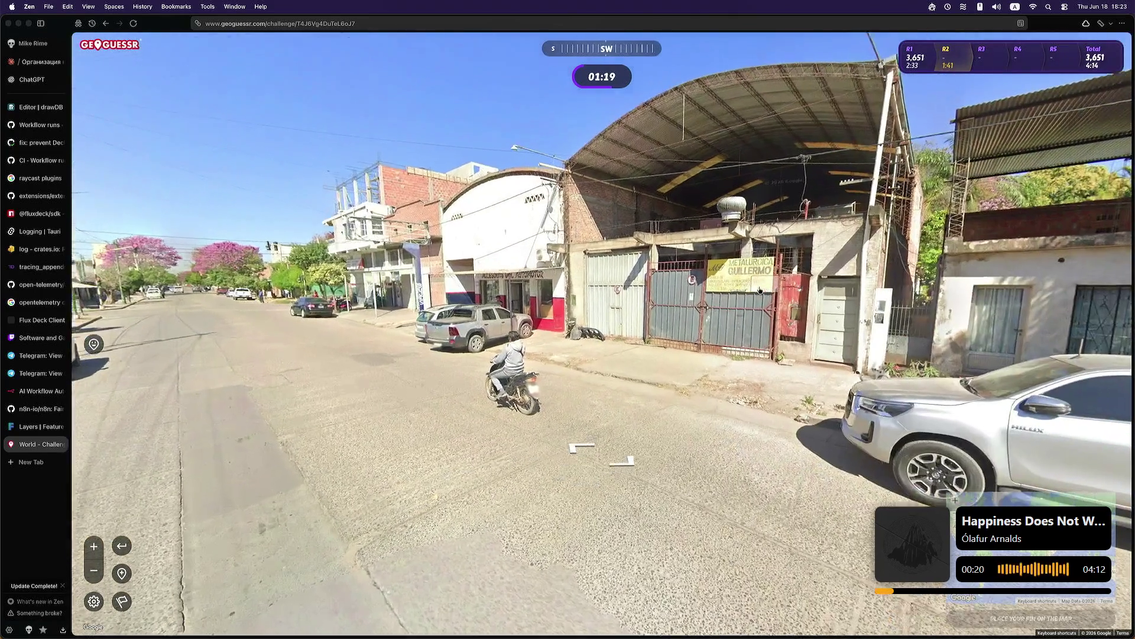
{"action": "scroll", "coordinate": [760, 290], "scroll_direction": "down", "scroll_amount": 3}
{"action": "scroll", "coordinate": [768, 309], "scroll_direction": "up", "scroll_amount": 2}
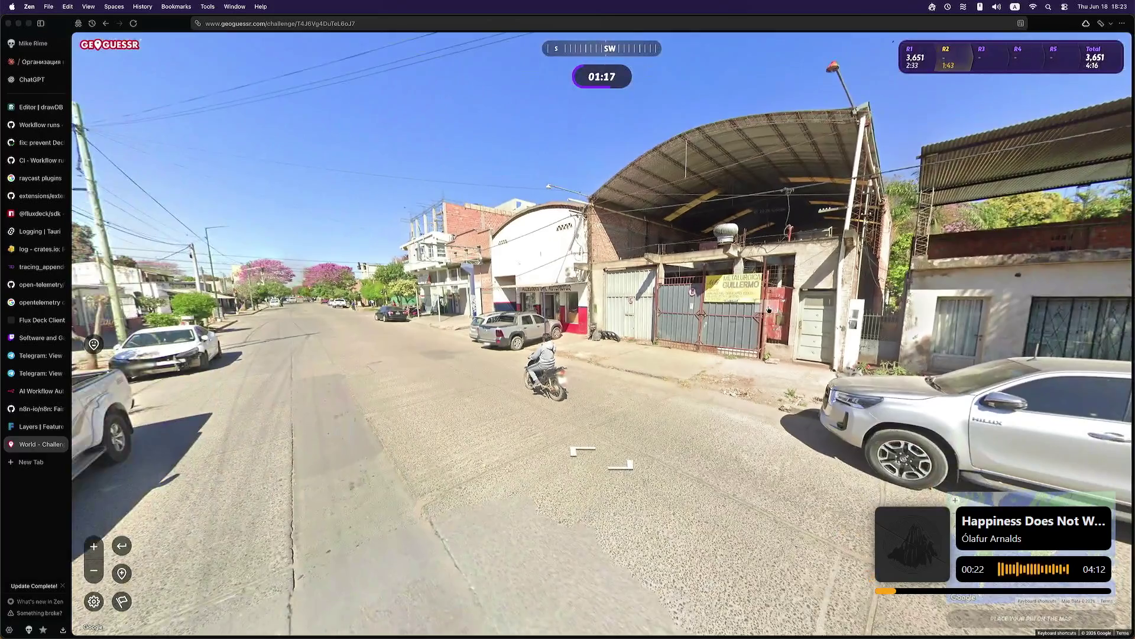
{"action": "scroll", "coordinate": [768, 309], "scroll_direction": "up", "scroll_amount": 2}
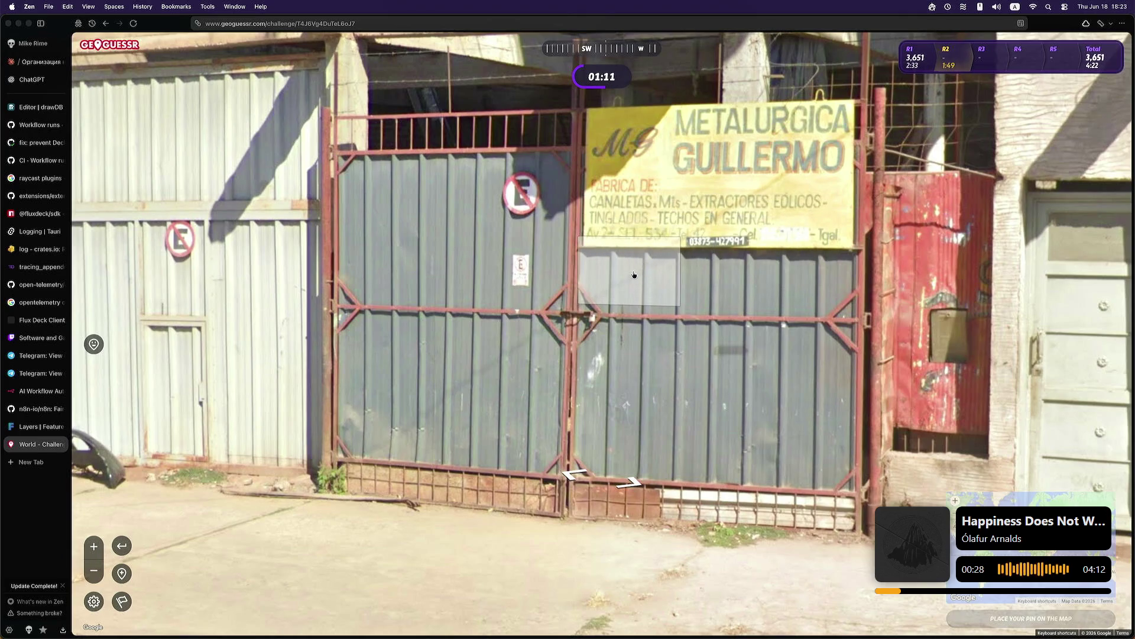
{"action": "scroll", "coordinate": [667, 312], "scroll_direction": "down", "scroll_amount": 3}
Step: Turn and move further down the street past the gate
{"action": "key", "text": "Left"}
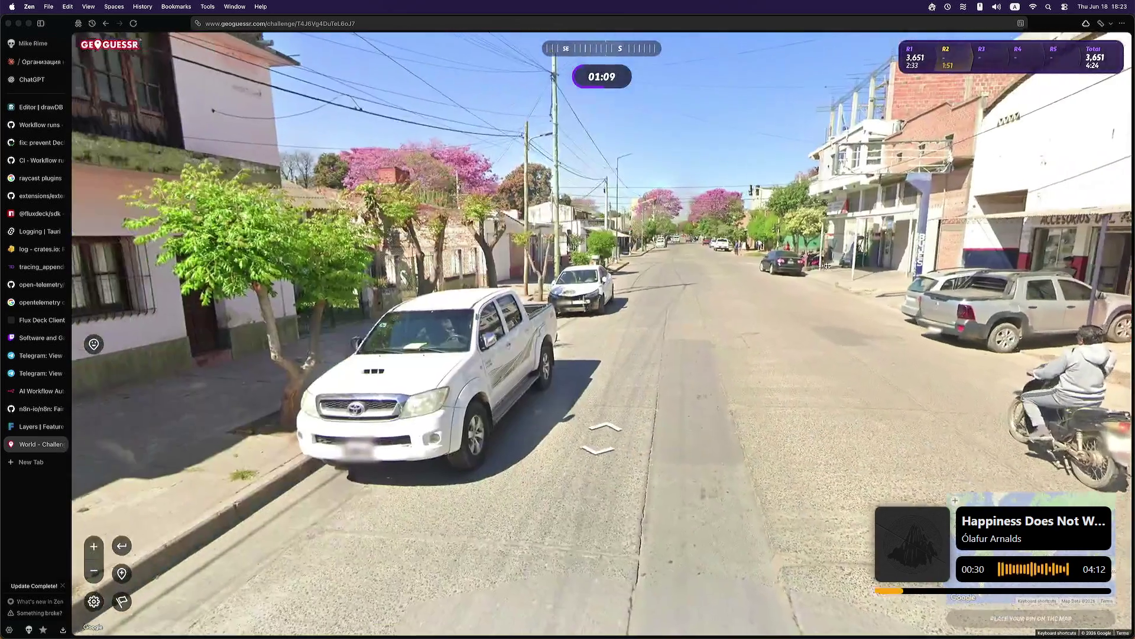
{"action": "key", "text": "Left"}
{"action": "left_click", "coordinate": [711, 275]}
{"action": "key", "text": "Right"}
{"action": "key", "text": "Right"}
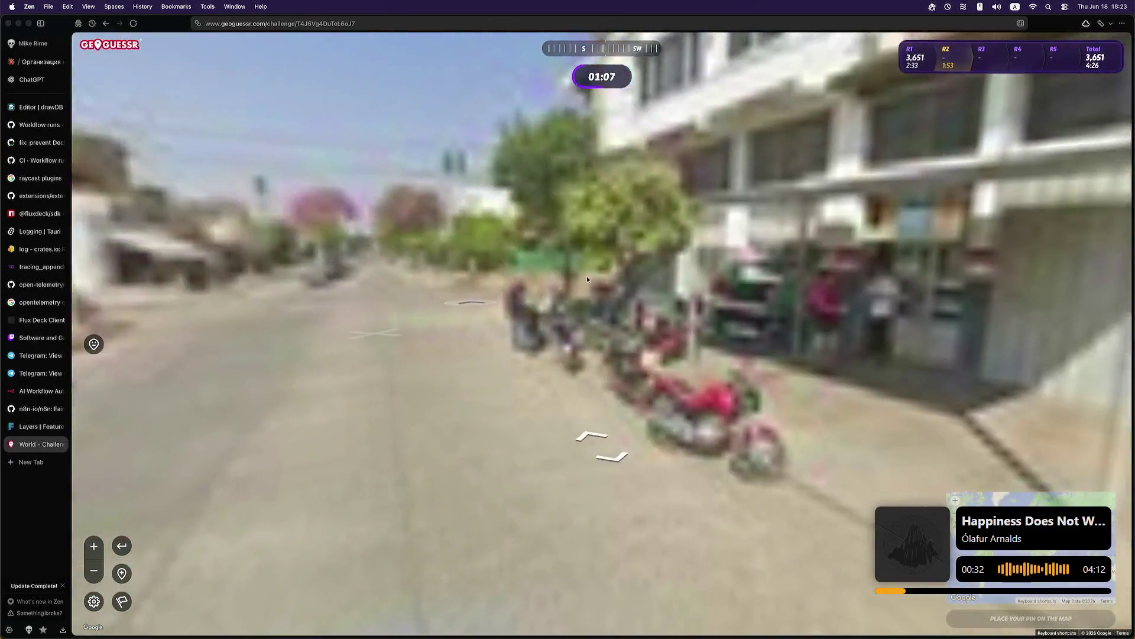
{"action": "key", "text": "Left"}
{"action": "key", "text": "Left"}
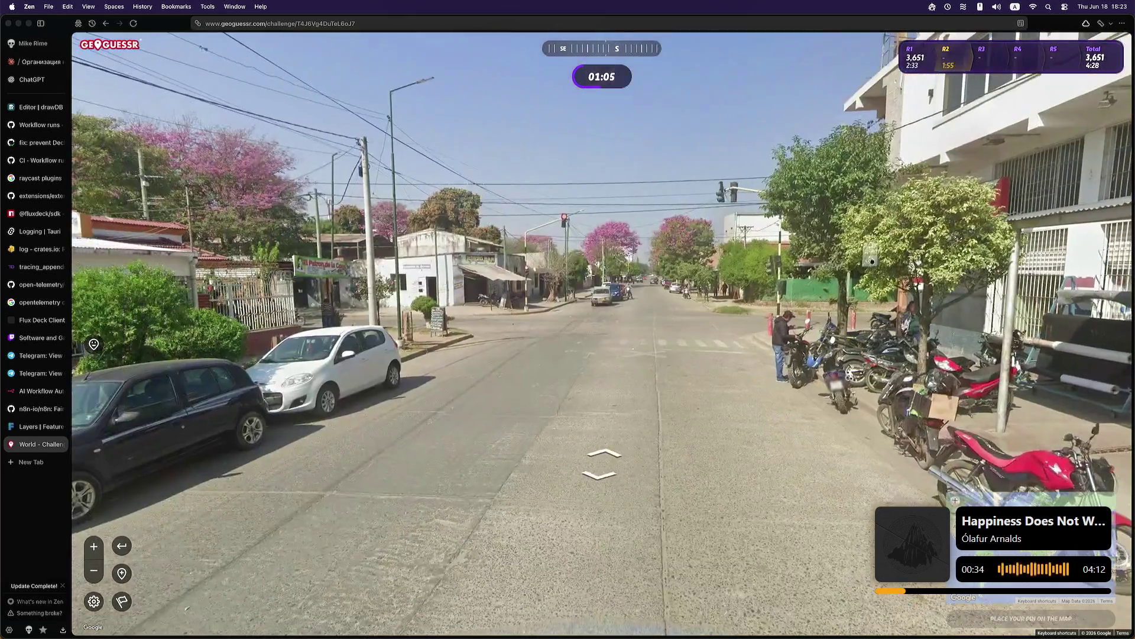
{"action": "left_click", "coordinate": [642, 325]}
{"action": "key", "text": "Left"}
{"action": "key", "text": "Left"}
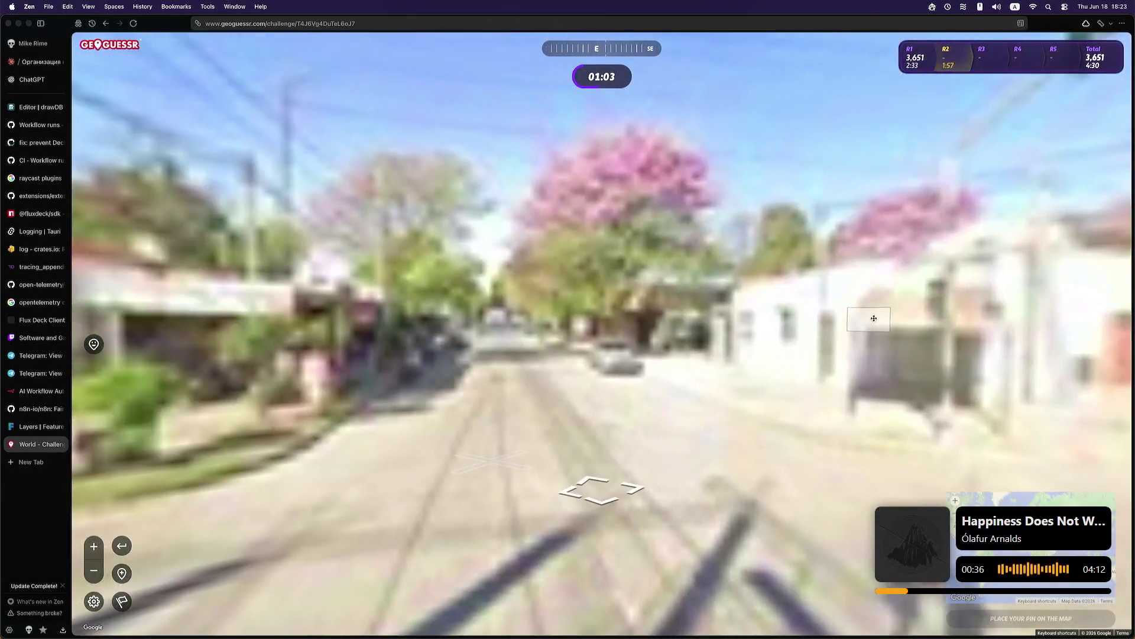
Step: Jump forward to stand right in front of the El Patron de la Coca shop
{"action": "left_click", "coordinate": [521, 328]}
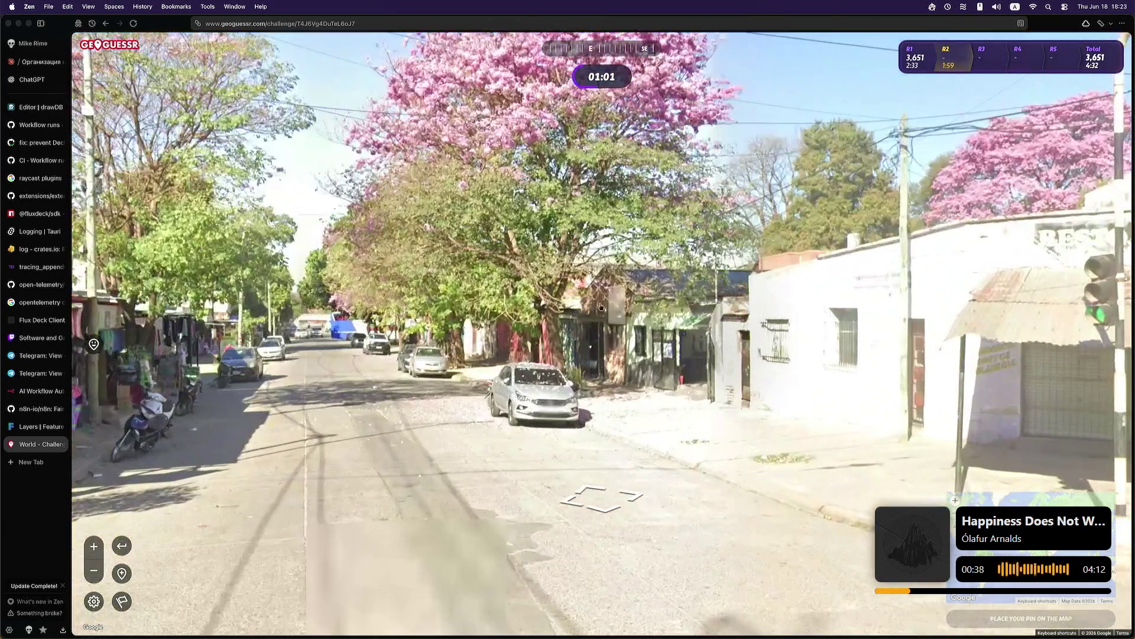
{"action": "left_click", "coordinate": [342, 325]}
{"action": "left_click", "coordinate": [634, 322]}
{"action": "left_click", "coordinate": [600, 326]}
{"action": "left_click", "coordinate": [516, 314]}
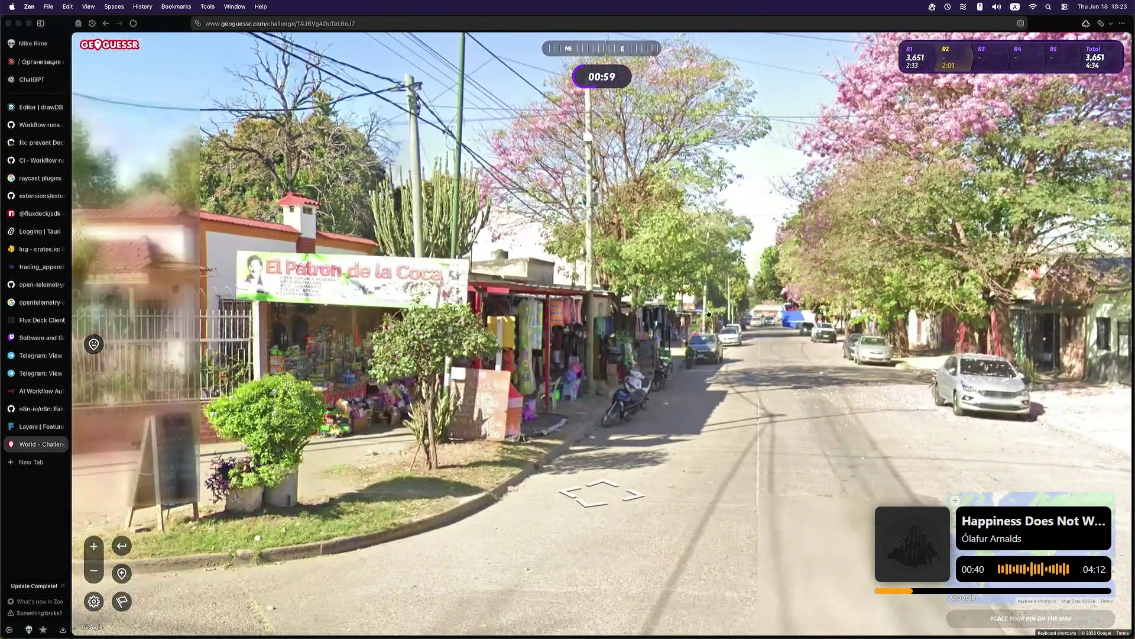
{"action": "key", "text": "Left"}
{"action": "left_click", "coordinate": [516, 315]}
Step: Zoom in on the El Patron de la Coca sign, then move on and look east
{"action": "scroll", "coordinate": [414, 322], "scroll_direction": "up", "scroll_amount": 5}
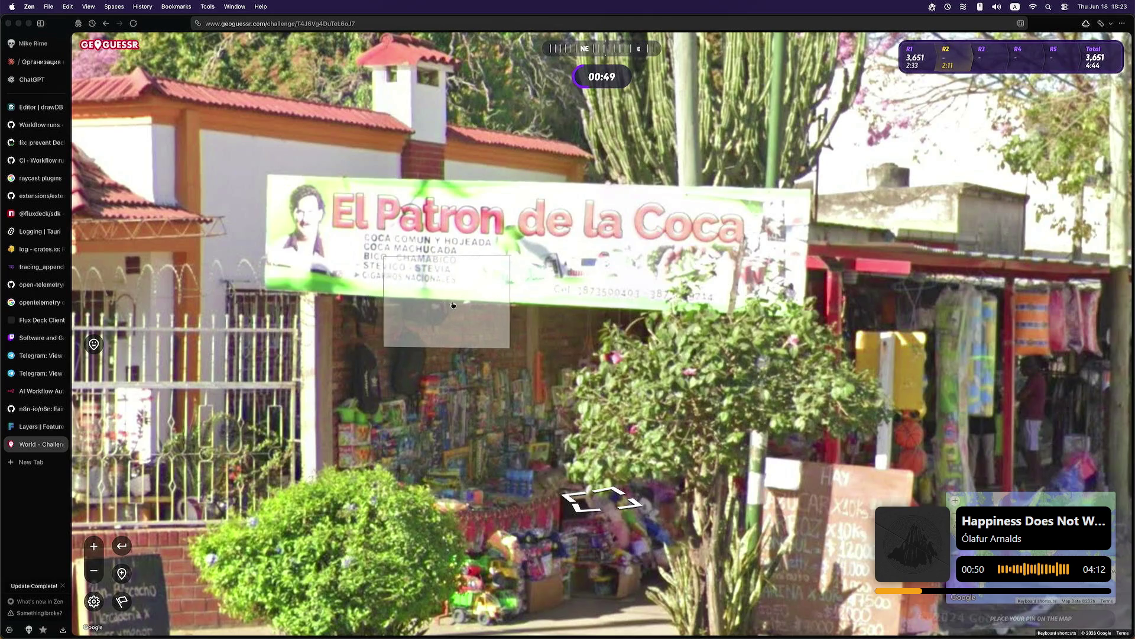
{"action": "scroll", "coordinate": [456, 306], "scroll_direction": "down", "scroll_amount": 5}
{"action": "left_click", "coordinate": [602, 500]}
{"action": "mouse_move", "coordinate": [1042, 339]}
{"action": "left_mouse_down"}
{"action": "mouse_move", "coordinate": [734, 340]}
{"action": "mouse_move", "coordinate": [626, 321]}
{"action": "mouse_move", "coordinate": [603, 273]}
{"action": "left_mouse_up"}
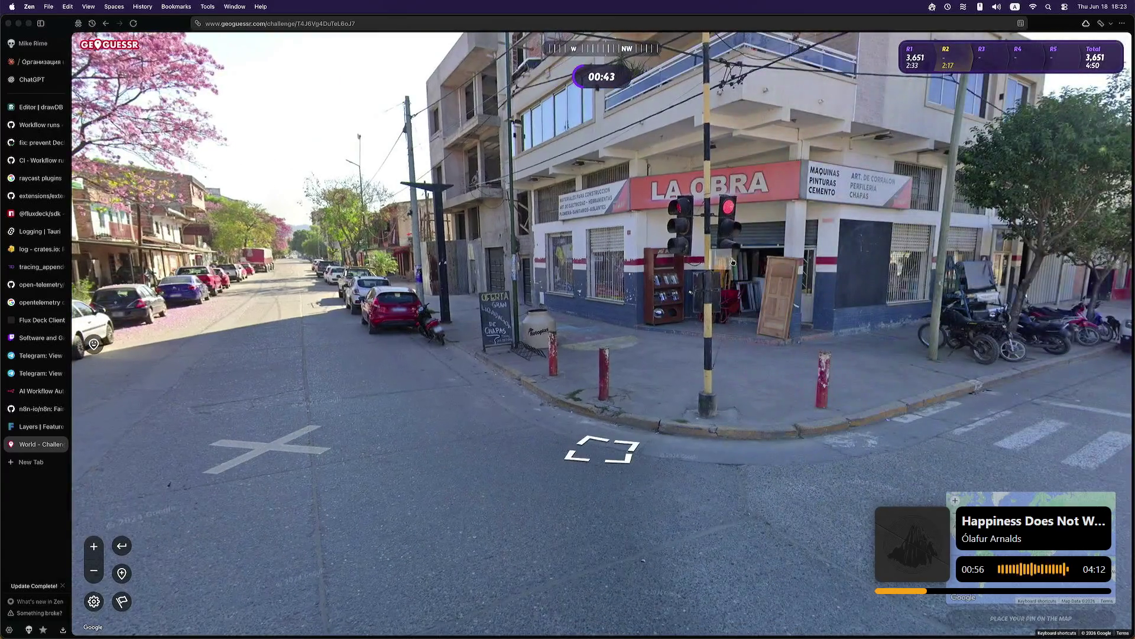
Step: Reach the LA OBRA corner building and jump further along the street past it
{"action": "left_click", "coordinate": [723, 260]}
{"action": "scroll", "coordinate": [746, 284], "scroll_direction": "up", "scroll_amount": 2}
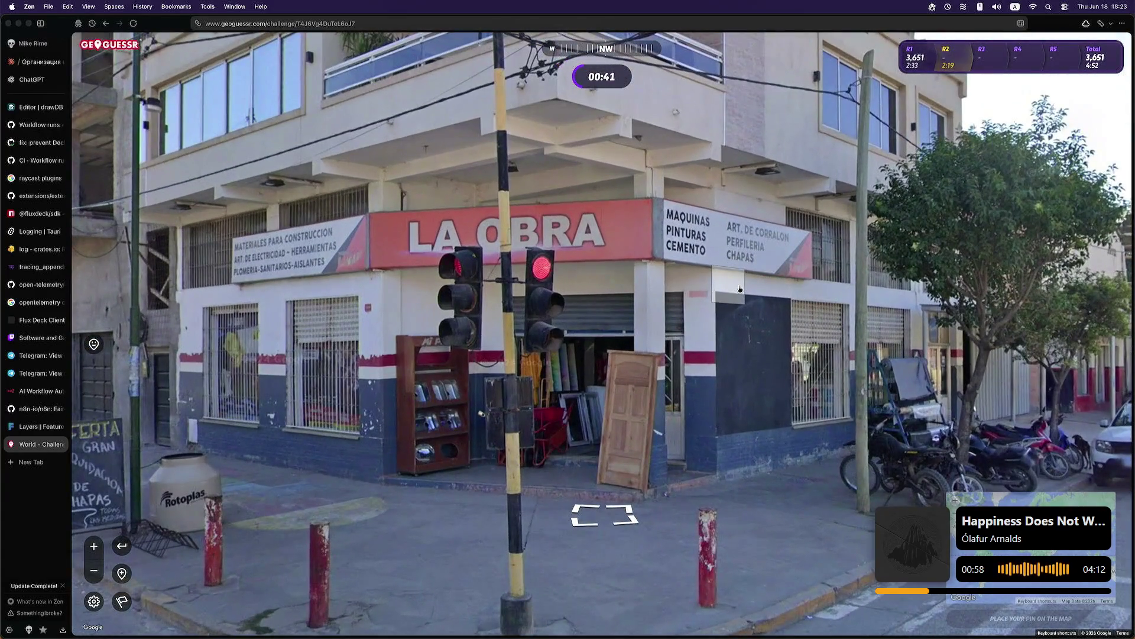
{"action": "left_click_drag", "start_coordinate": [565, 289], "coordinate": [830, 300]}
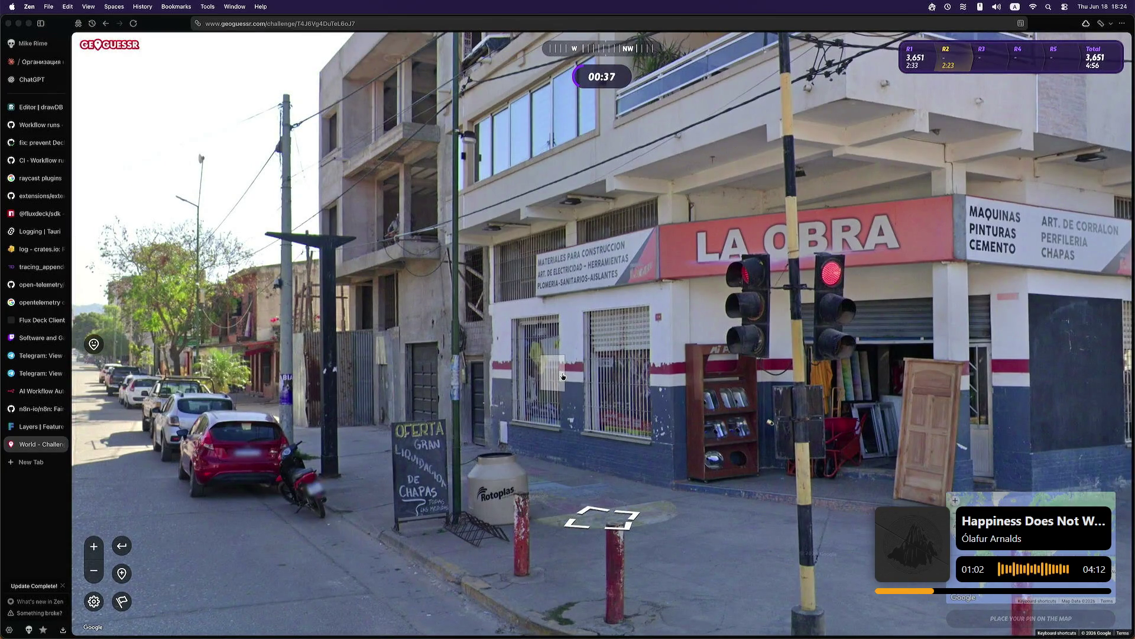
{"action": "left_click", "coordinate": [566, 359]}
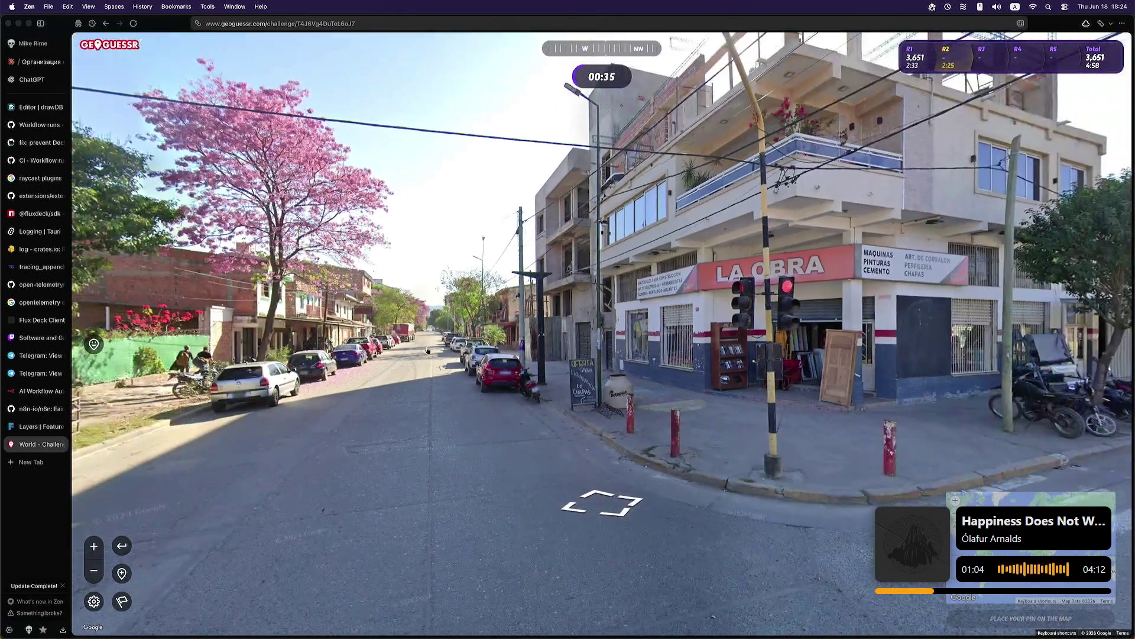
{"action": "left_click", "coordinate": [426, 351]}
{"action": "left_click", "coordinate": [442, 351]}
Step: Place the round 2 guess pin near Mexico City and submit it
{"action": "mouse_move", "coordinate": [911, 498]}
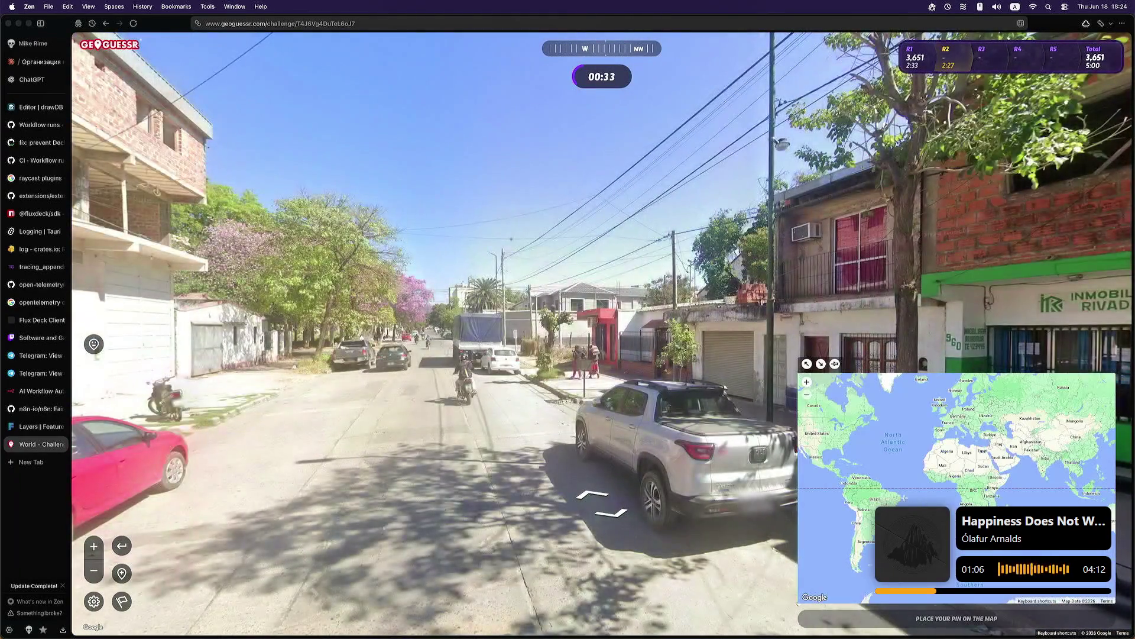
{"action": "scroll", "coordinate": [858, 495], "scroll_direction": "up", "scroll_amount": 5}
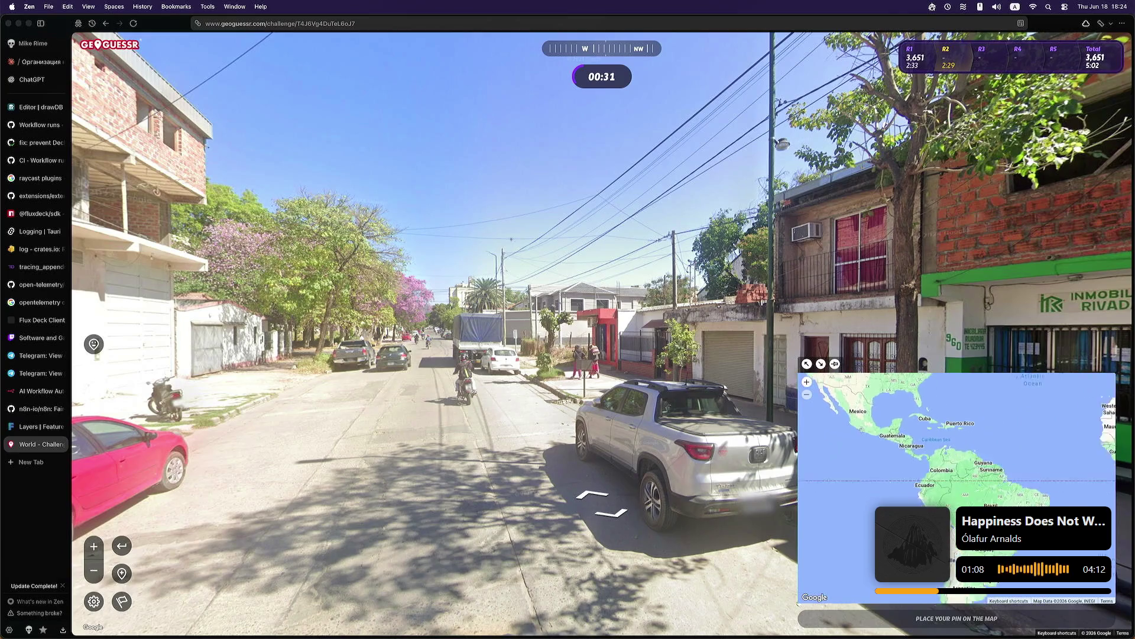
{"action": "scroll", "coordinate": [891, 433], "scroll_direction": "up", "scroll_amount": 3}
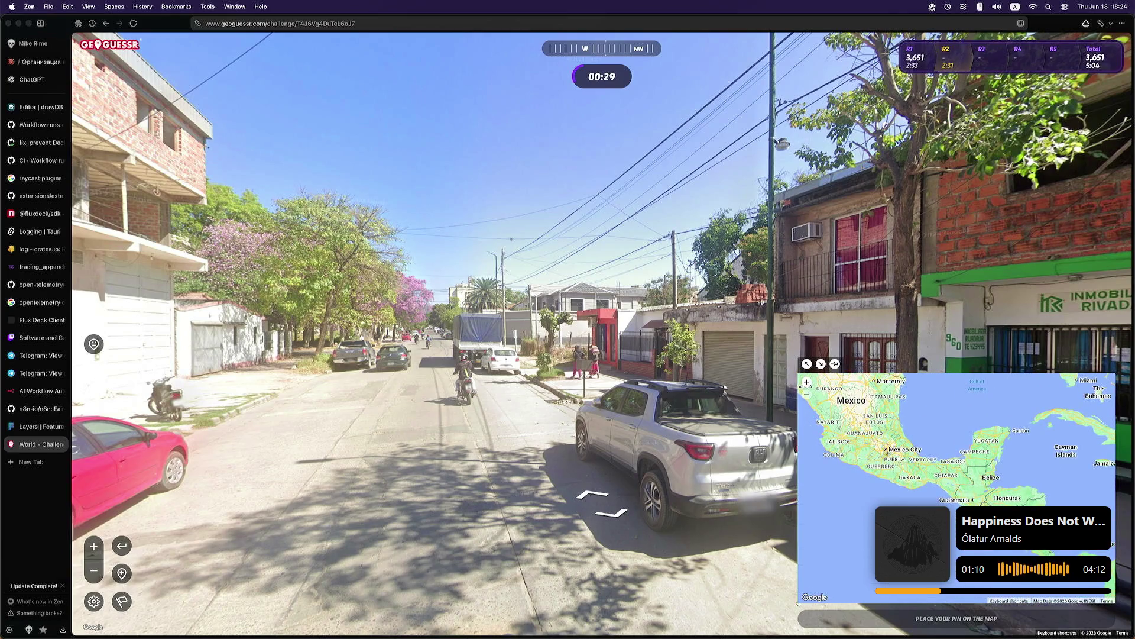
{"action": "left_click", "coordinate": [888, 455]}
{"action": "left_click", "coordinate": [962, 617]}
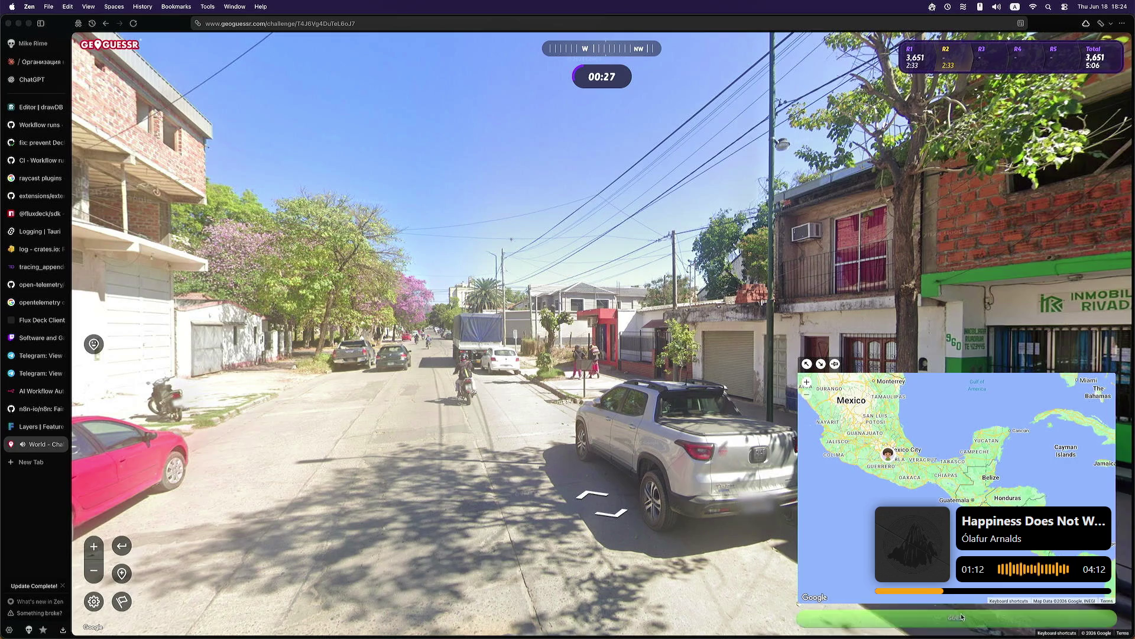
Step: Pan and zoom the result map to the actual spot in northern Argentina, 5,985 km away
{"action": "left_click_drag", "start_coordinate": [804, 516], "coordinate": [743, 401]}
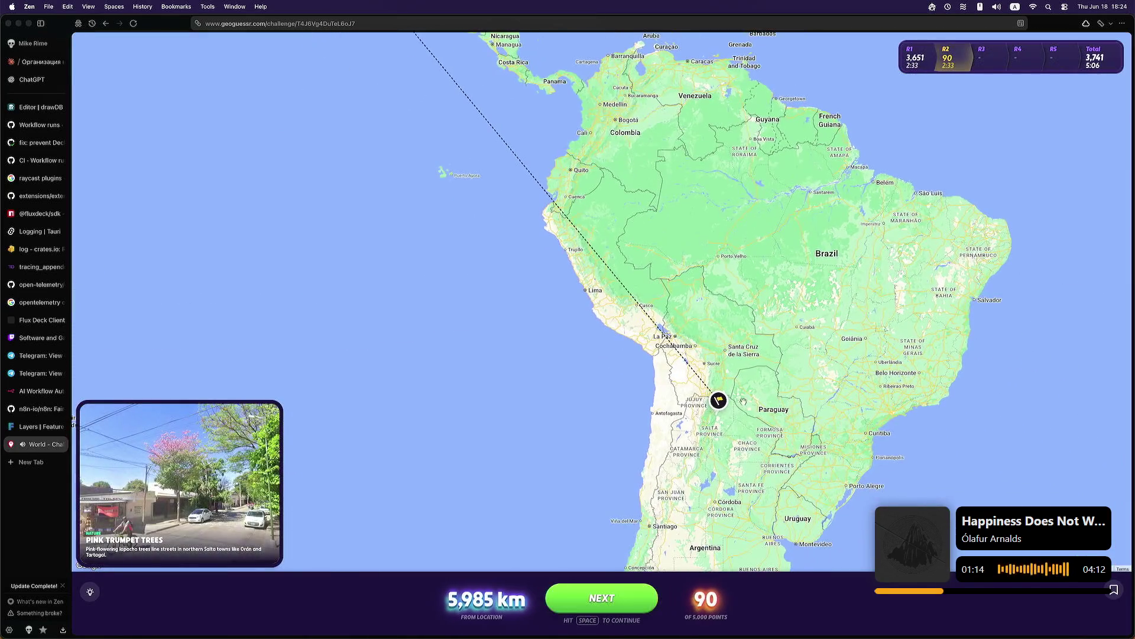
{"action": "scroll", "coordinate": [728, 432], "scroll_direction": "up", "scroll_amount": 5}
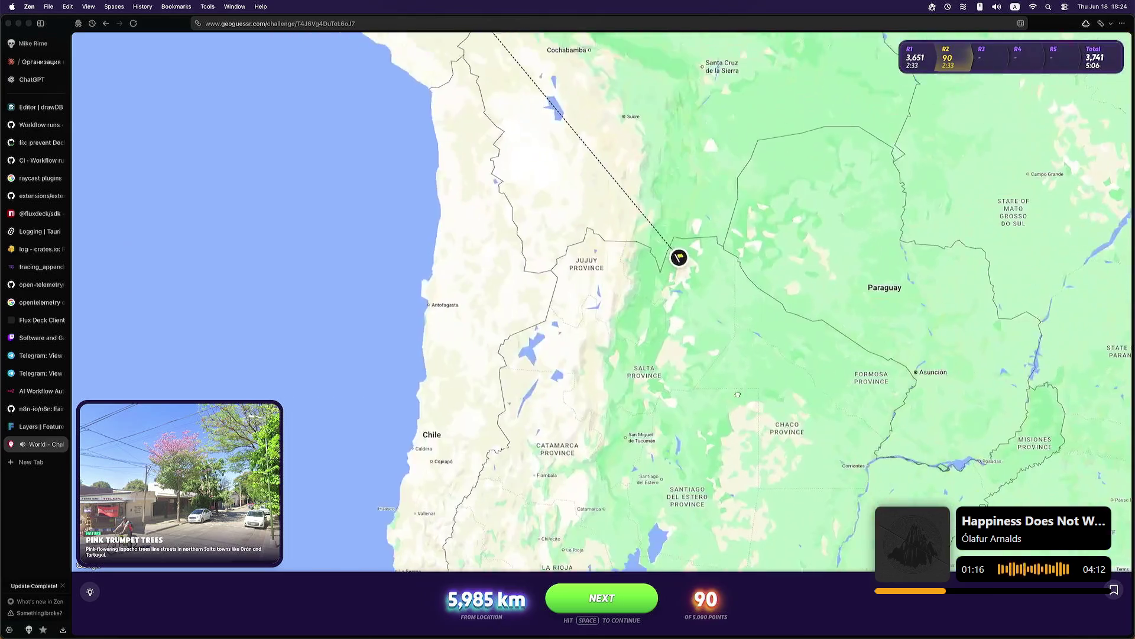
{"action": "scroll", "coordinate": [730, 200], "scroll_direction": "down", "scroll_amount": 5}
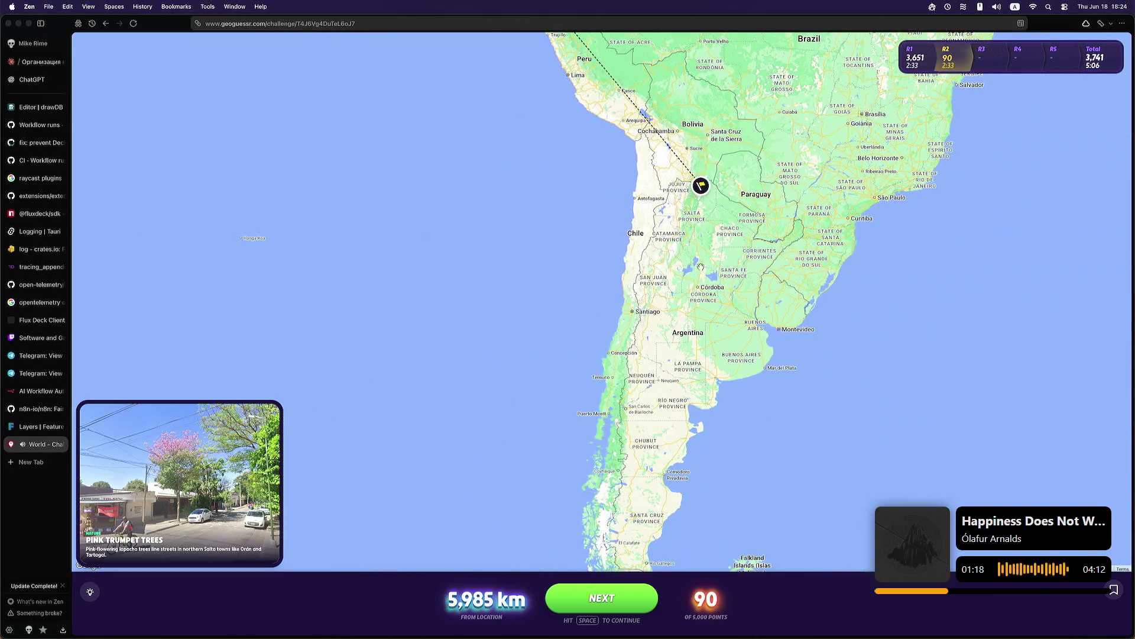
{"action": "scroll", "coordinate": [708, 233], "scroll_direction": "down", "scroll_amount": 3}
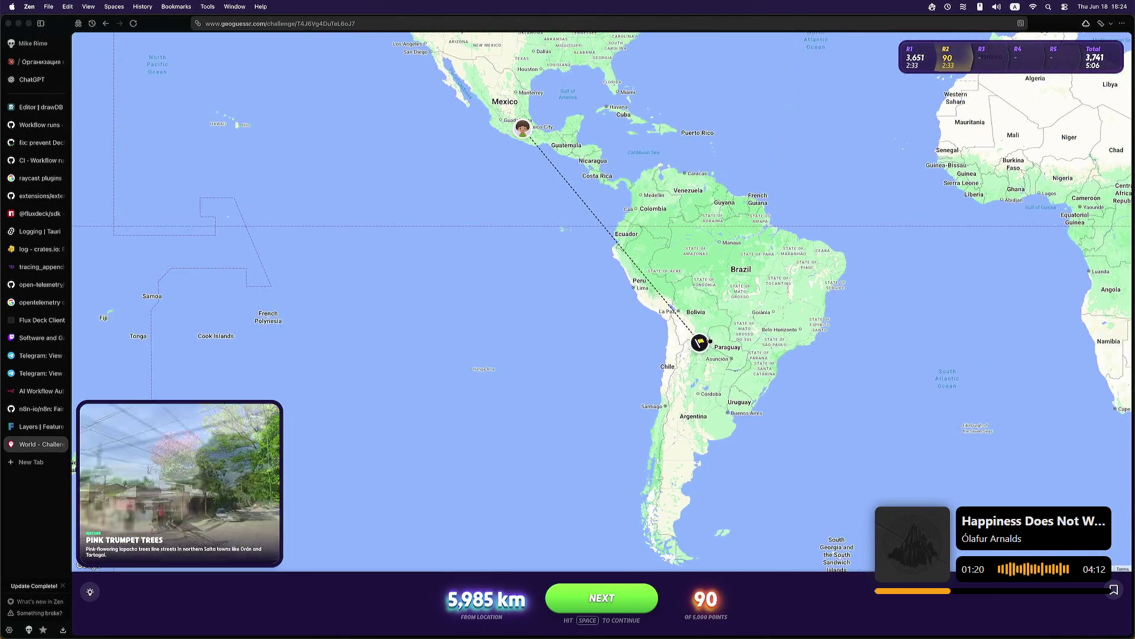
{"action": "scroll", "coordinate": [710, 322], "scroll_direction": "down", "scroll_amount": 2}
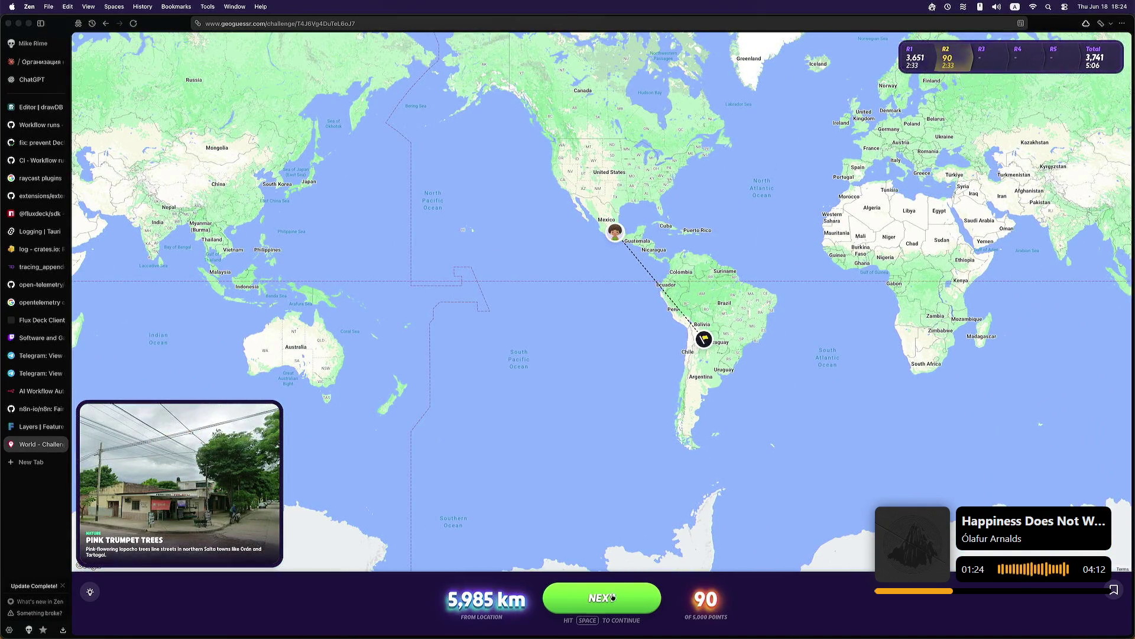
{"action": "scroll", "coordinate": [684, 266], "scroll_direction": "up", "scroll_amount": 2}
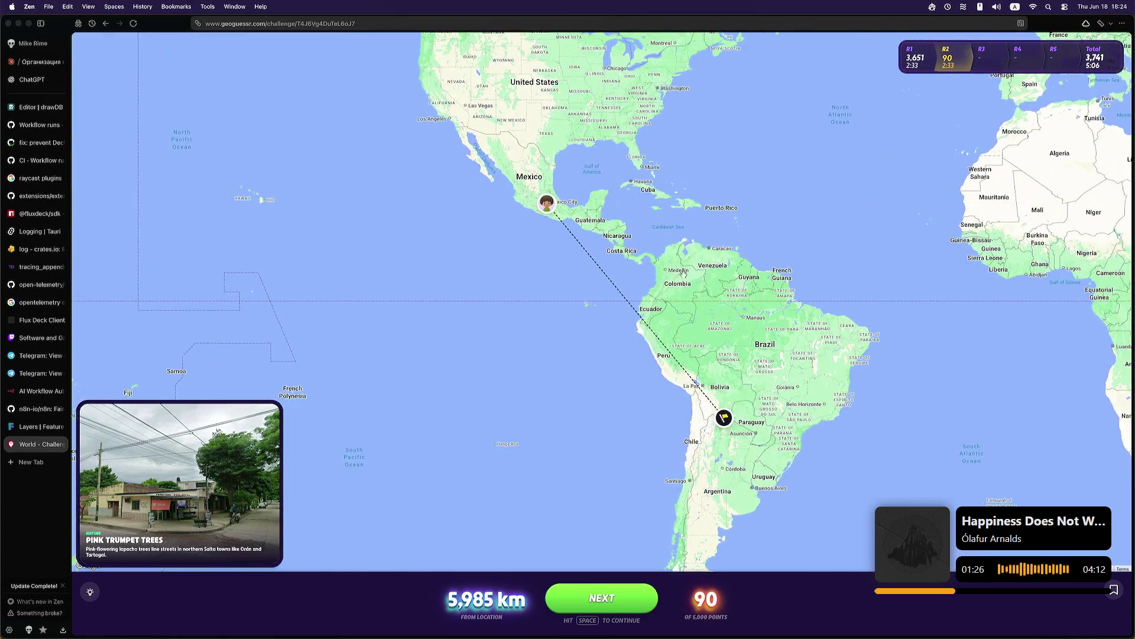
{"action": "scroll", "coordinate": [727, 323], "scroll_direction": "down", "scroll_amount": 3}
{"action": "scroll", "coordinate": [760, 387], "scroll_direction": "up", "scroll_amount": 3}
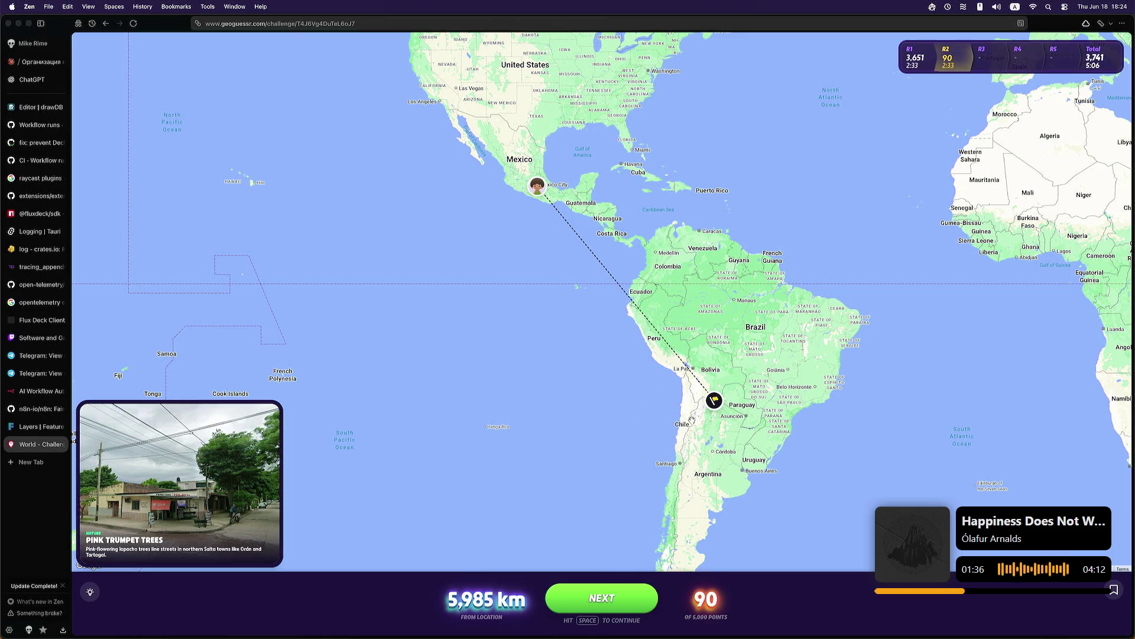
Step: Begin round 3 and move toward the medical store and the white house with the advert
{"action": "key", "text": "space"}
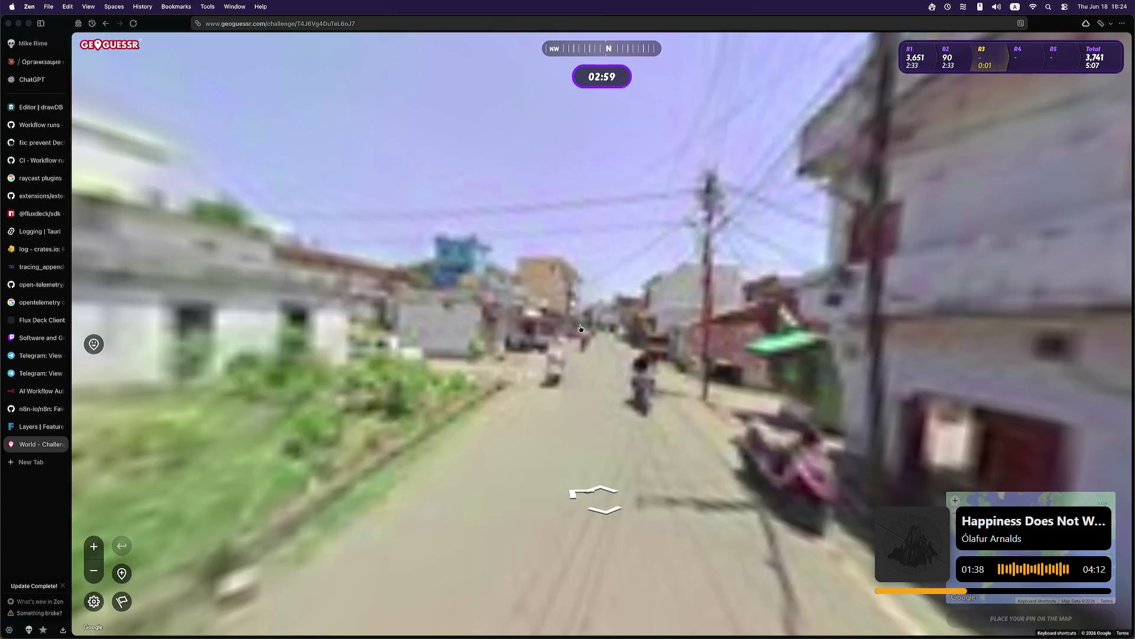
{"action": "key", "text": "Right"}
{"action": "key", "text": "Right"}
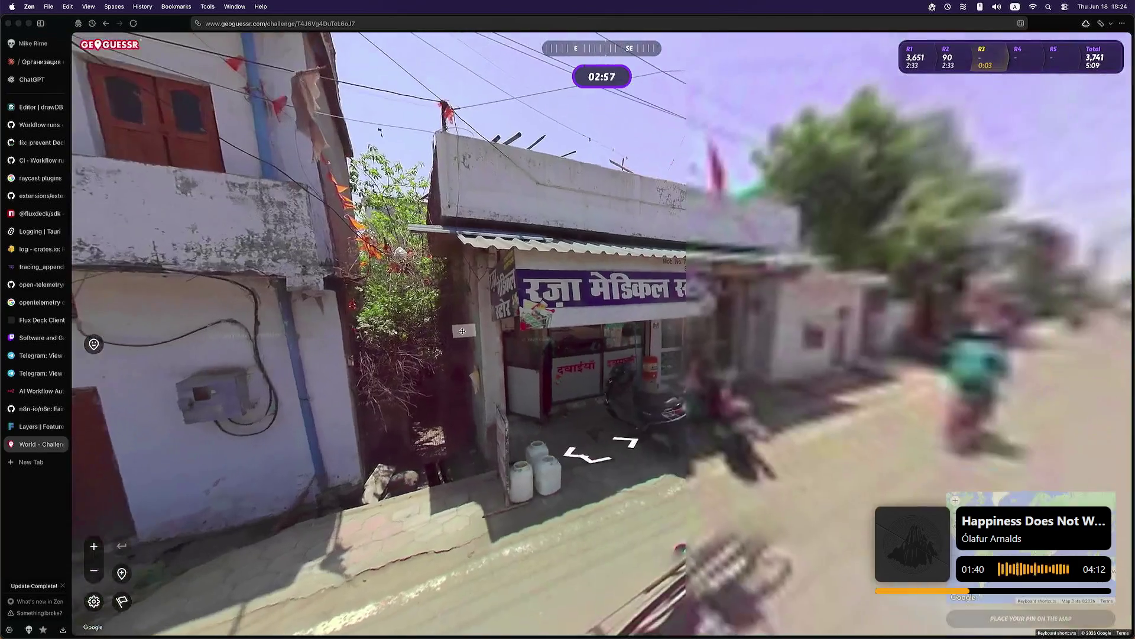
{"action": "left_click", "coordinate": [644, 326]}
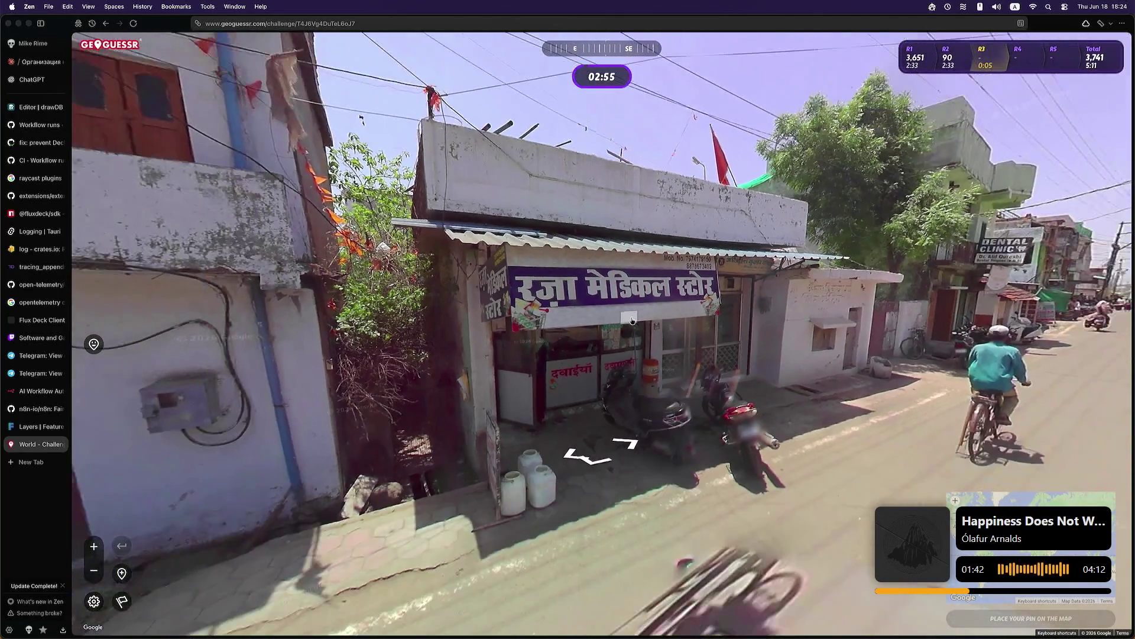
{"action": "left_click_drag", "start_coordinate": [630, 319], "coordinate": [439, 339]}
{"action": "key", "text": "Right"}
{"action": "key", "text": "Right"}
{"action": "key", "text": "Right"}
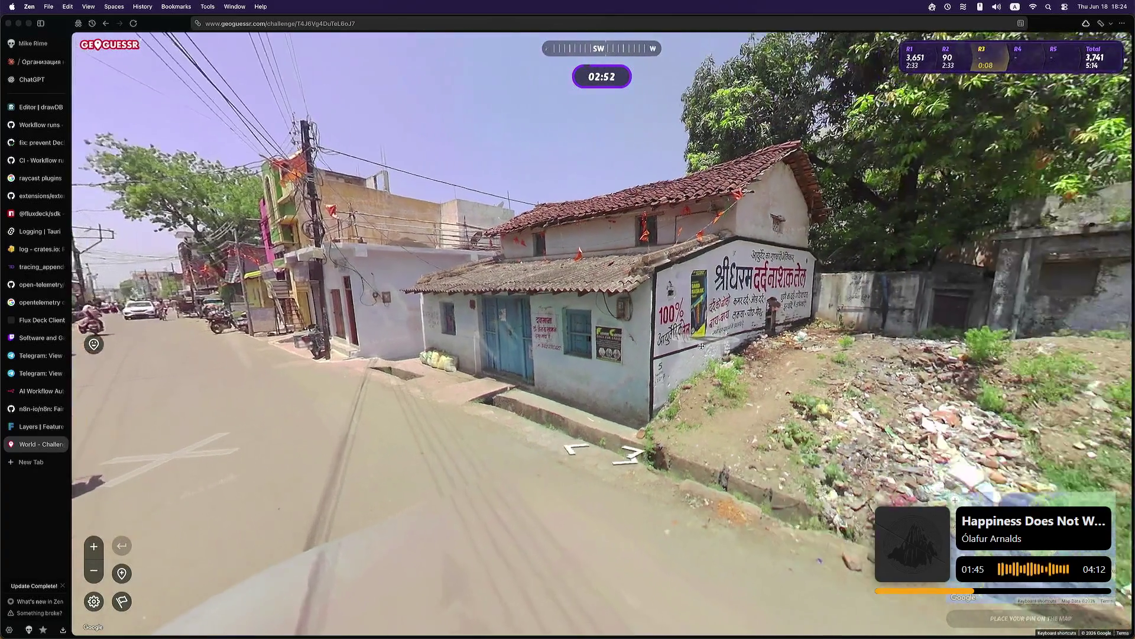
{"action": "left_click", "coordinate": [701, 346]}
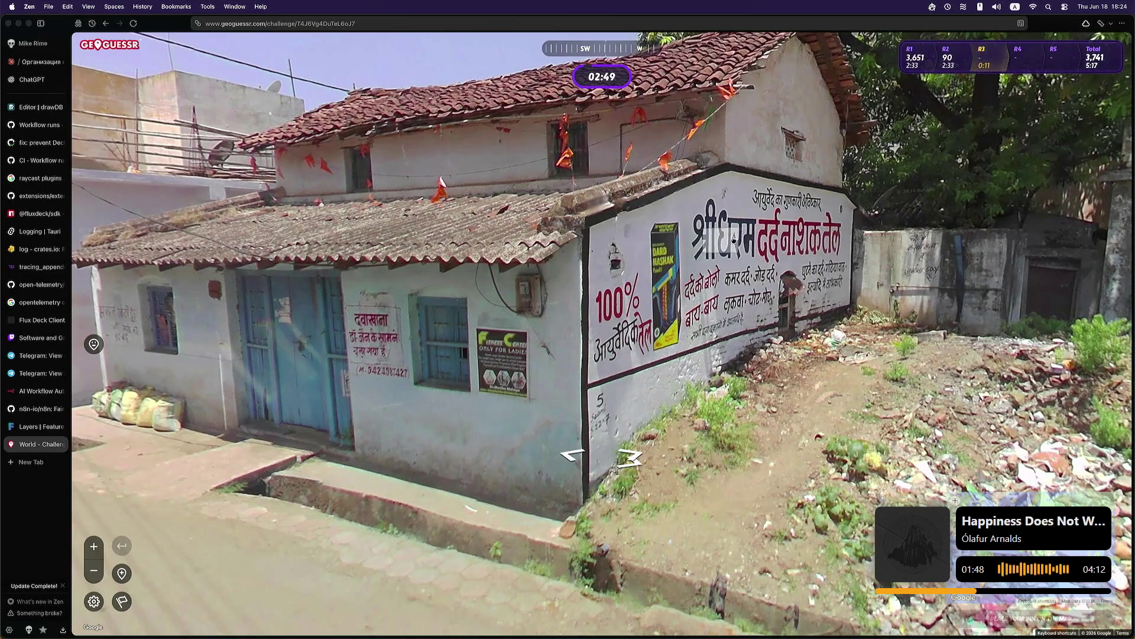
Step: Step forward along the street, looking at the clinic building and the cyclist
{"action": "scroll", "coordinate": [757, 261], "scroll_direction": "up", "scroll_amount": 3}
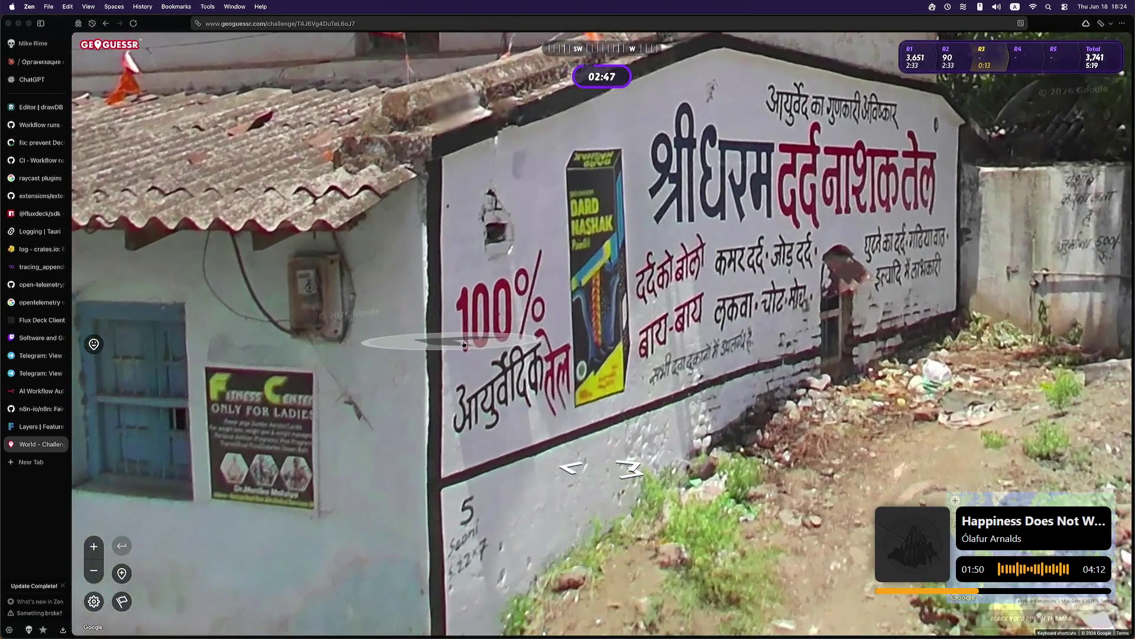
{"action": "scroll", "coordinate": [464, 346], "scroll_direction": "down", "scroll_amount": 5}
{"action": "left_click_drag", "start_coordinate": [464, 346], "coordinate": [685, 321]}
{"action": "left_click", "coordinate": [568, 331]}
{"action": "left_click_drag", "start_coordinate": [543, 329], "coordinate": [738, 349]}
{"action": "left_click_drag", "start_coordinate": [848, 353], "coordinate": [491, 315]}
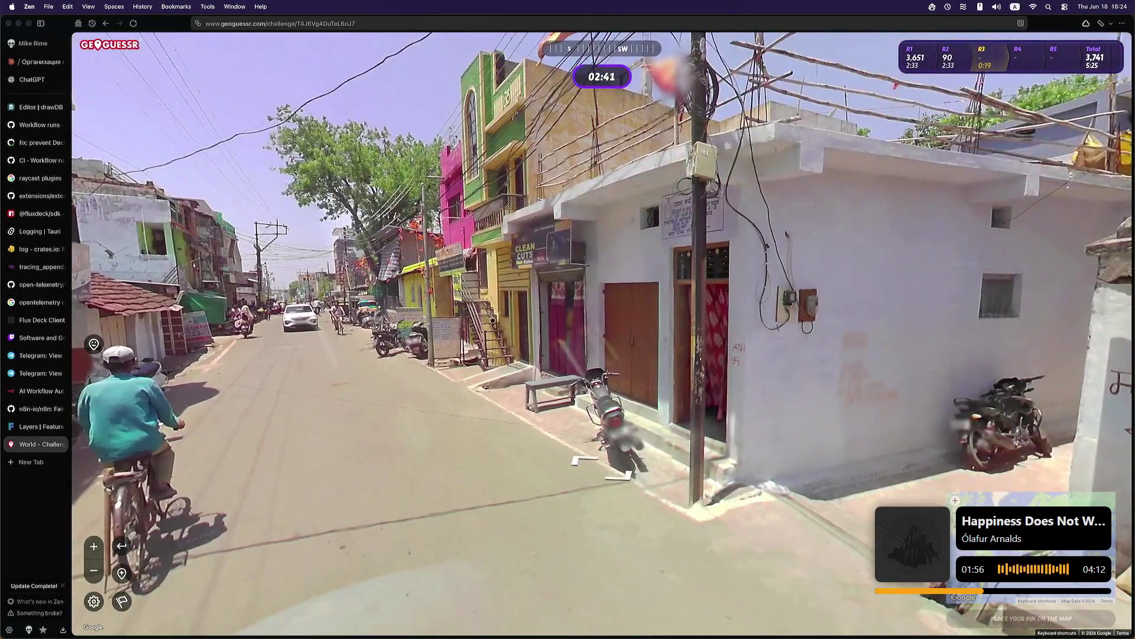
Step: Advance past the yellow stair building to face the pink and yellow buildings
{"action": "left_click", "coordinate": [573, 331]}
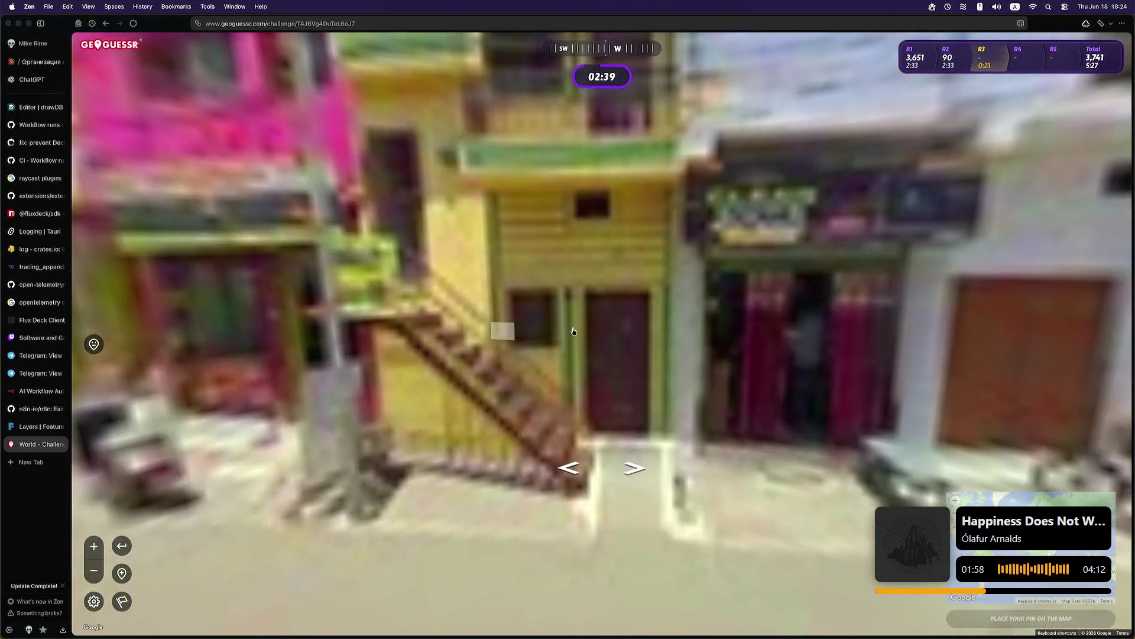
{"action": "left_click_drag", "start_coordinate": [573, 331], "coordinate": [501, 341]}
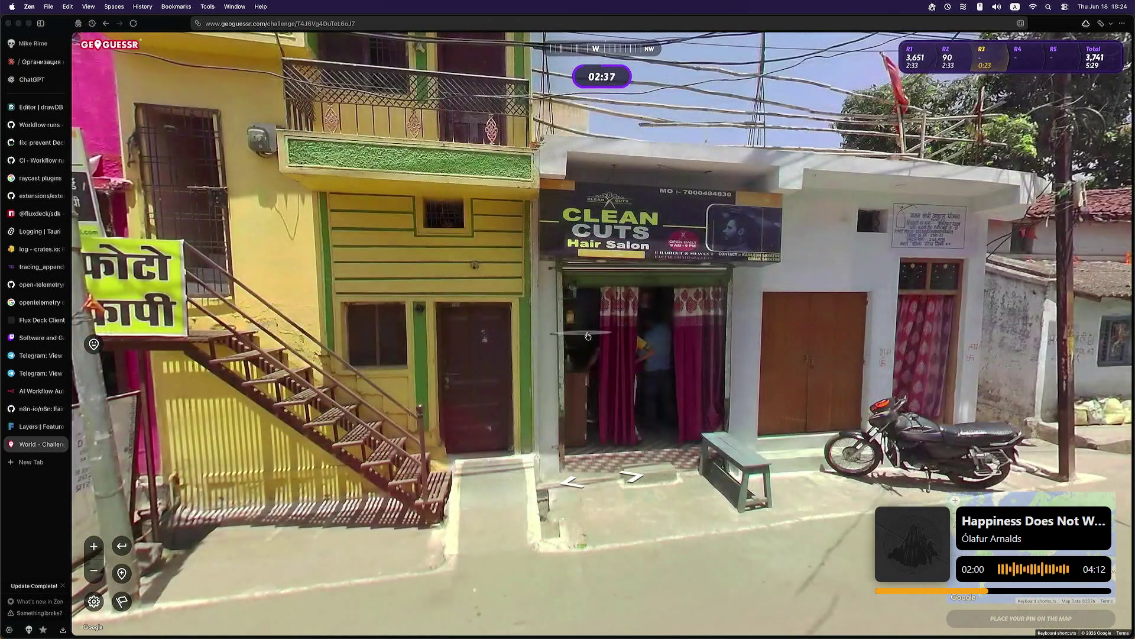
{"action": "left_click", "coordinate": [456, 322]}
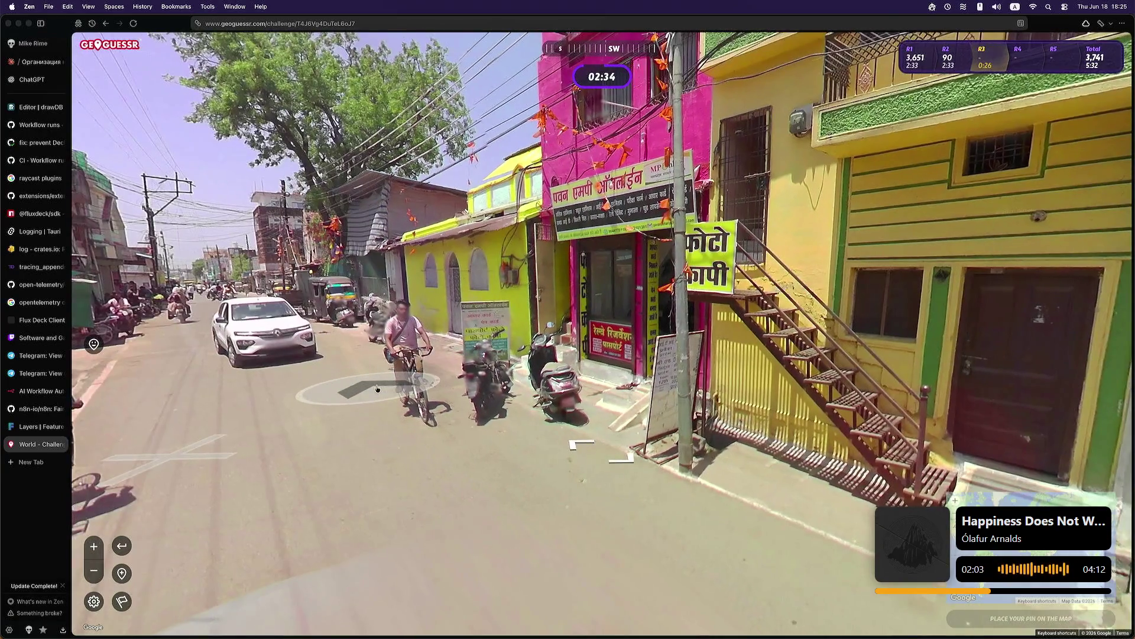
{"action": "left_click", "coordinate": [796, 318]}
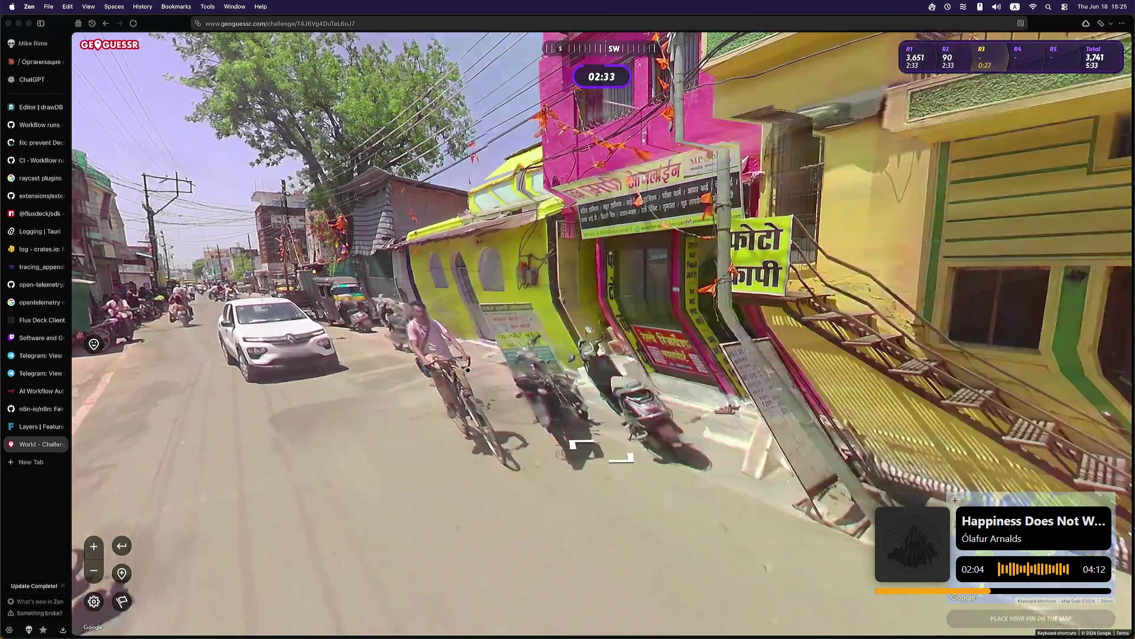
{"action": "mouse_move", "coordinate": [797, 318]}
{"action": "left_mouse_down"}
{"action": "mouse_move", "coordinate": [684, 294]}
{"action": "mouse_move", "coordinate": [489, 299]}
{"action": "mouse_move", "coordinate": [473, 286]}
{"action": "left_mouse_up"}
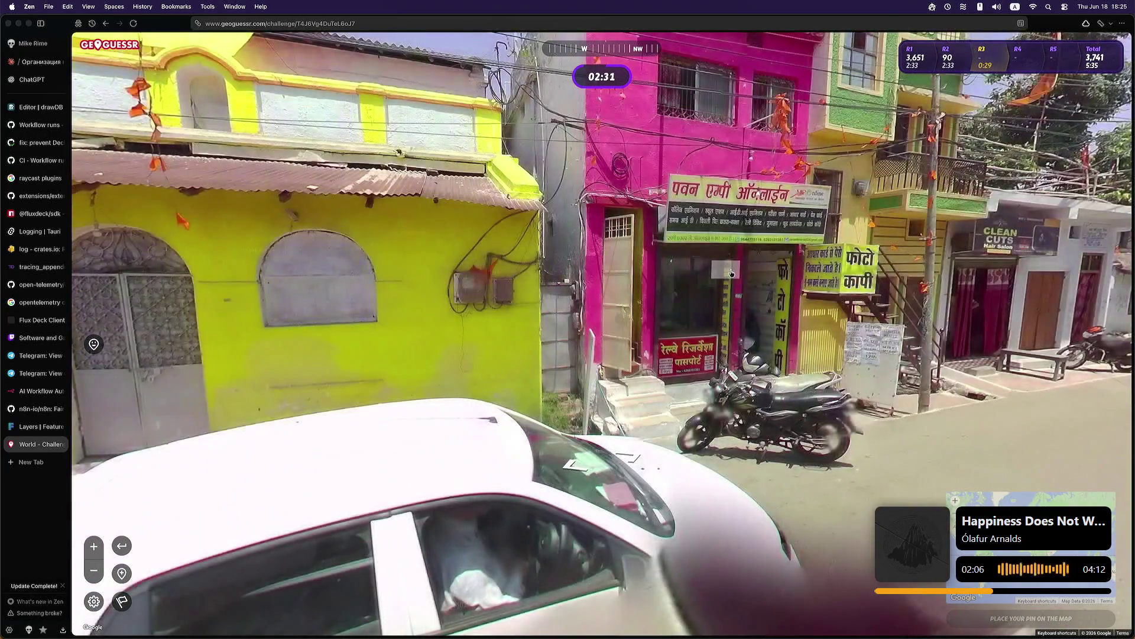
{"action": "left_click_drag", "start_coordinate": [711, 276], "coordinate": [705, 277]}
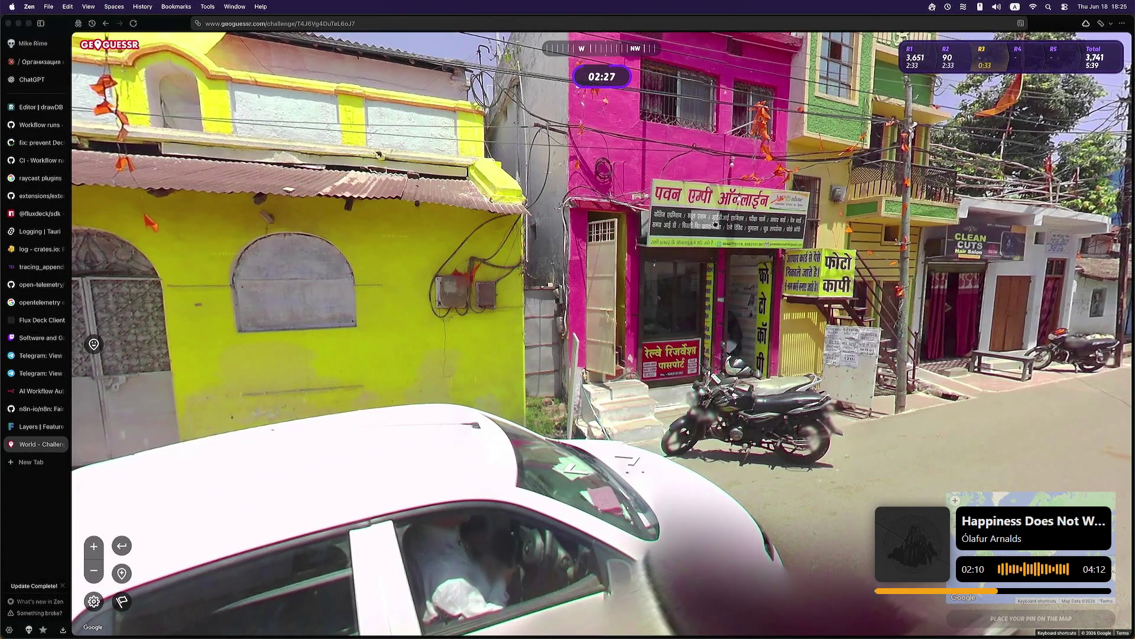
Step: Return to the round's starting spot, read the roadside shop signs, and travel down the street
{"action": "key", "text": "r"}
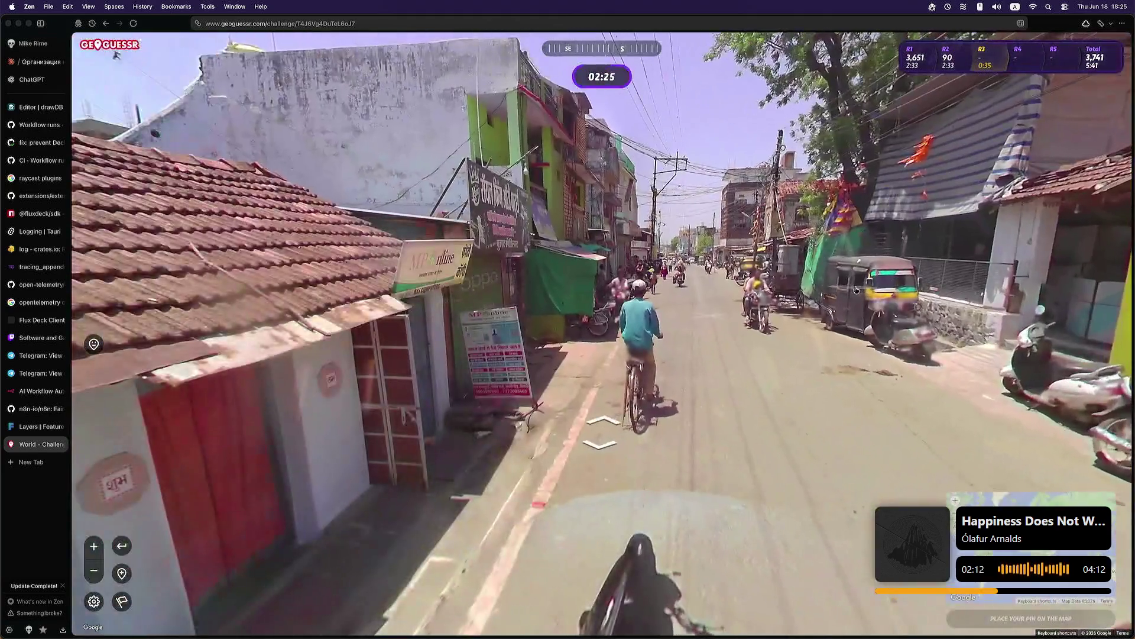
{"action": "left_click", "coordinate": [640, 341]}
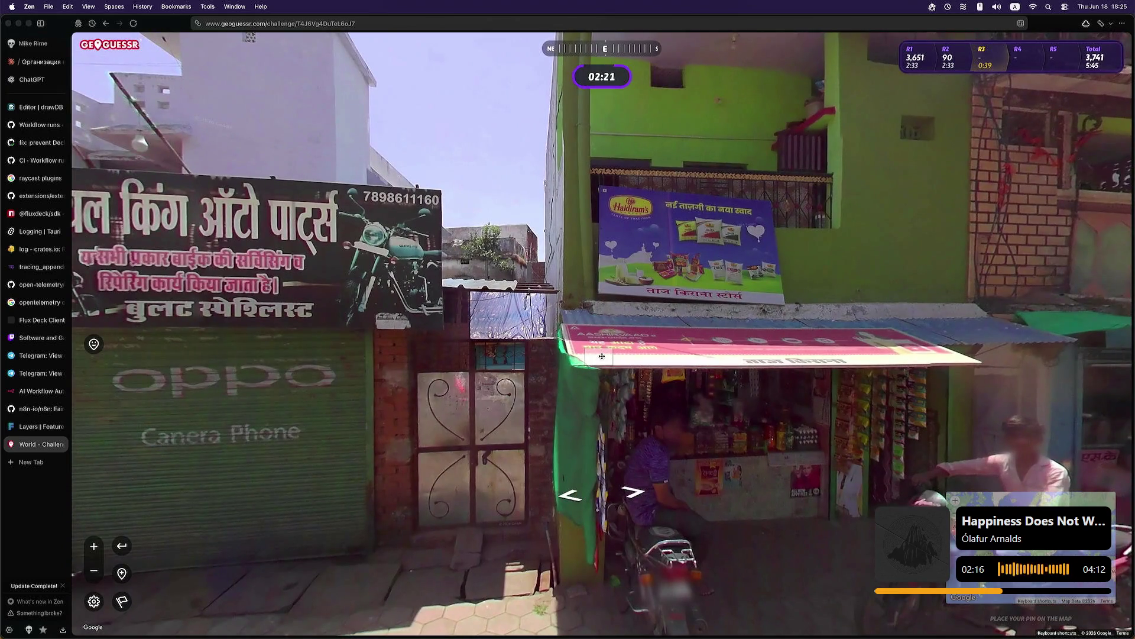
{"action": "mouse_move", "coordinate": [602, 355]}
{"action": "left_mouse_down"}
{"action": "mouse_move", "coordinate": [674, 334]}
{"action": "mouse_move", "coordinate": [806, 324]}
{"action": "left_mouse_up"}
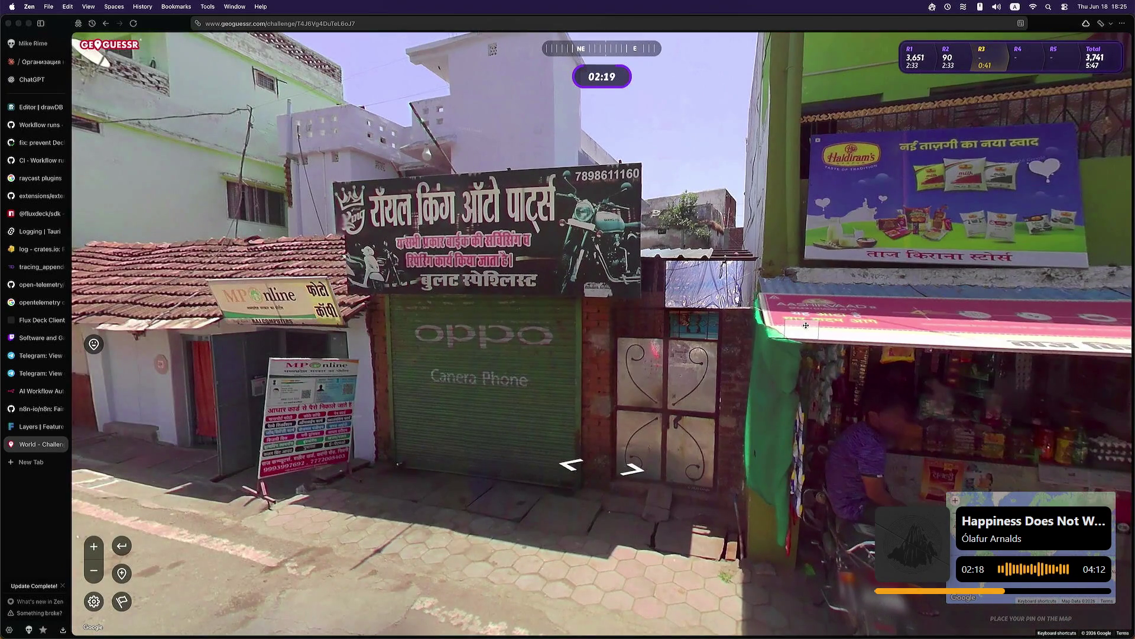
{"action": "key", "text": "Right"}
{"action": "key", "text": "Right"}
{"action": "key", "text": "Right"}
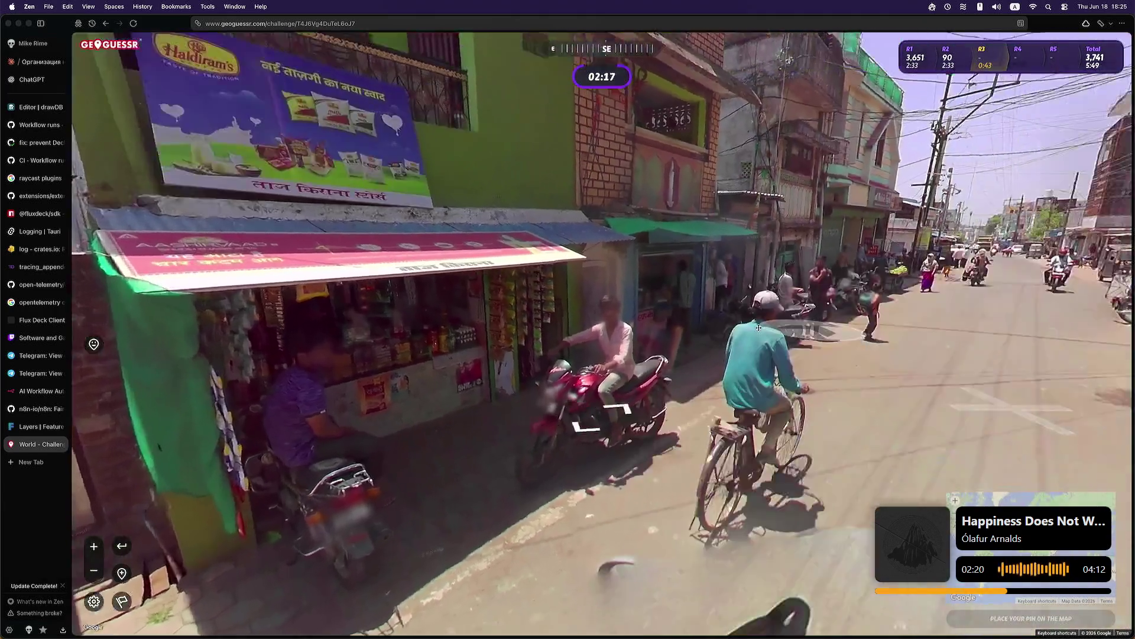
{"action": "key", "text": "Right"}
{"action": "key", "text": "Right"}
{"action": "key", "text": "Right"}
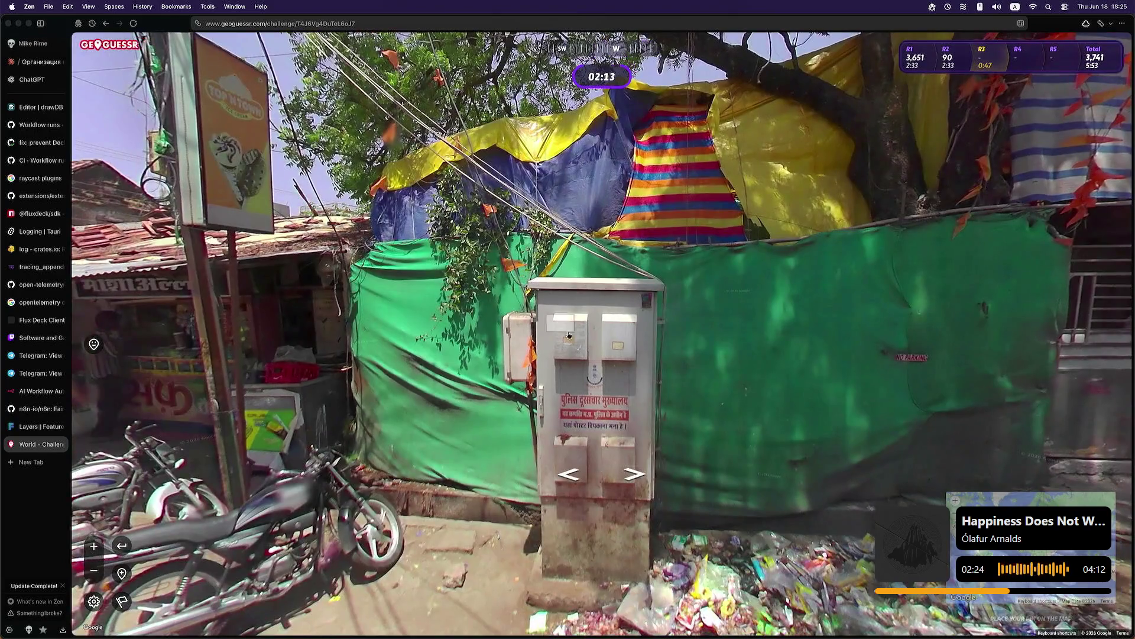
{"action": "key", "text": "Left"}
{"action": "key", "text": "Left"}
{"action": "key", "text": "Left"}
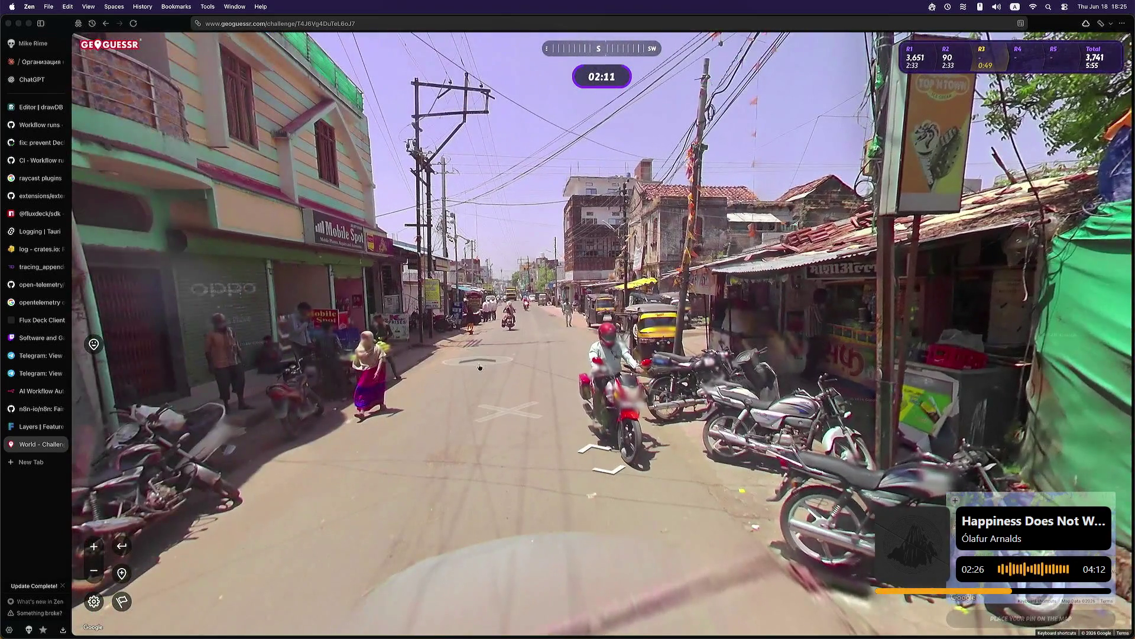
{"action": "key", "text": "Up"}
{"action": "key", "text": "Up"}
{"action": "key", "text": "Up"}
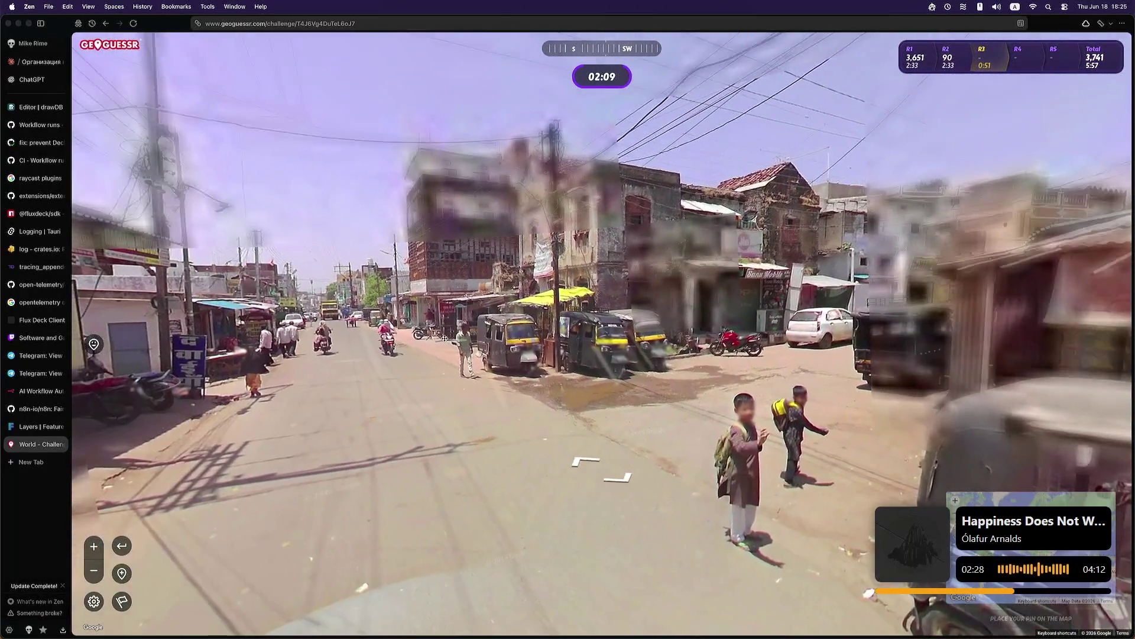
{"action": "key", "text": "Up"}
{"action": "key", "text": "Left"}
{"action": "key", "text": "Left"}
{"action": "key", "text": "Left"}
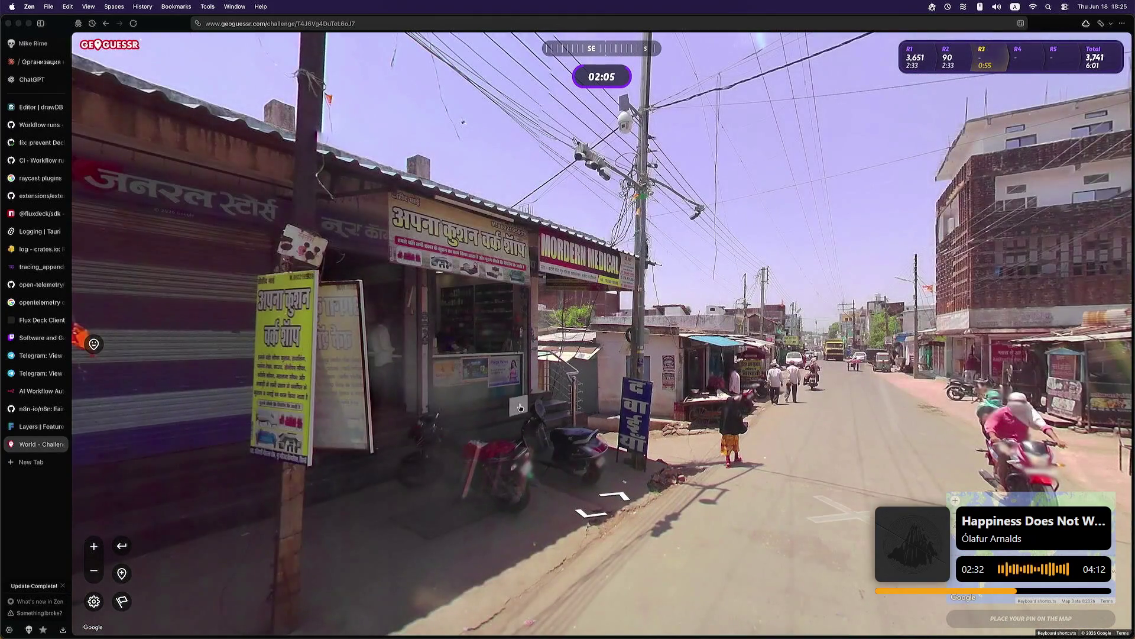
Step: Move up to the City Computer shop to read its signs, then face back down the street
{"action": "left_click", "coordinate": [457, 298]}
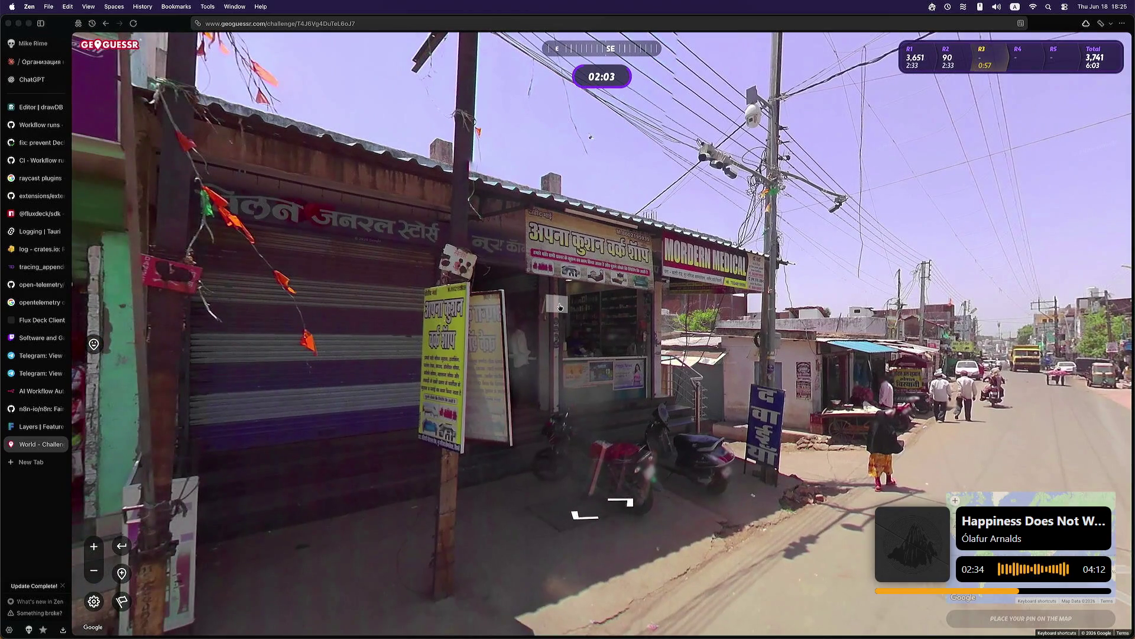
{"action": "left_click", "coordinate": [888, 411]}
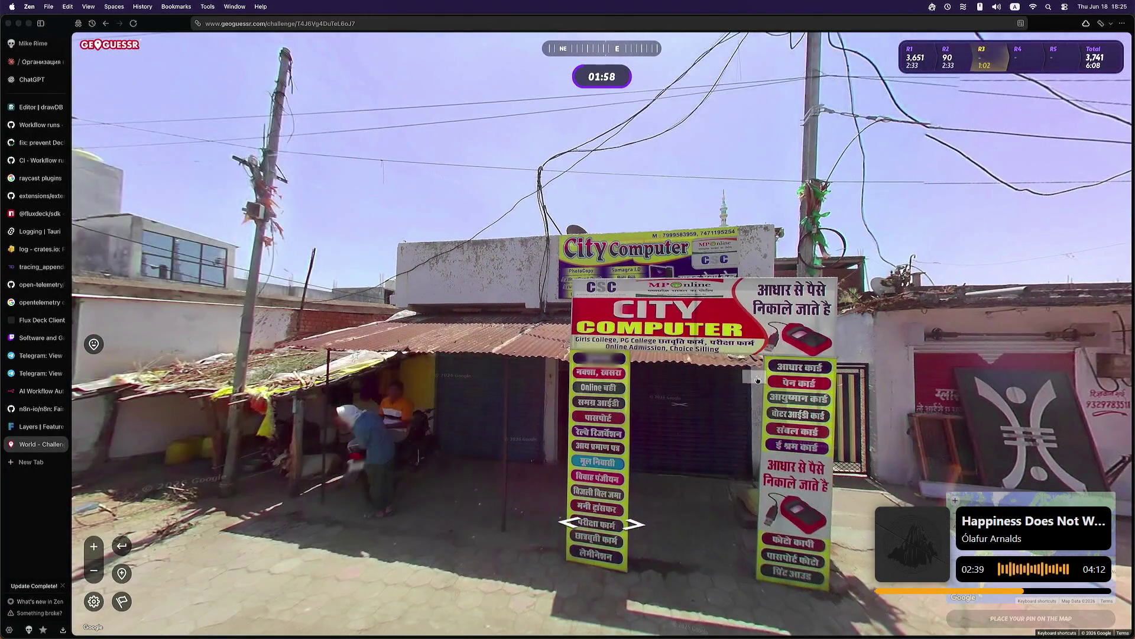
{"action": "left_click", "coordinate": [615, 282]}
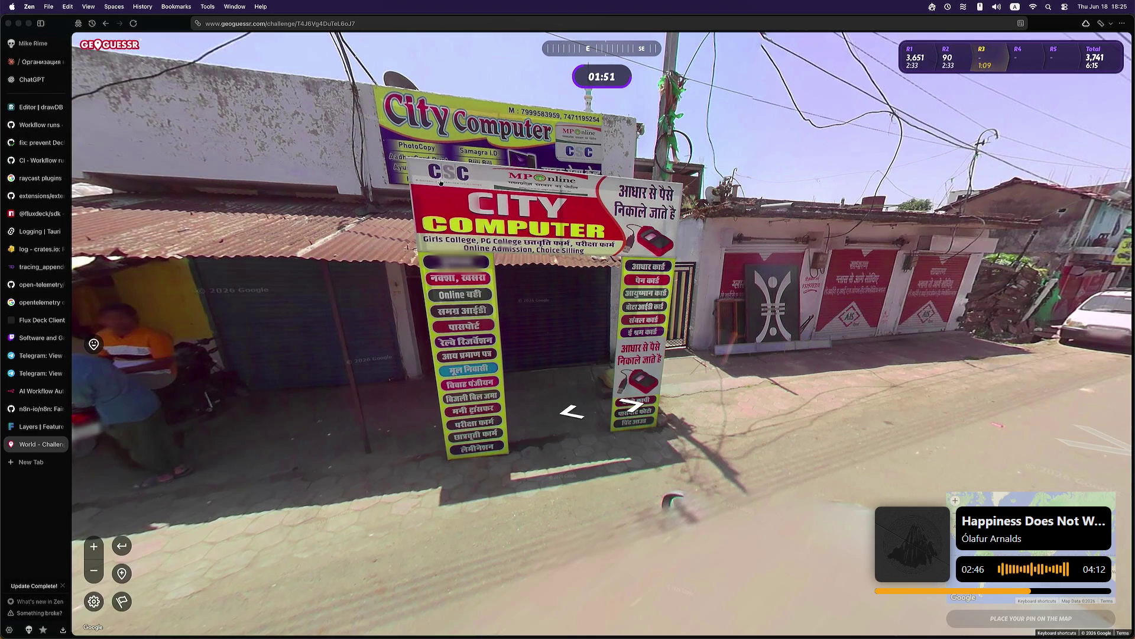
{"action": "left_click", "coordinate": [465, 167]}
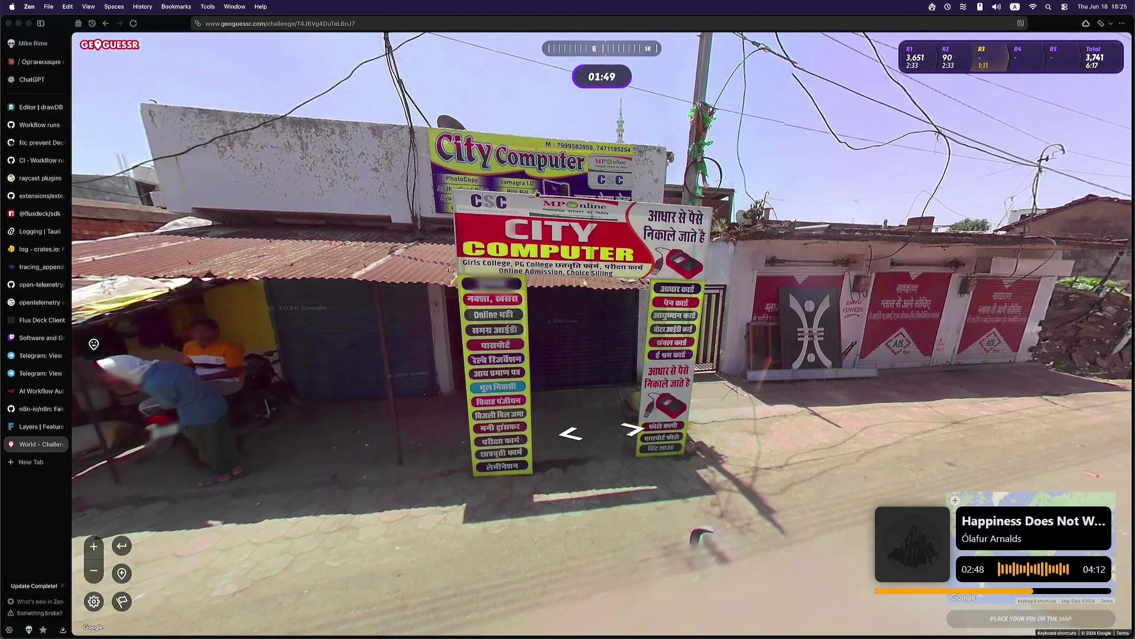
{"action": "left_click_drag", "start_coordinate": [769, 396], "coordinate": [378, 426]}
Step: Continue past the cart area to the yellow truck and white car, moving on along the road
{"action": "left_click", "coordinate": [371, 427]}
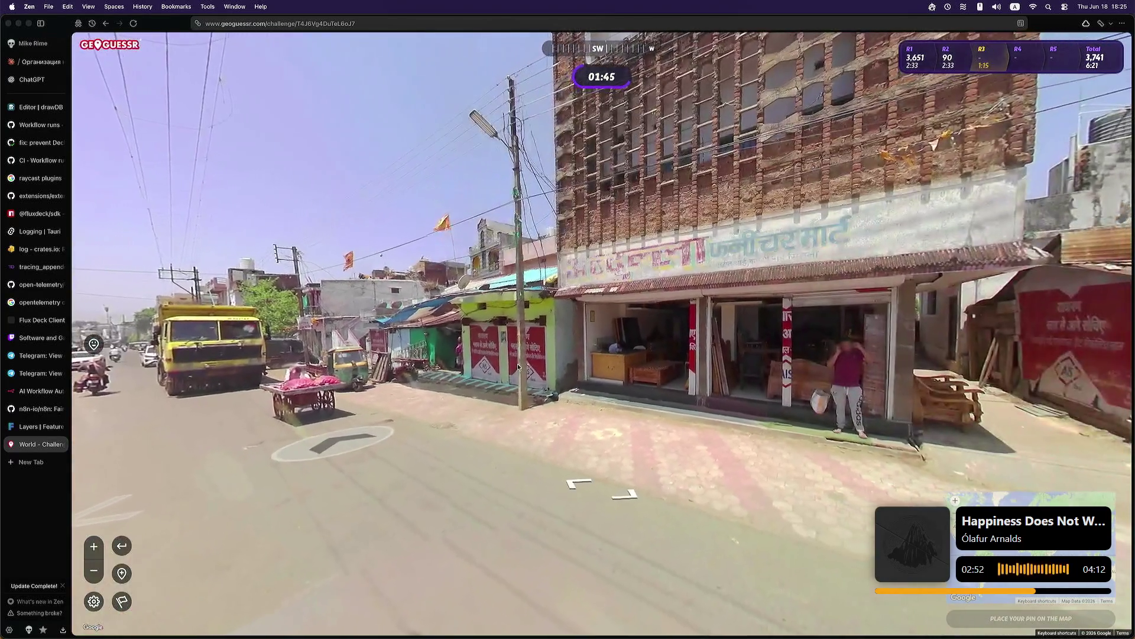
{"action": "left_click", "coordinate": [340, 422]}
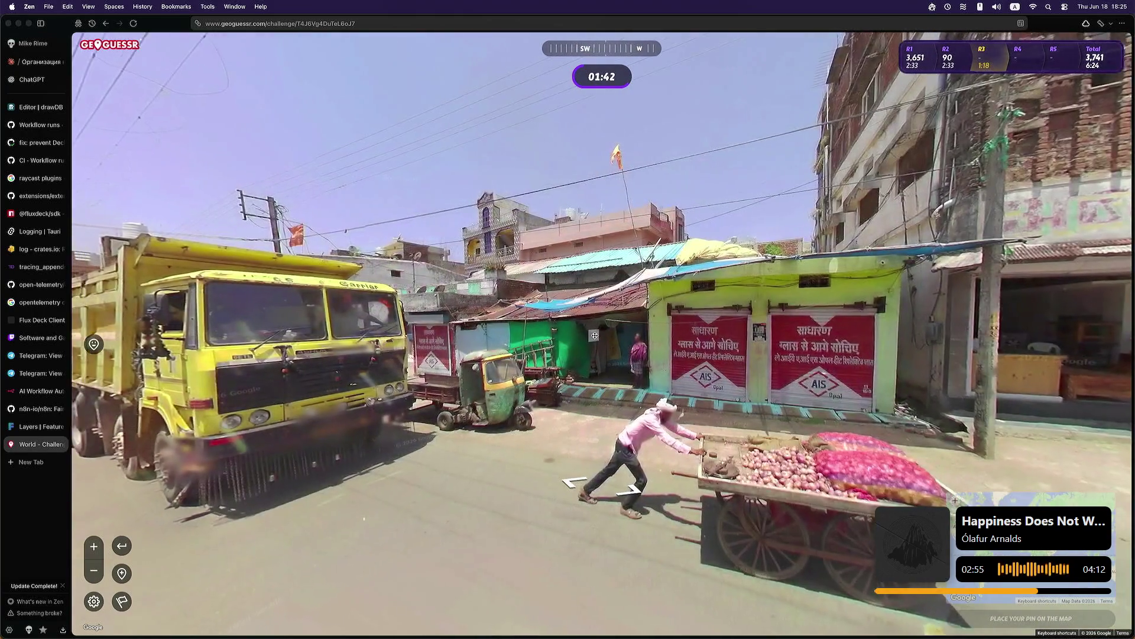
{"action": "mouse_move", "coordinate": [355, 332]}
{"action": "left_mouse_down"}
{"action": "mouse_move", "coordinate": [503, 325]}
{"action": "mouse_move", "coordinate": [285, 319]}
{"action": "left_mouse_up"}
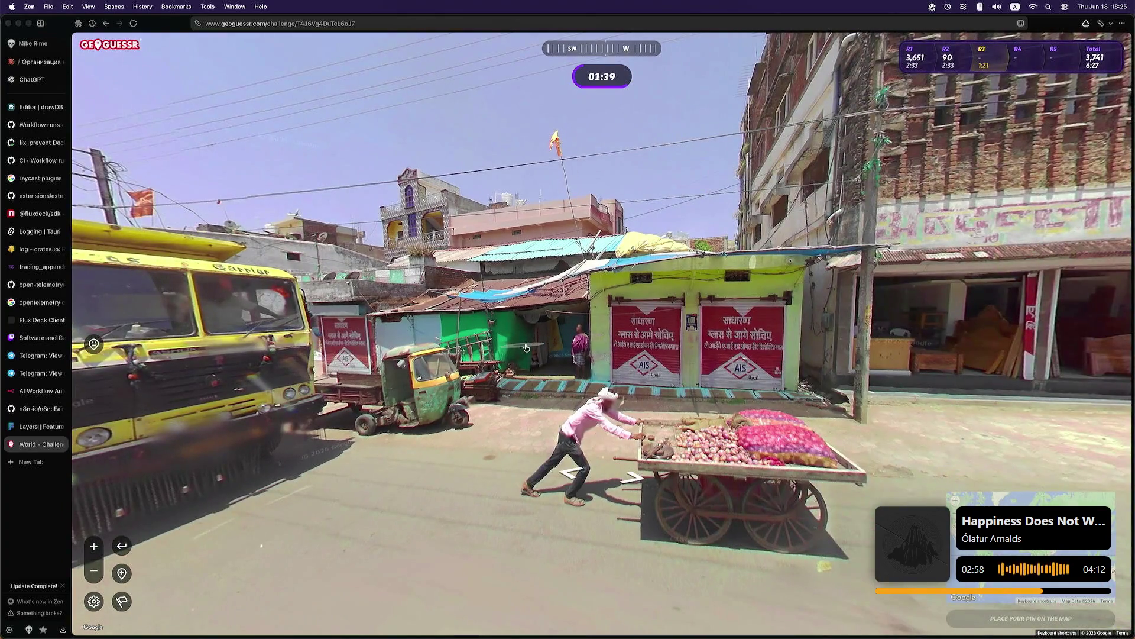
{"action": "left_click", "coordinate": [472, 334]}
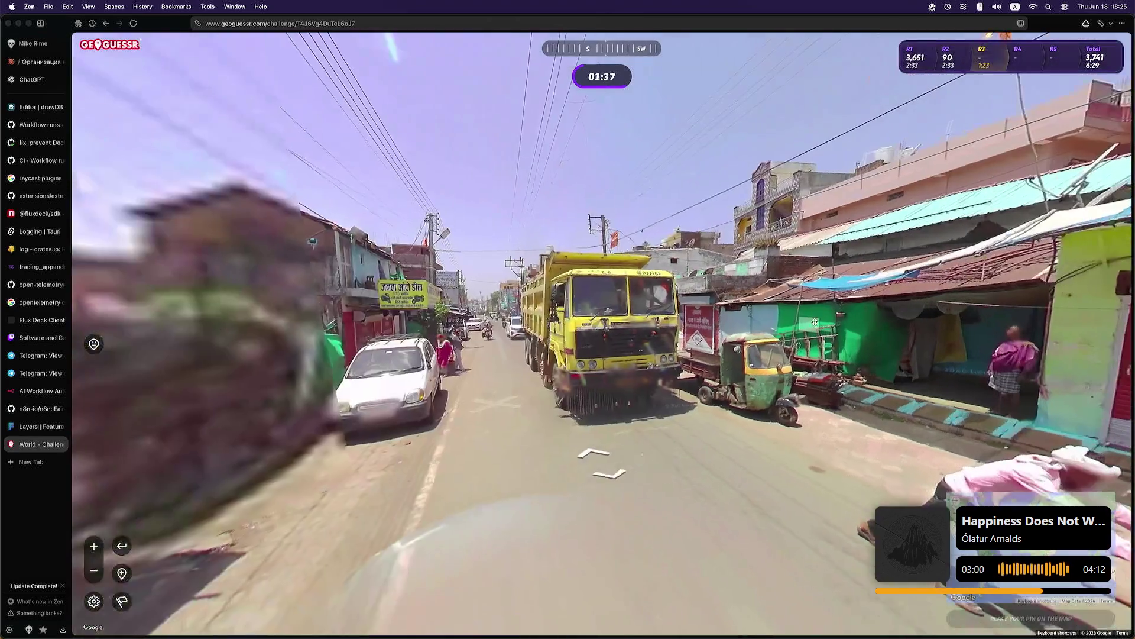
{"action": "left_click", "coordinate": [464, 348]}
{"action": "left_click_drag", "start_coordinate": [463, 350], "coordinate": [830, 377]}
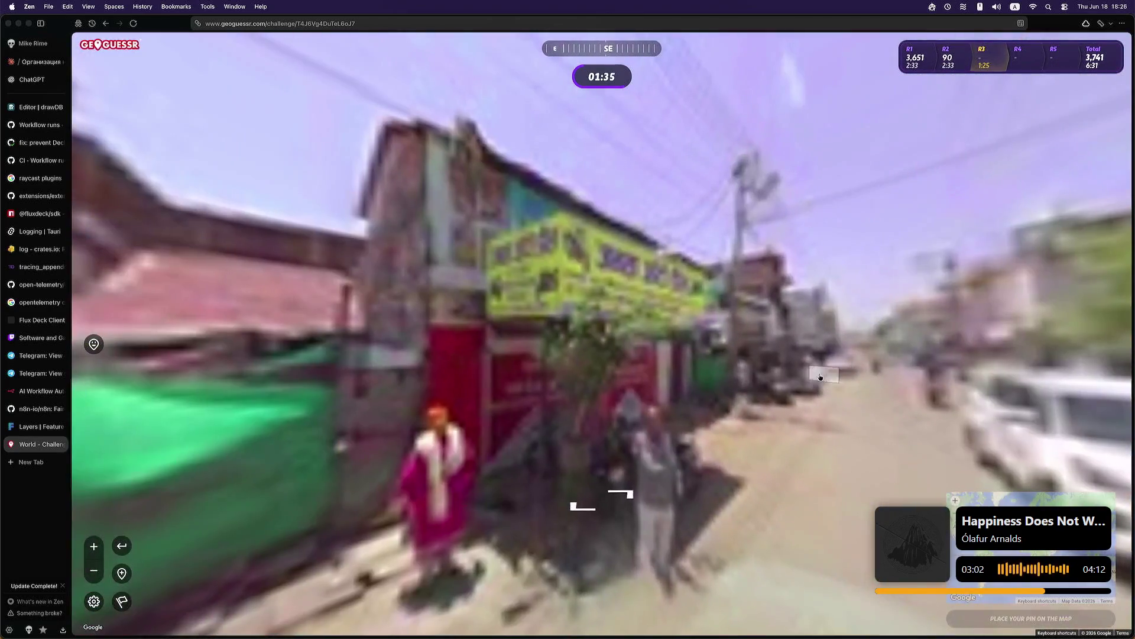
{"action": "left_click", "coordinate": [716, 359]}
{"action": "mouse_move", "coordinate": [716, 359]}
{"action": "left_mouse_down"}
{"action": "mouse_move", "coordinate": [511, 348]}
{"action": "mouse_move", "coordinate": [581, 365]}
{"action": "left_mouse_up"}
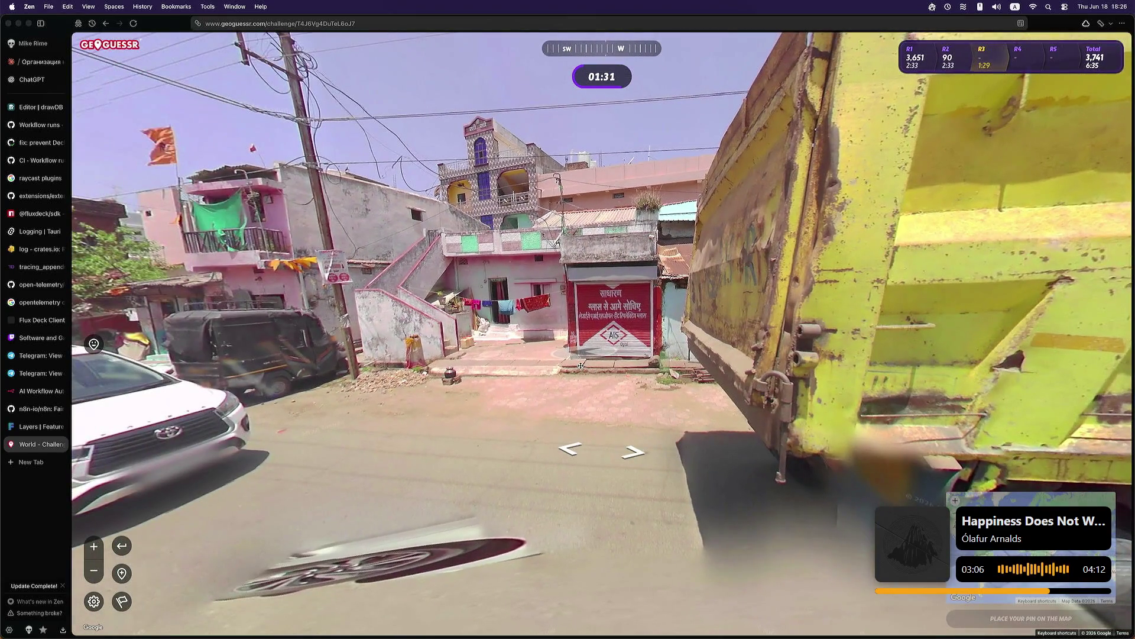
{"action": "left_click_drag", "start_coordinate": [266, 366], "coordinate": [501, 369]}
{"action": "left_click", "coordinate": [501, 369]}
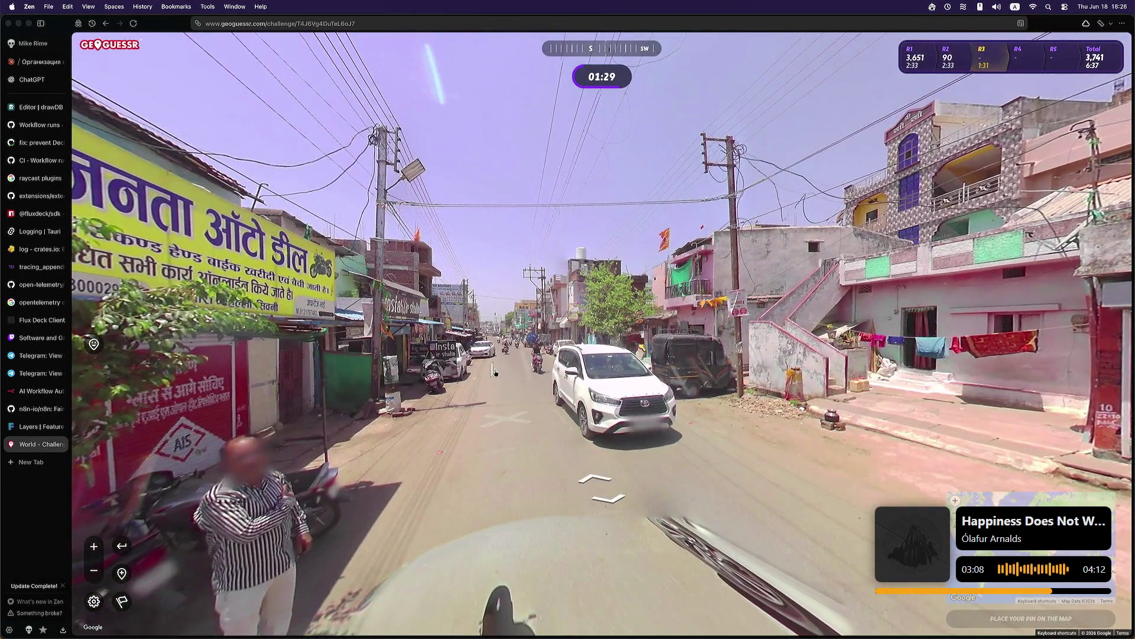
Step: Move up to the shops and motorbikes and look around toward the southeast, south and east
{"action": "left_click", "coordinate": [528, 384]}
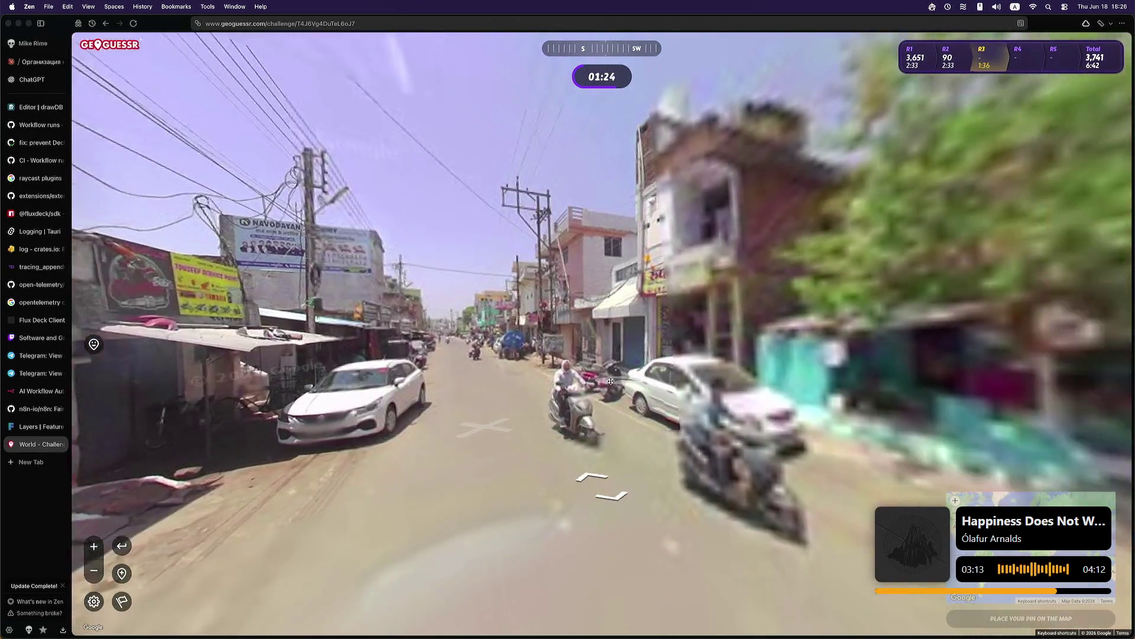
{"action": "mouse_move", "coordinate": [527, 384]}
{"action": "left_mouse_down"}
{"action": "mouse_move", "coordinate": [369, 373]}
{"action": "mouse_move", "coordinate": [695, 361]}
{"action": "left_mouse_up"}
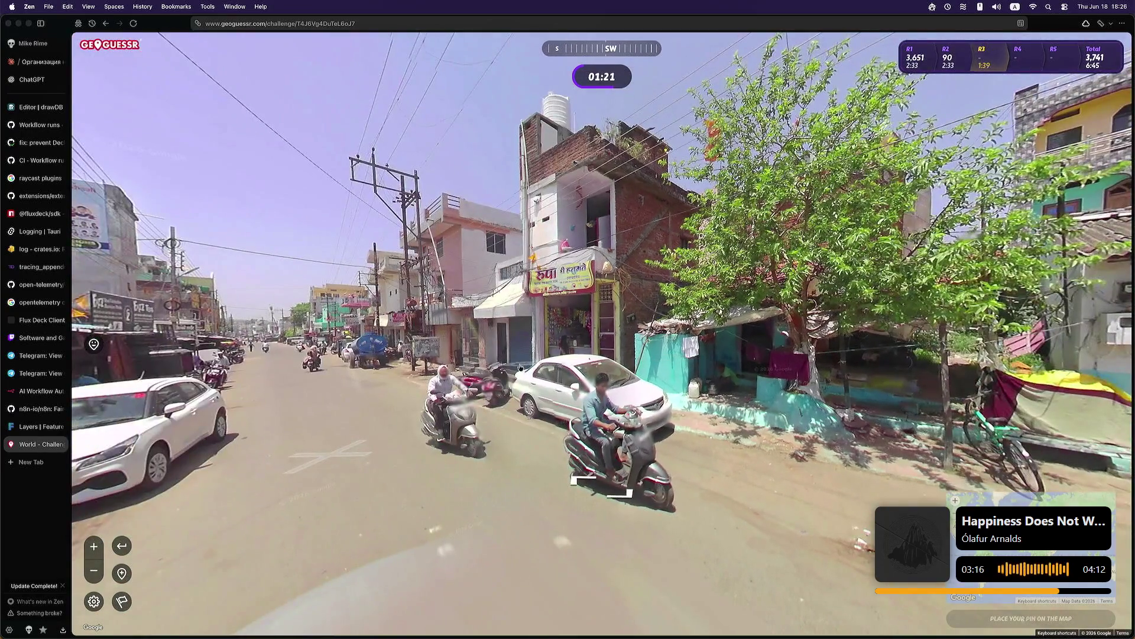
{"action": "left_click", "coordinate": [494, 390]}
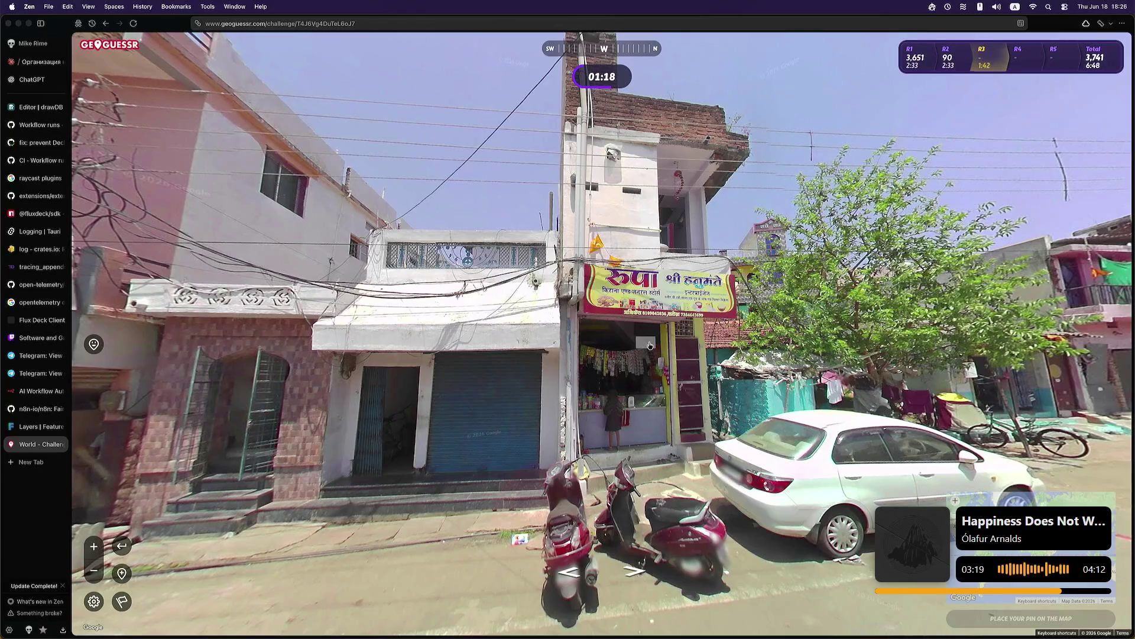
{"action": "left_click", "coordinate": [649, 345]}
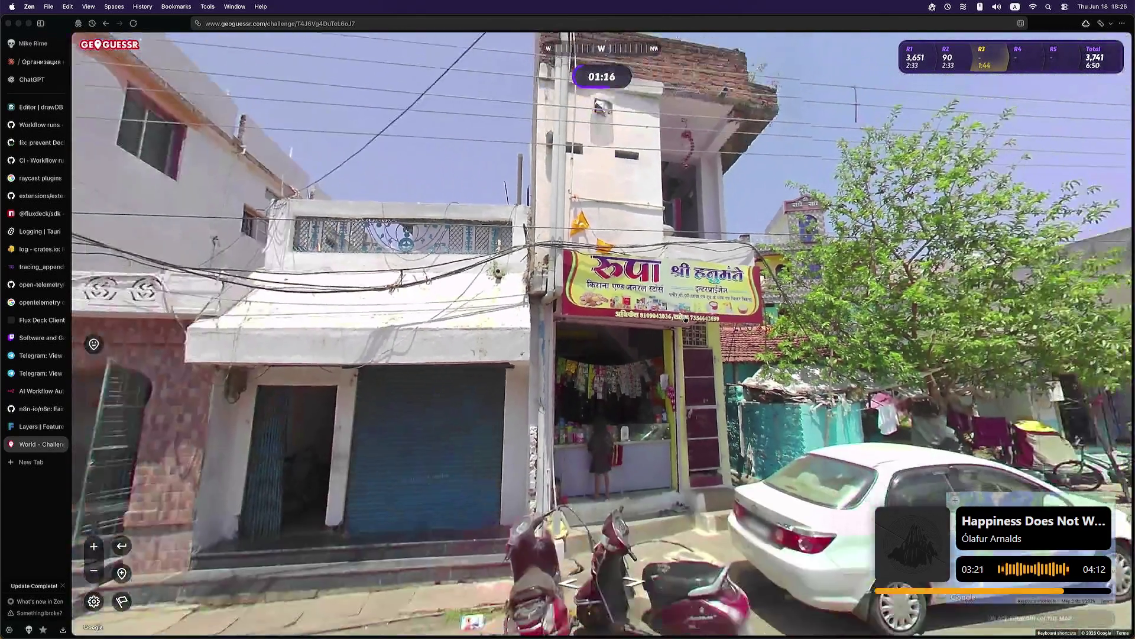
{"action": "left_click_drag", "start_coordinate": [686, 319], "coordinate": [968, 353]}
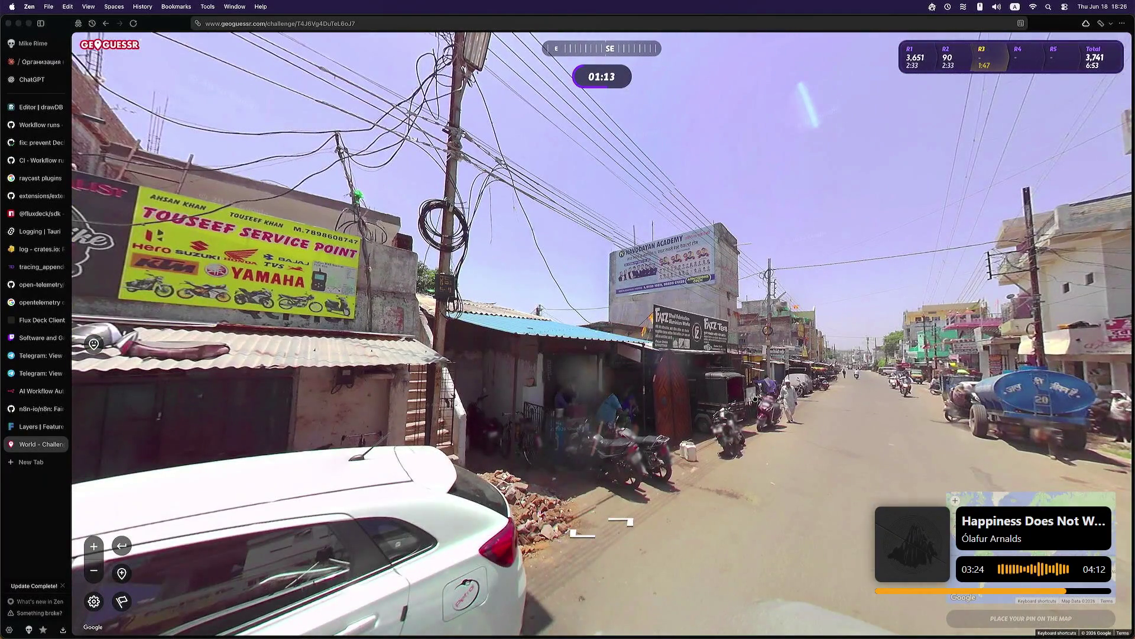
{"action": "key", "text": "Right"}
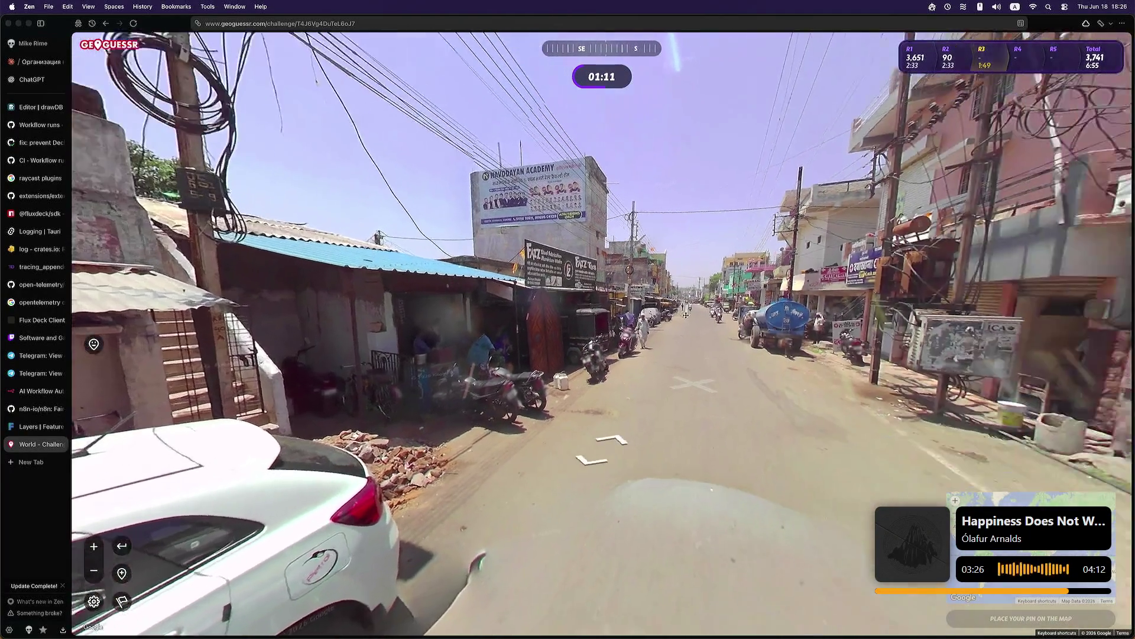
{"action": "key", "text": "Left"}
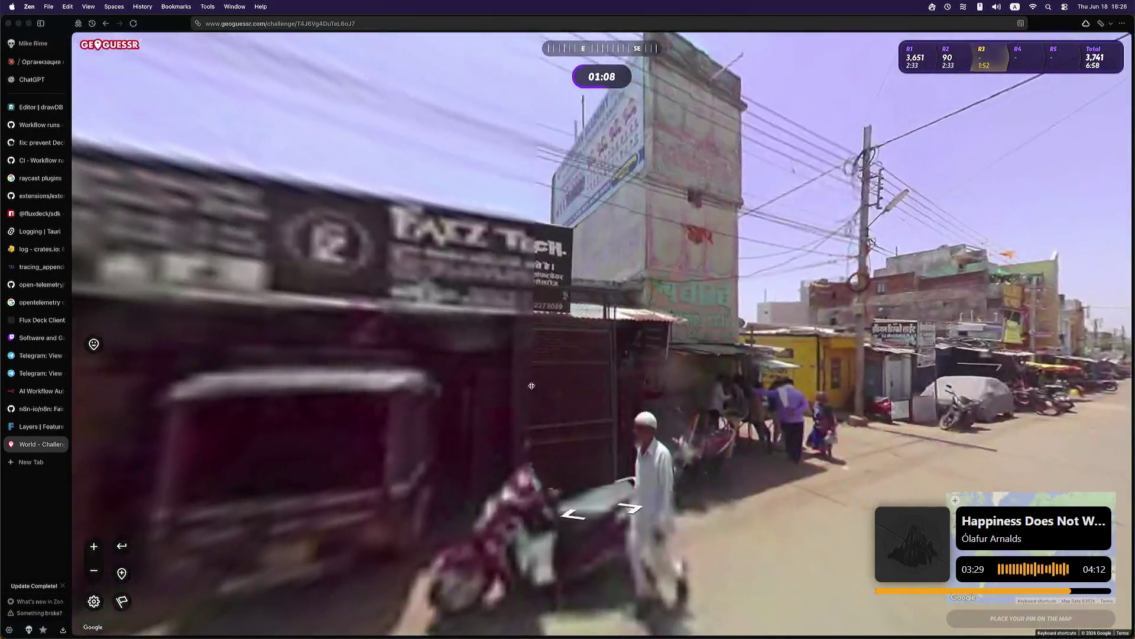
{"action": "left_click_drag", "start_coordinate": [532, 386], "coordinate": [644, 395]}
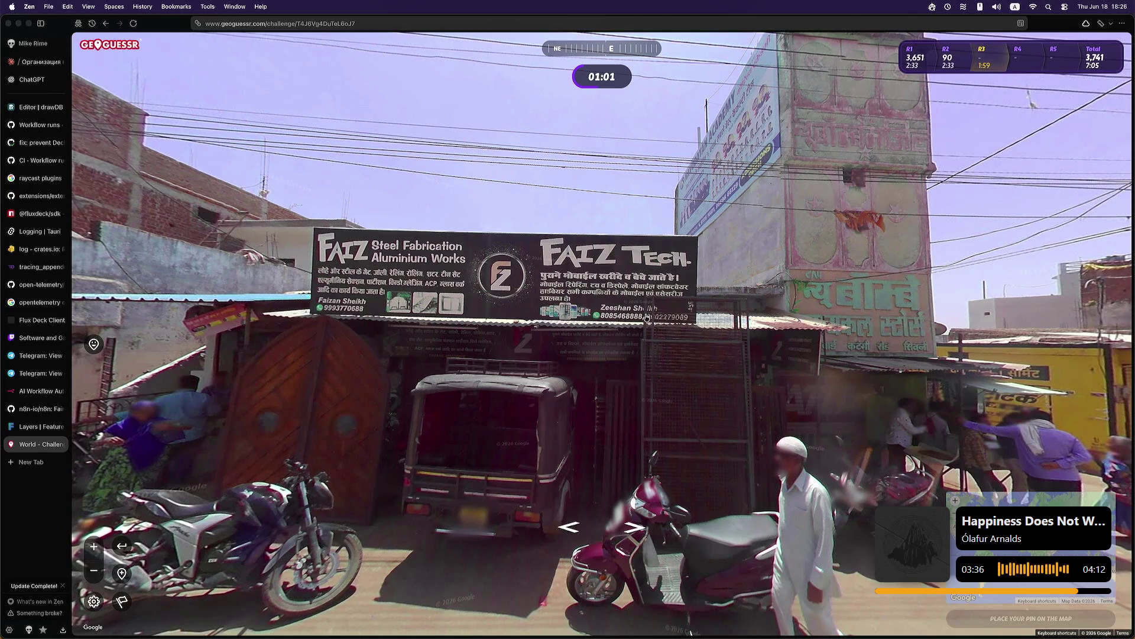
Step: Advance along the road and zoom in on the clinic shop beside the water tanker
{"action": "left_click_drag", "start_coordinate": [700, 301], "coordinate": [473, 296]}
{"action": "left_click", "coordinate": [592, 474]}
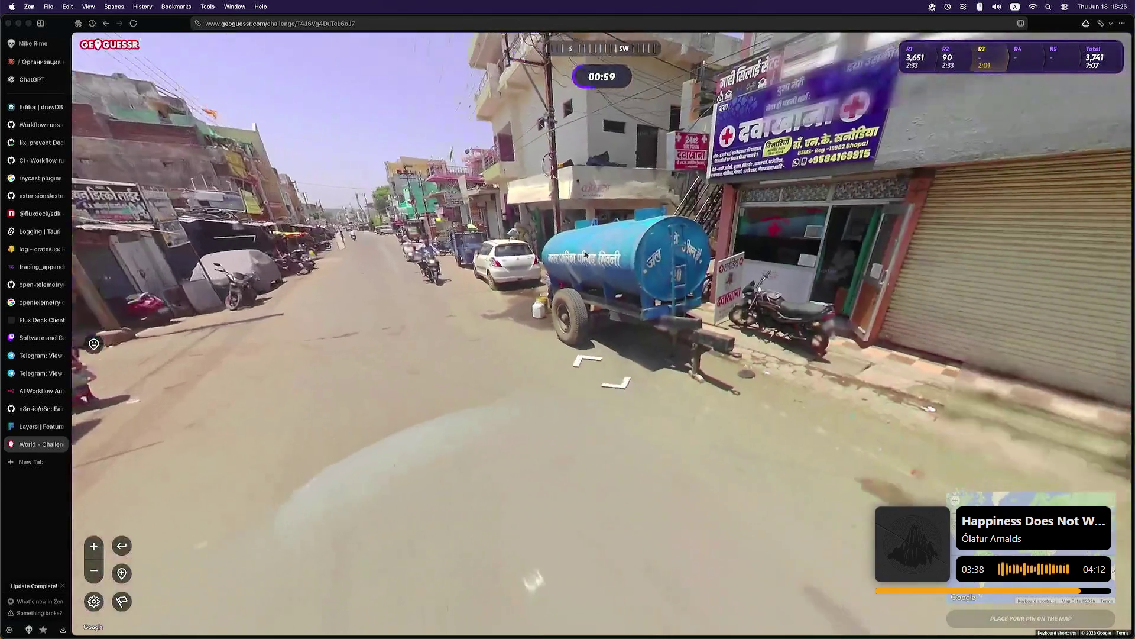
{"action": "left_click_drag", "start_coordinate": [710, 267], "coordinate": [491, 255]}
{"action": "scroll", "coordinate": [491, 255], "scroll_direction": "up", "scroll_amount": 2}
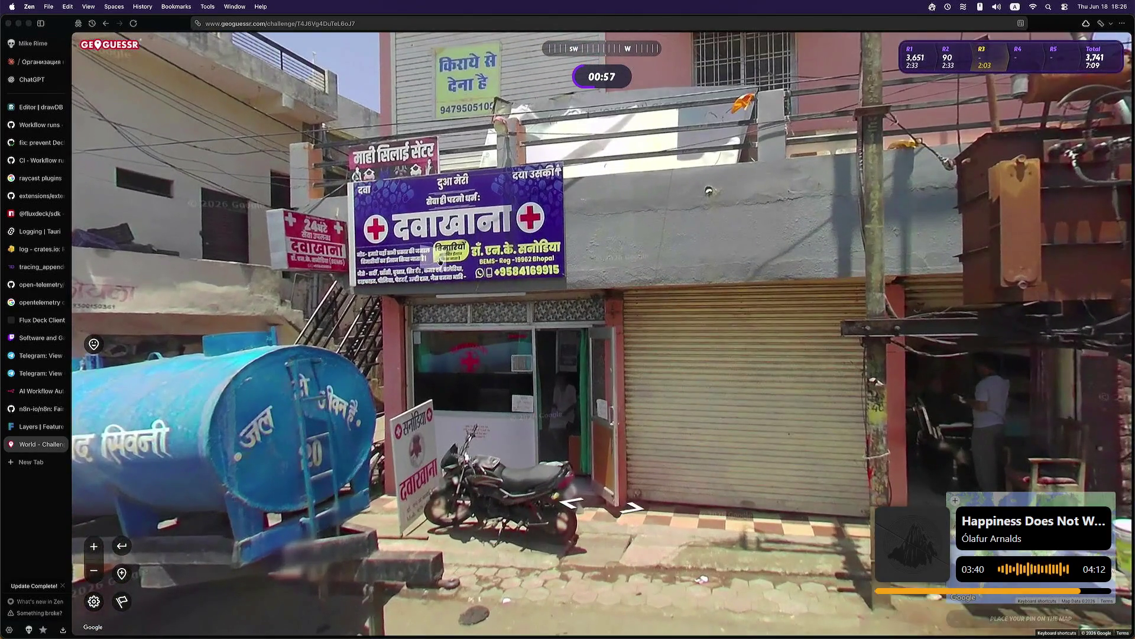
{"action": "scroll", "coordinate": [438, 261], "scroll_direction": "down", "scroll_amount": 3}
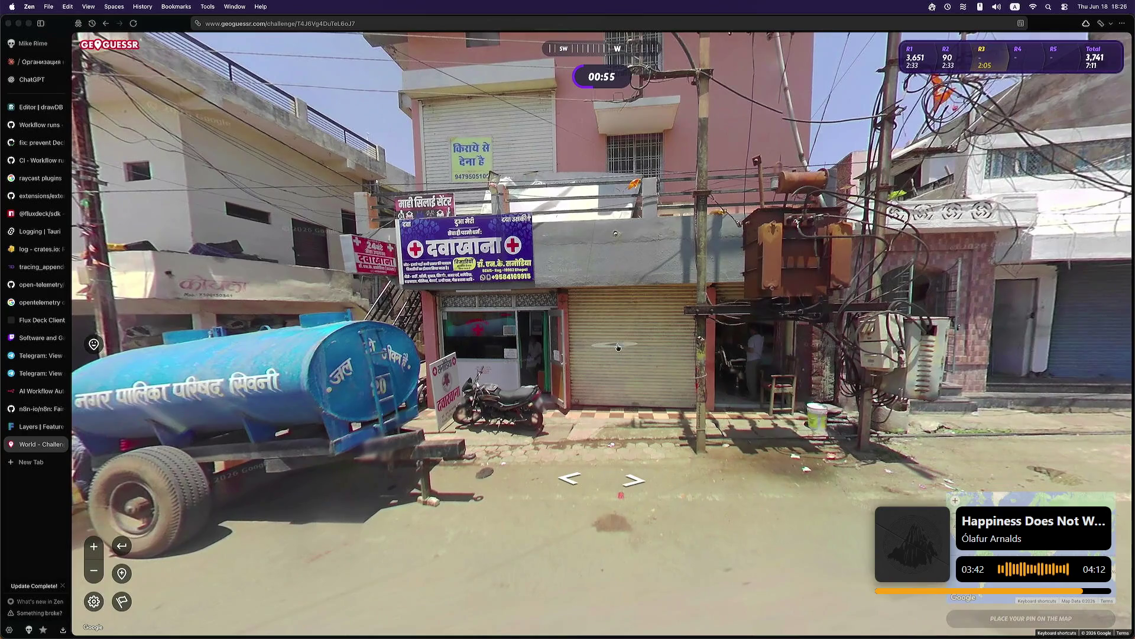
{"action": "mouse_move", "coordinate": [497, 318]}
{"action": "left_mouse_down"}
{"action": "mouse_move", "coordinate": [711, 320]}
{"action": "mouse_move", "coordinate": [624, 338]}
{"action": "left_mouse_up"}
{"action": "left_click_drag", "start_coordinate": [612, 391], "coordinate": [613, 395]}
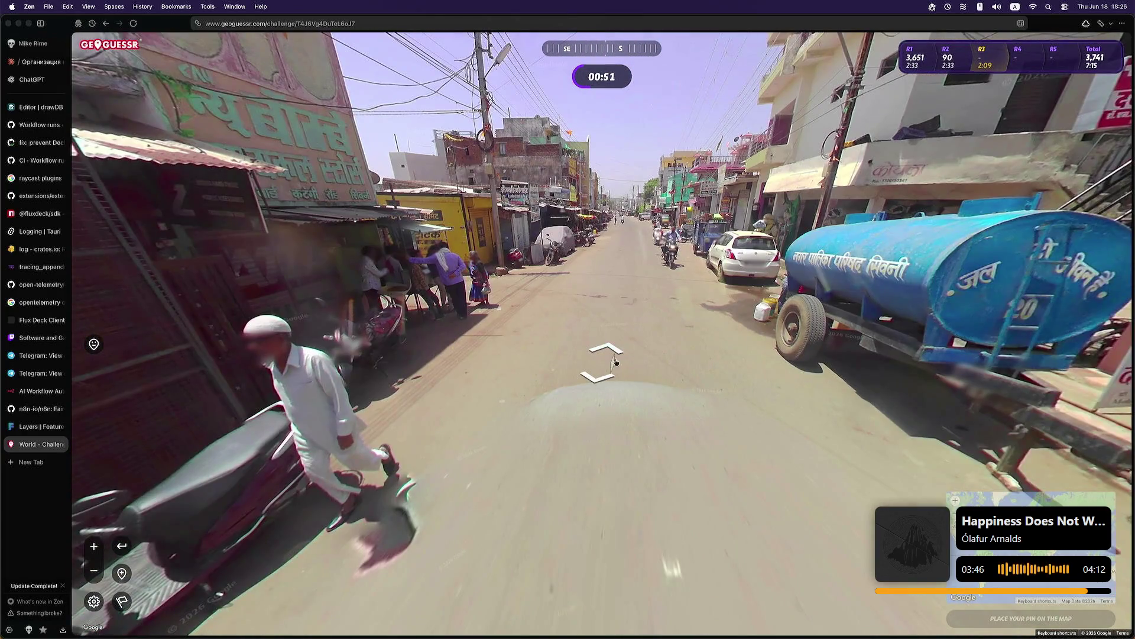
Step: Go further down the street past the pink building and water tanker toward the tire shop
{"action": "left_click", "coordinate": [615, 362]}
{"action": "left_click", "coordinate": [717, 330]}
{"action": "mouse_move", "coordinate": [733, 283]}
{"action": "left_mouse_down"}
{"action": "mouse_move", "coordinate": [520, 324]}
{"action": "mouse_move", "coordinate": [432, 324]}
{"action": "left_mouse_up"}
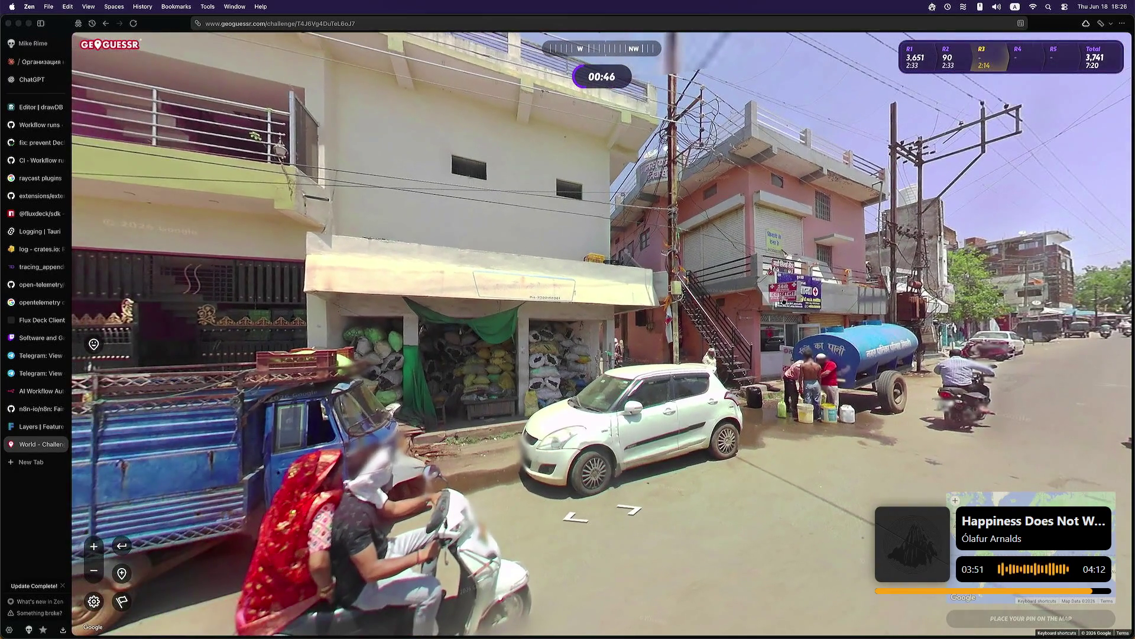
{"action": "left_click", "coordinate": [783, 317]}
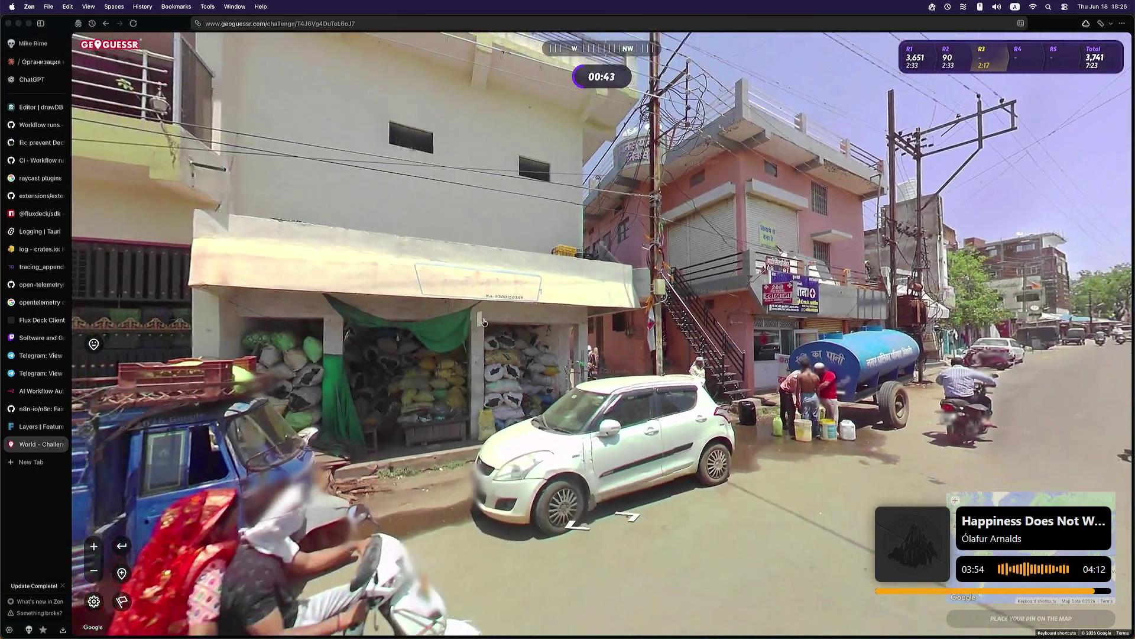
{"action": "mouse_move", "coordinate": [331, 324]}
{"action": "left_mouse_down"}
{"action": "mouse_move", "coordinate": [500, 324]}
{"action": "mouse_move", "coordinate": [616, 350]}
{"action": "left_mouse_up"}
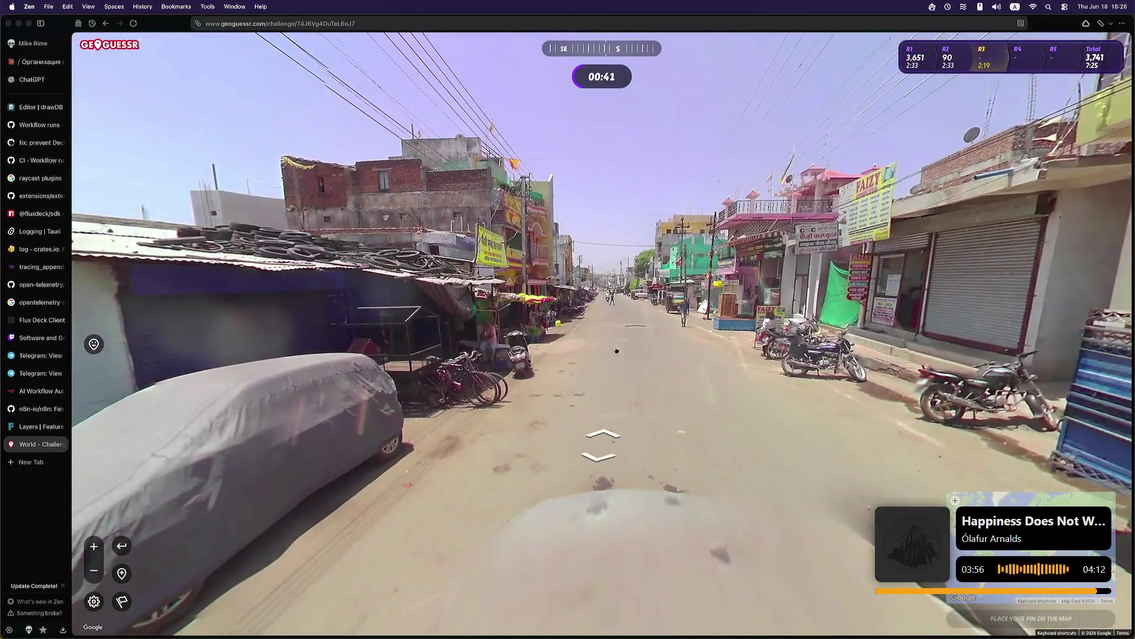
{"action": "left_click", "coordinate": [603, 423]}
{"action": "key", "text": "Left"}
{"action": "key", "text": "Left"}
{"action": "key", "text": "Left"}
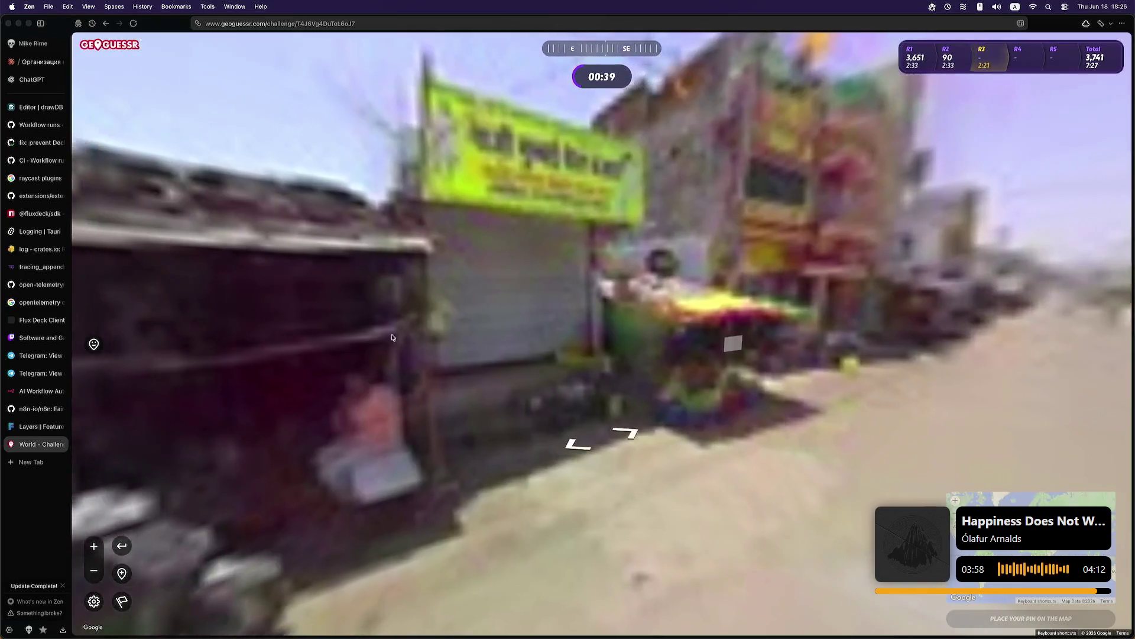
{"action": "key", "text": "Left"}
{"action": "key", "text": "Left"}
{"action": "key", "text": "Left"}
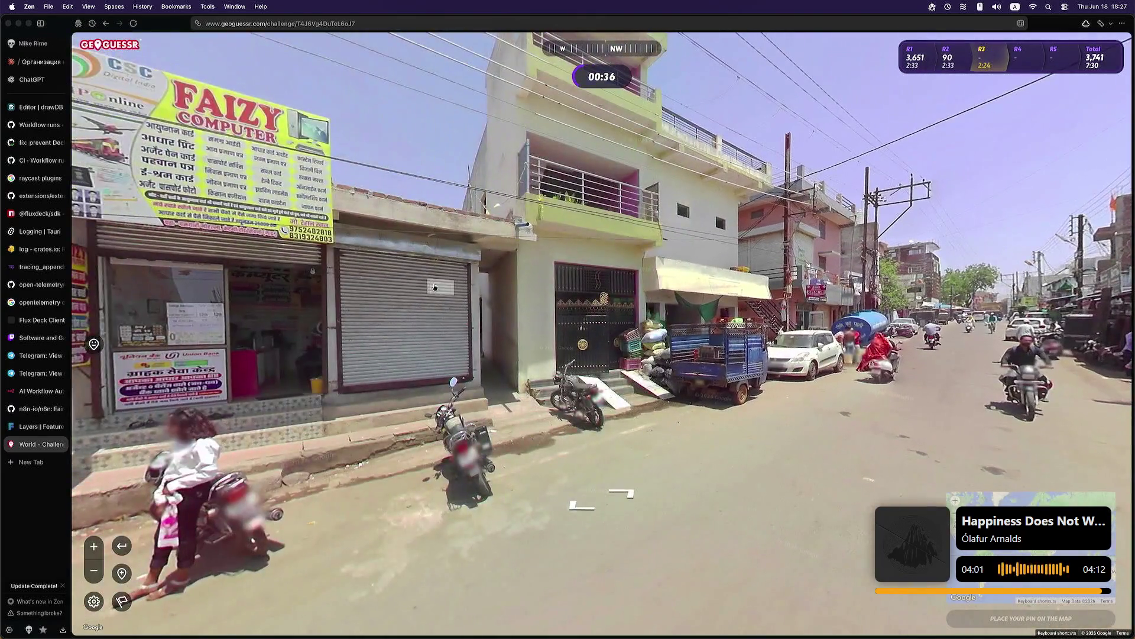
Step: Centre and zoom in on the Faizy Computer shop sign, then face south down the road
{"action": "left_click_drag", "start_coordinate": [435, 287], "coordinate": [634, 313]}
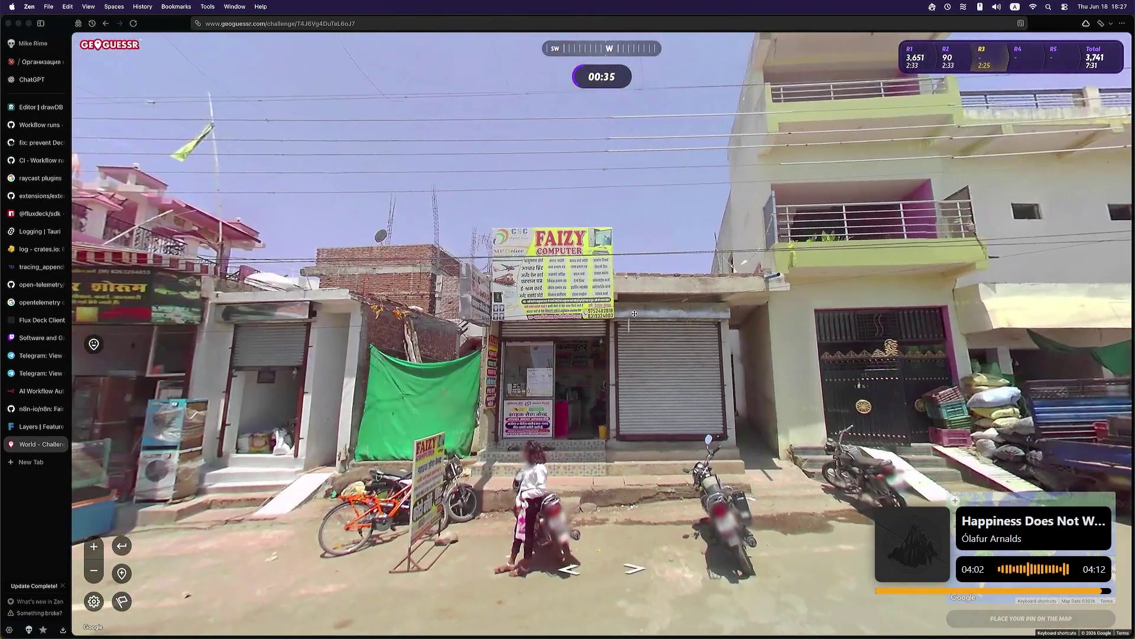
{"action": "scroll", "coordinate": [537, 272], "scroll_direction": "up", "scroll_amount": 2}
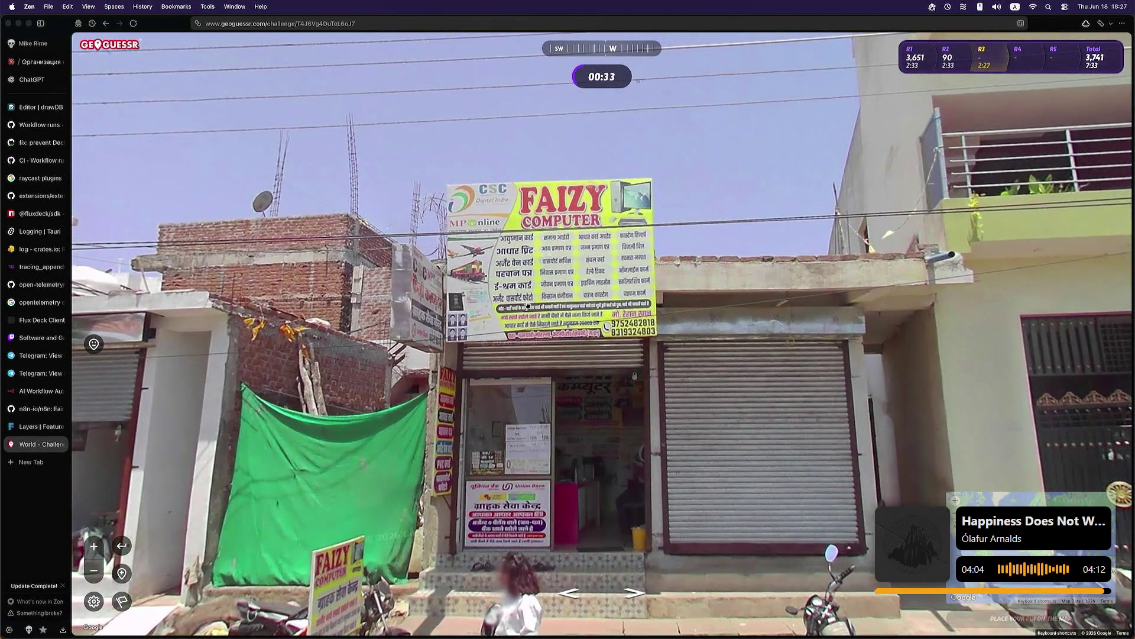
{"action": "scroll", "coordinate": [527, 315], "scroll_direction": "up", "scroll_amount": 1}
{"action": "scroll", "coordinate": [526, 315], "scroll_direction": "down", "scroll_amount": 3}
{"action": "key", "text": "Left"}
{"action": "key", "text": "Left"}
{"action": "key", "text": "Left"}
{"action": "scroll", "coordinate": [545, 452], "scroll_direction": "down", "scroll_amount": 2}
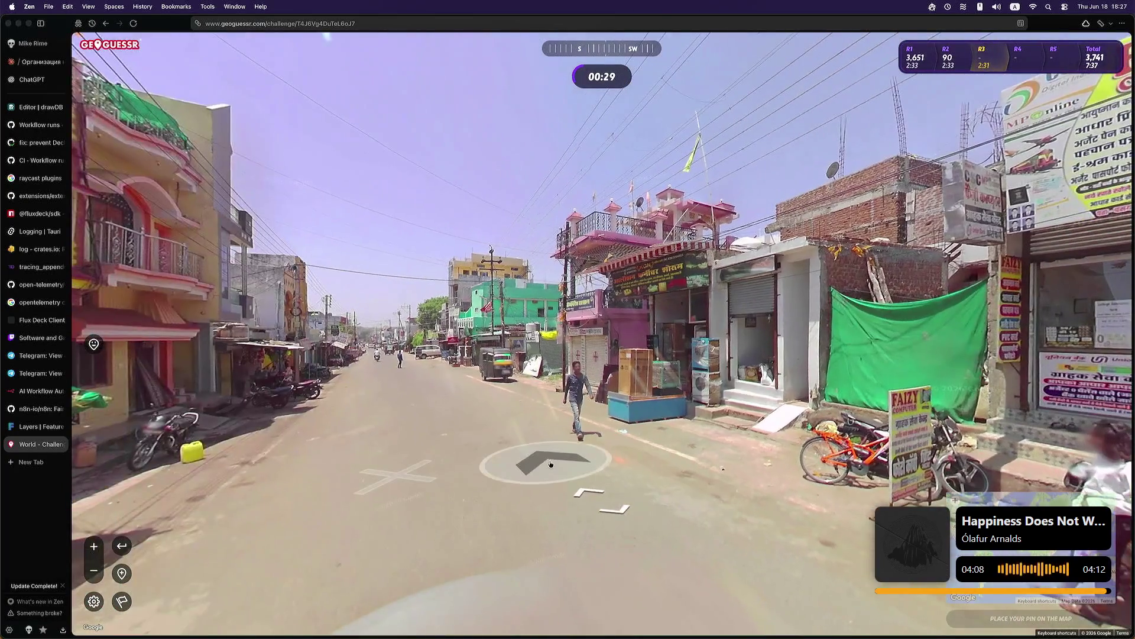
{"action": "scroll", "coordinate": [551, 379], "scroll_direction": "up", "scroll_amount": 4}
{"action": "scroll", "coordinate": [551, 378], "scroll_direction": "down", "scroll_amount": 4}
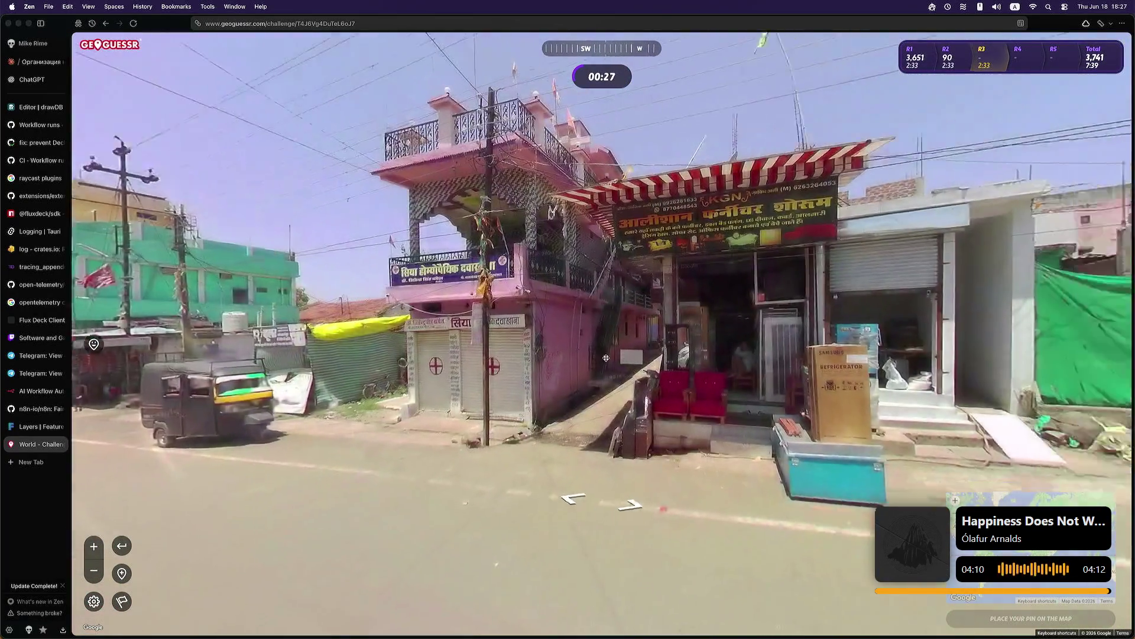
{"action": "left_click_drag", "start_coordinate": [396, 294], "coordinate": [1094, 319]}
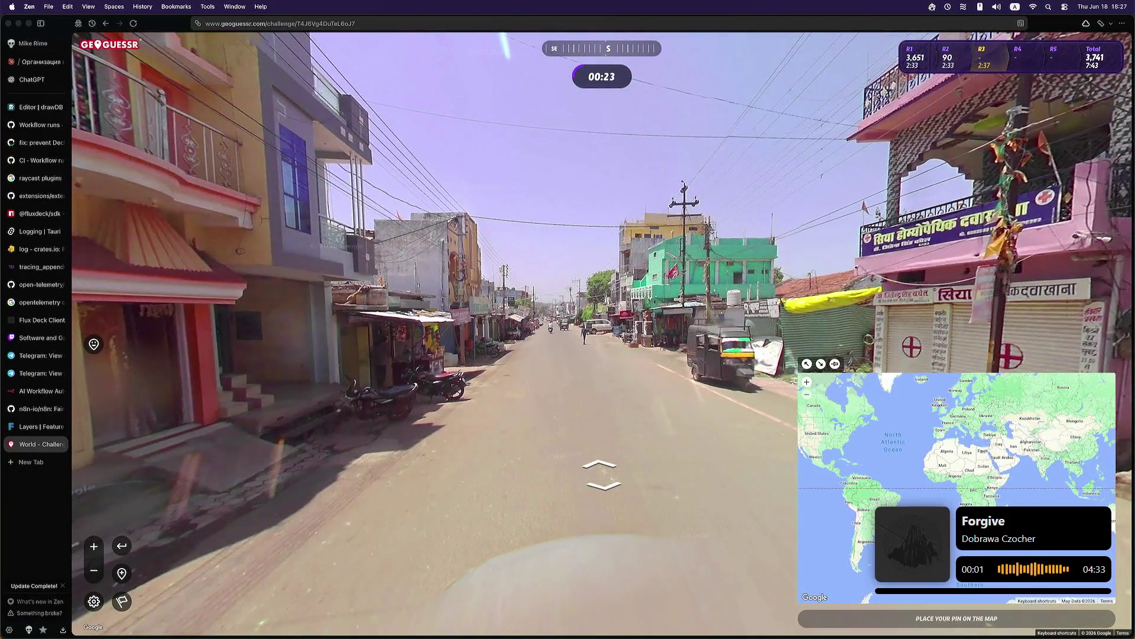
Step: Zoom the guess map onto northern India and drop the round-3 pin there
{"action": "scroll", "coordinate": [1105, 448], "scroll_direction": "up", "scroll_amount": 5}
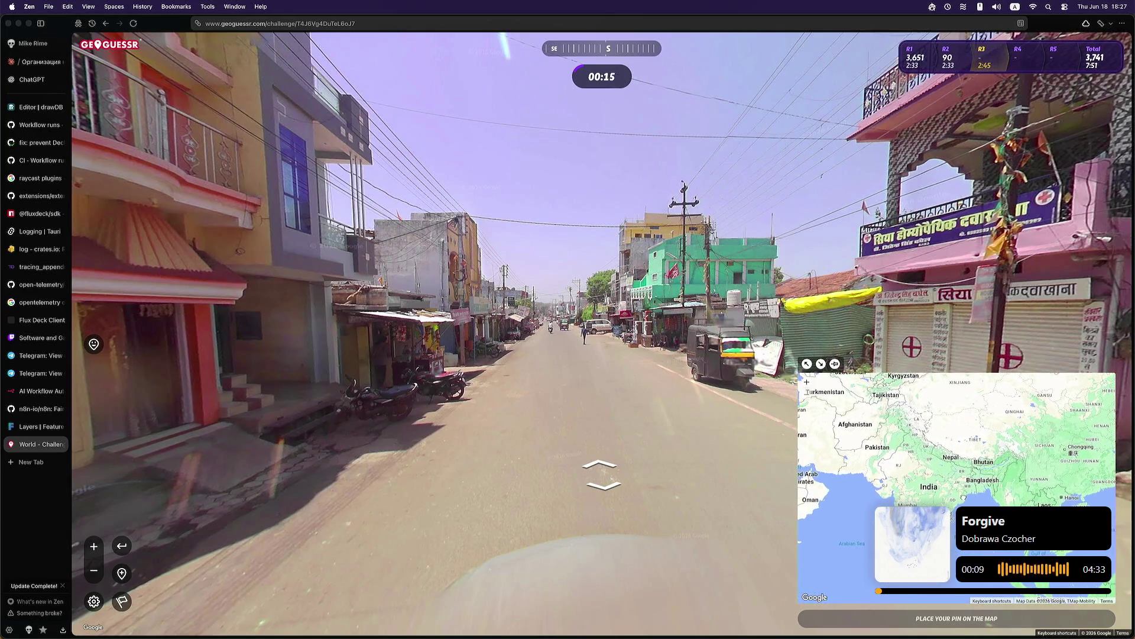
{"action": "left_click", "coordinate": [952, 562]}
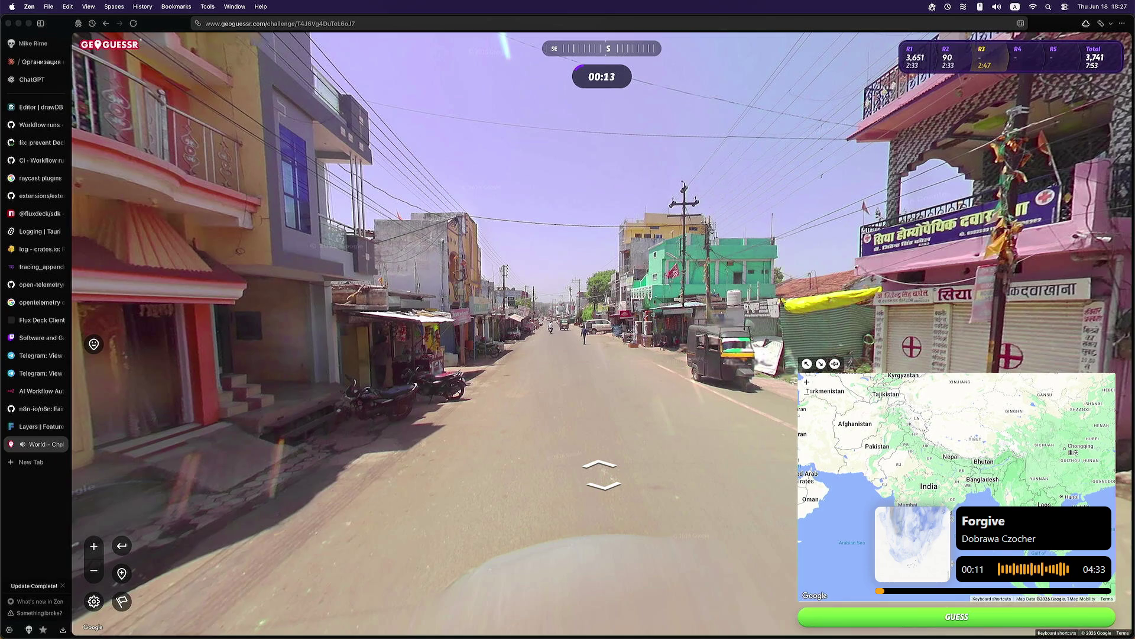
Step: Submit the round-3 guess and inspect the result: 1,569 km off, 1,746 points, roof-tiles clue card
{"action": "left_click", "coordinate": [953, 618]}
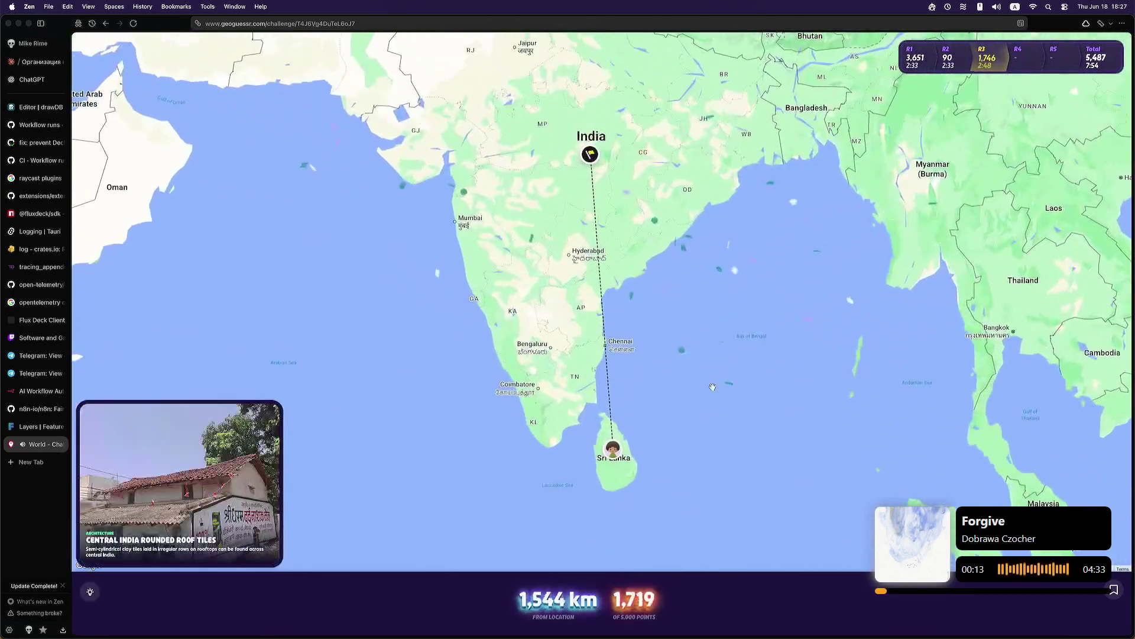
{"action": "scroll", "coordinate": [582, 171], "scroll_direction": "down", "scroll_amount": 3}
{"action": "mouse_move", "coordinate": [582, 171]}
{"action": "left_mouse_down"}
{"action": "mouse_move", "coordinate": [609, 316]}
{"action": "mouse_move", "coordinate": [606, 381]}
{"action": "mouse_move", "coordinate": [608, 369]}
{"action": "left_mouse_up"}
{"action": "scroll", "coordinate": [607, 369], "scroll_direction": "up", "scroll_amount": 5}
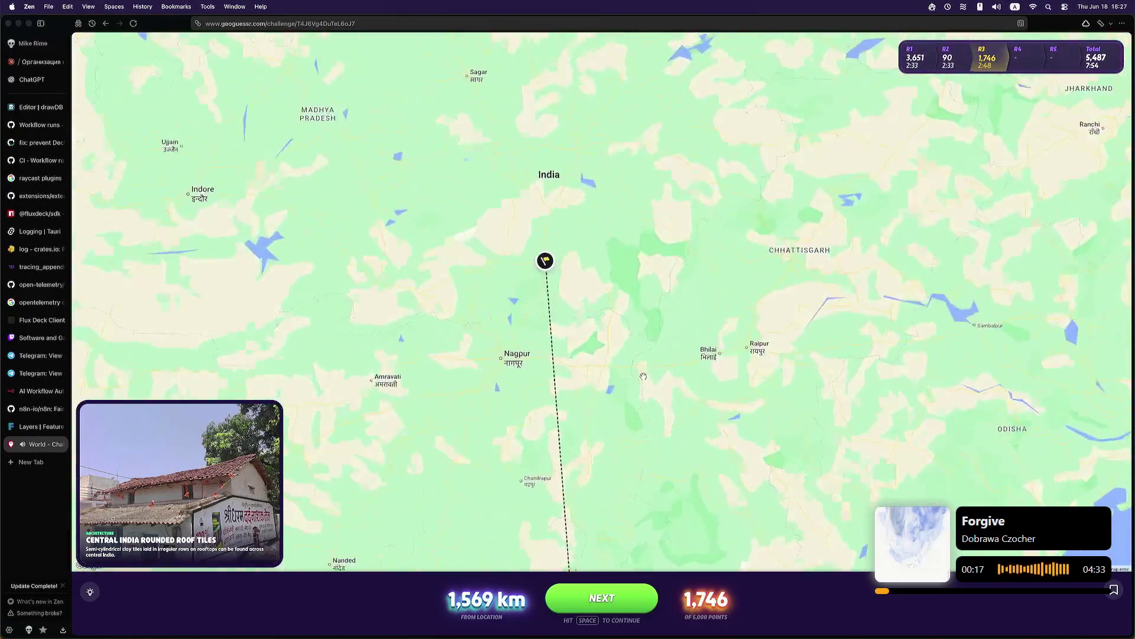
{"action": "mouse_move", "coordinate": [216, 482]}
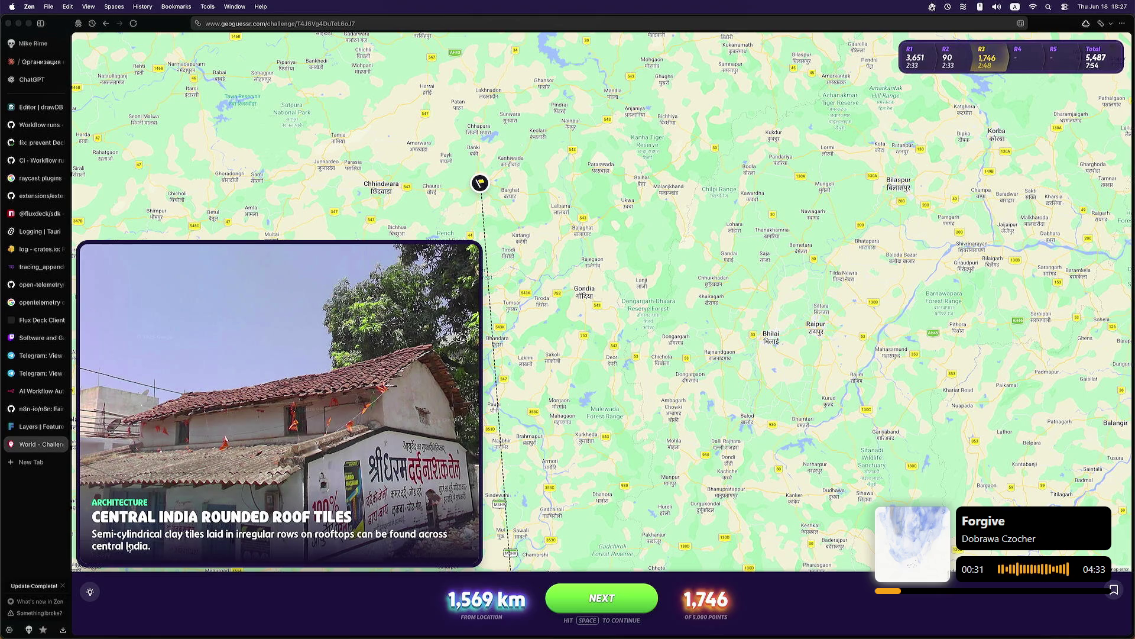
Step: Leave the round 3 result (1,569 km, 1,746 points) and begin round 4
{"action": "left_click", "coordinate": [624, 597]}
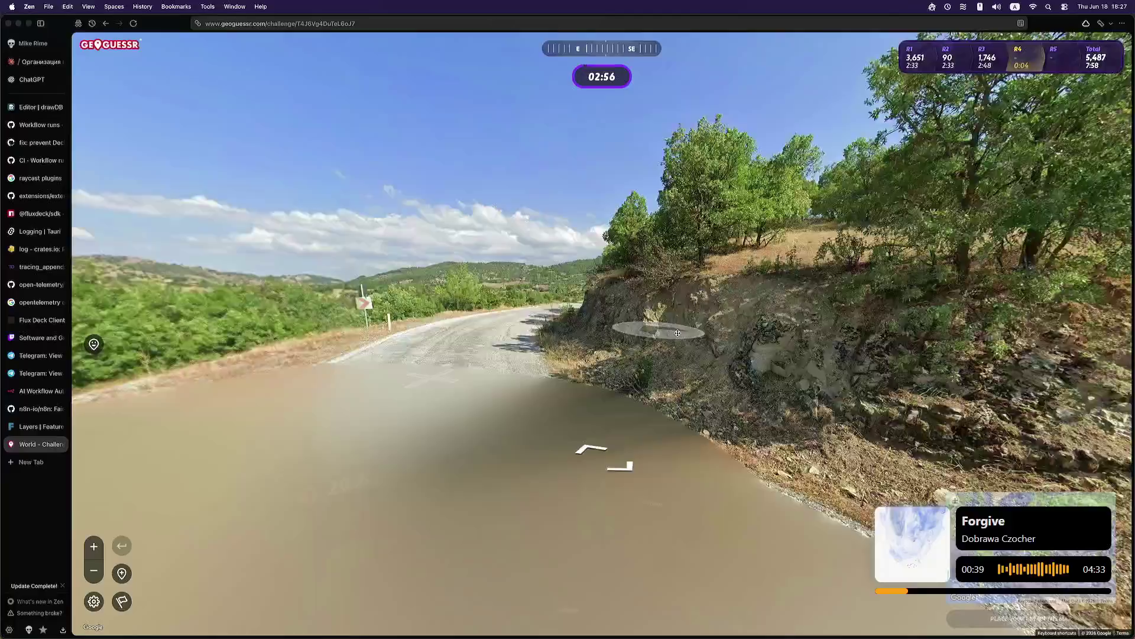
Step: Look around the starting hillside road and bushes in round 4
{"action": "key", "text": "Left"}
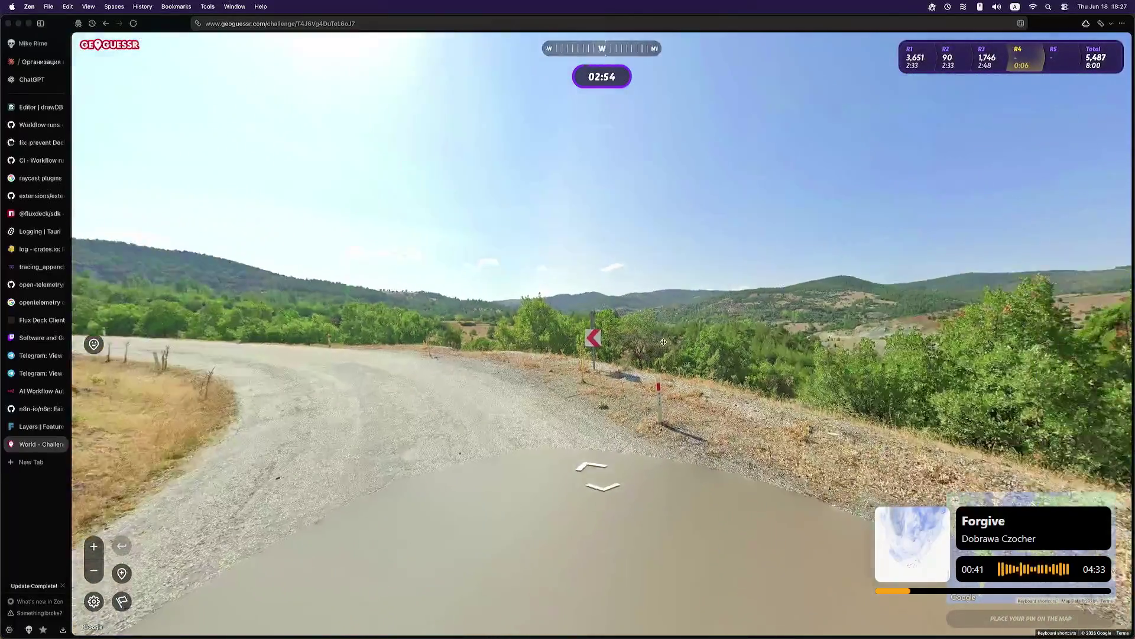
{"action": "key", "text": "Right"}
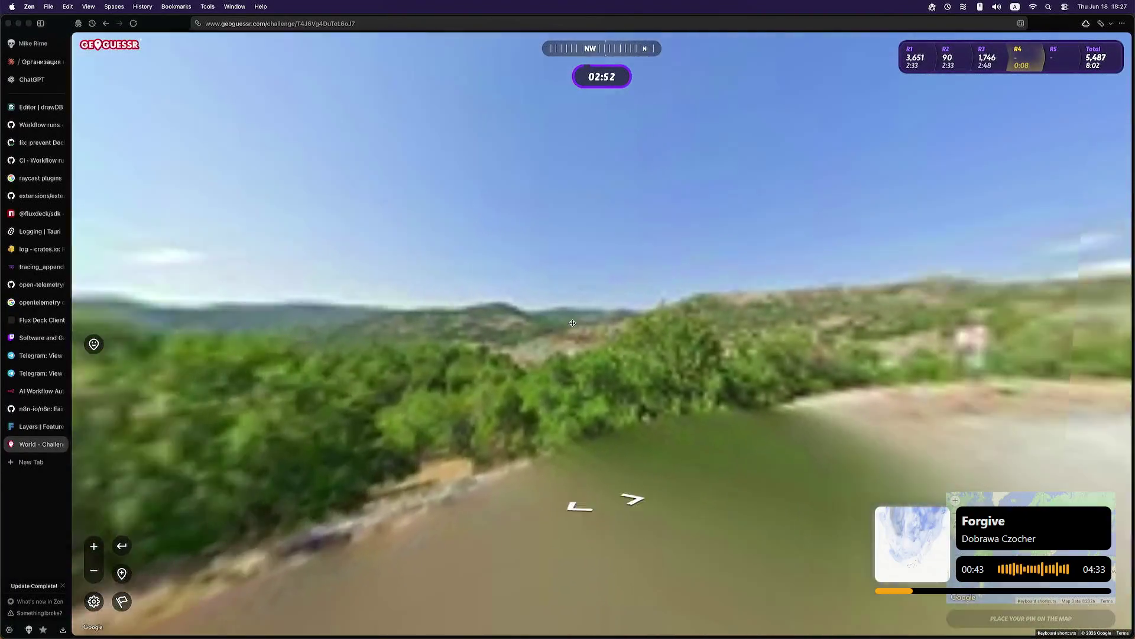
{"action": "key", "text": "Left"}
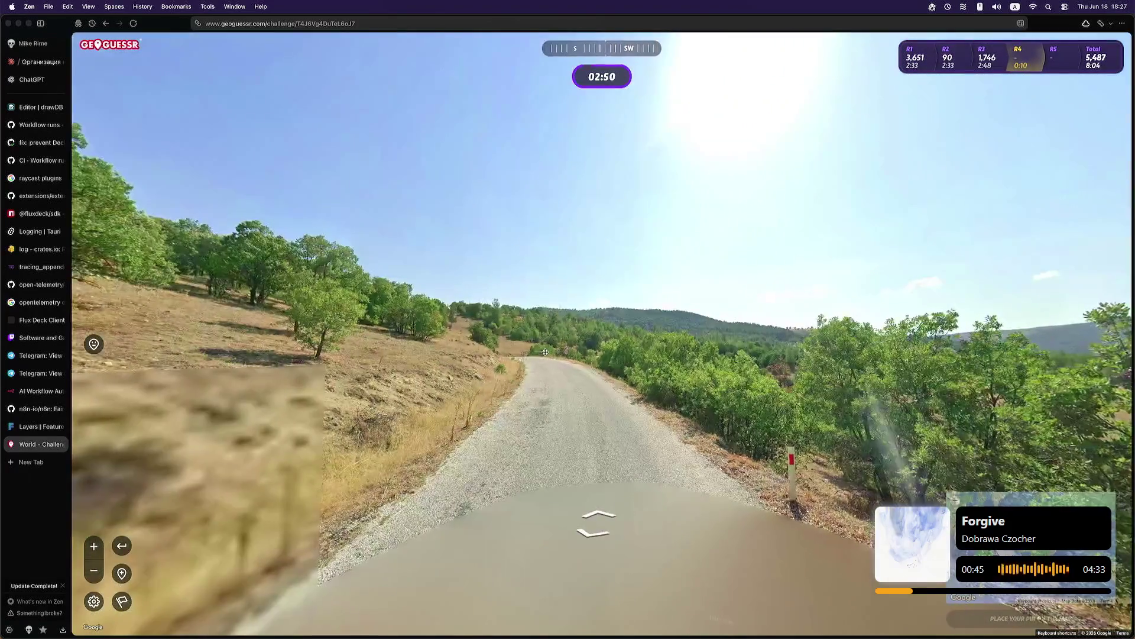
{"action": "key", "text": "Left"}
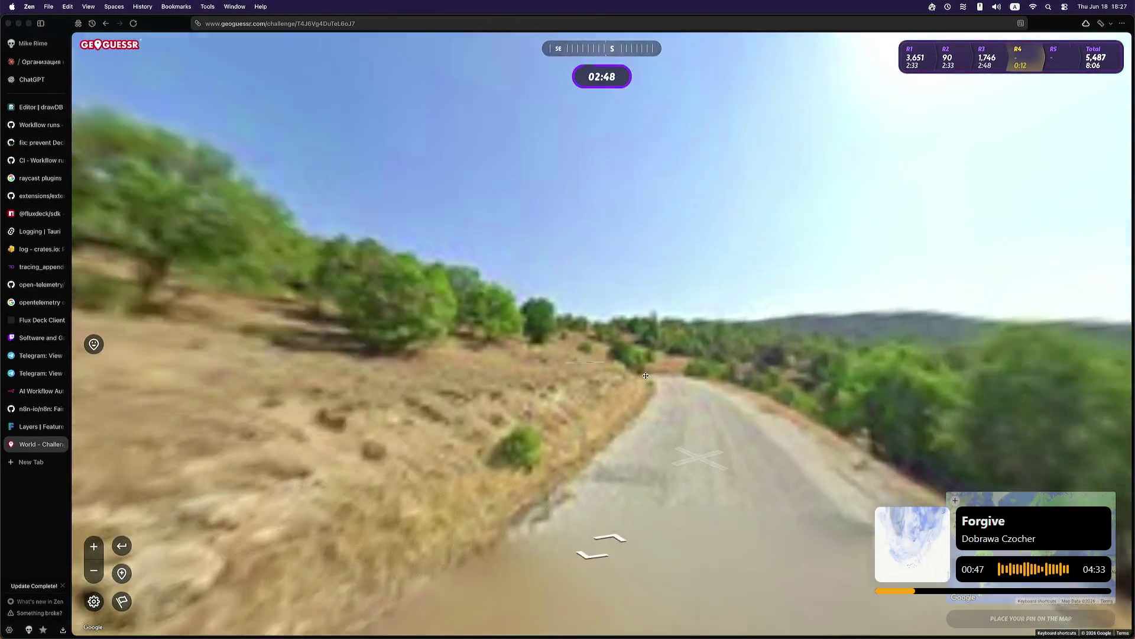
{"action": "key", "text": "Left"}
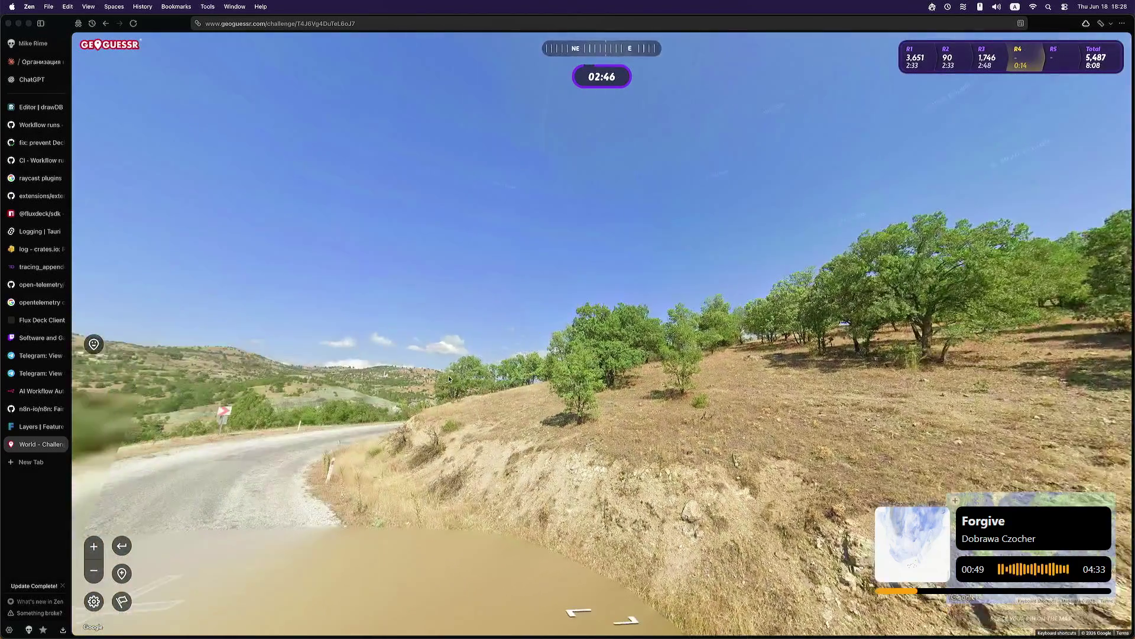
{"action": "key", "text": "Right"}
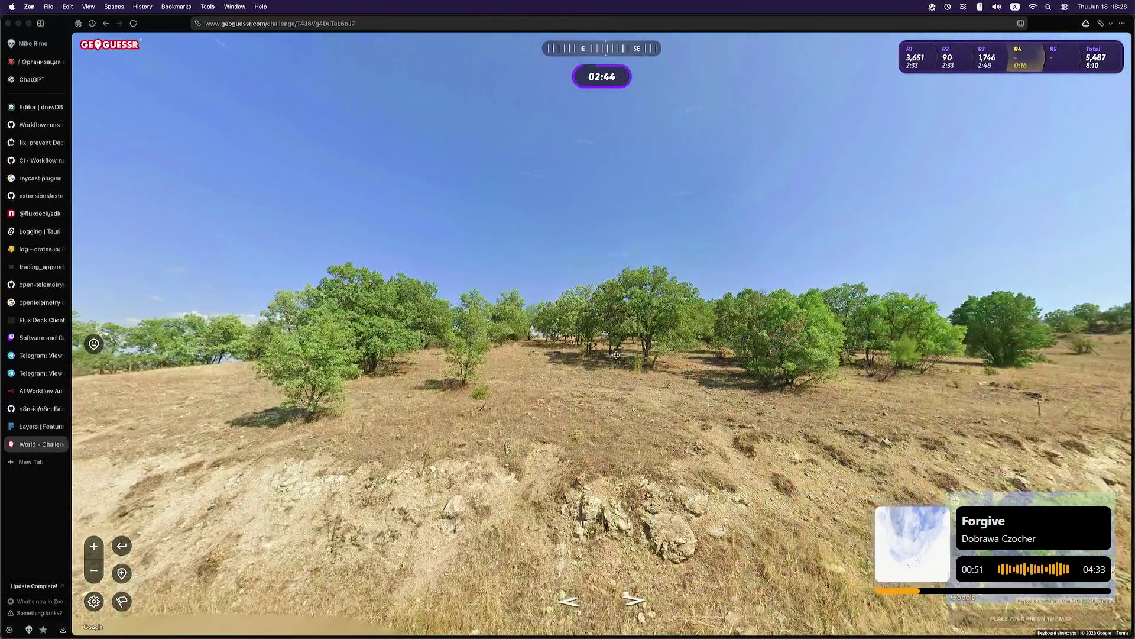
{"action": "key", "text": "Right"}
Step: Move forward along the country road, turning to check the roadside trees
{"action": "key", "text": "Up"}
{"action": "key", "text": "Up"}
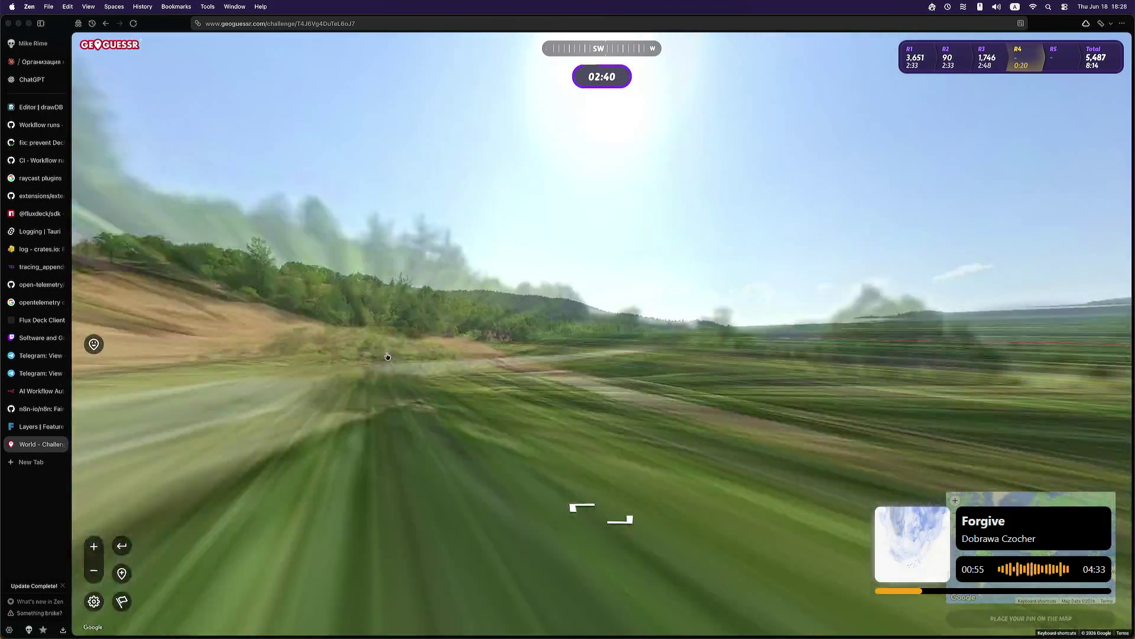
{"action": "key", "text": "Right"}
{"action": "key", "text": "Up"}
{"action": "key", "text": "Up"}
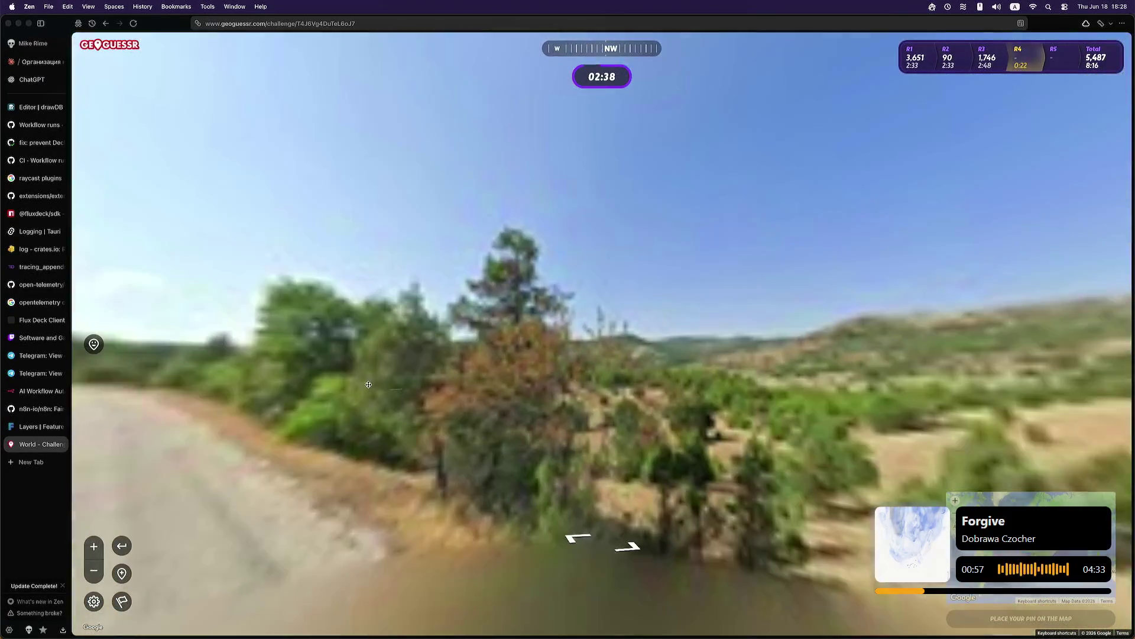
{"action": "key", "text": "Up"}
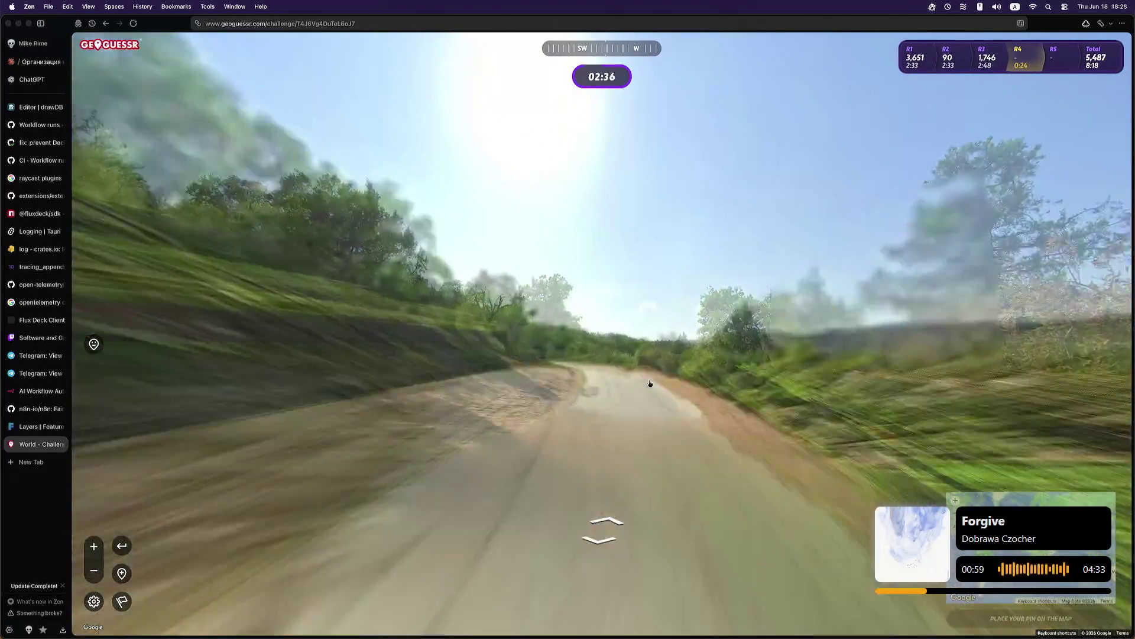
{"action": "key", "text": "Left"}
{"action": "left_click_drag", "start_coordinate": [835, 363], "coordinate": [471, 390]}
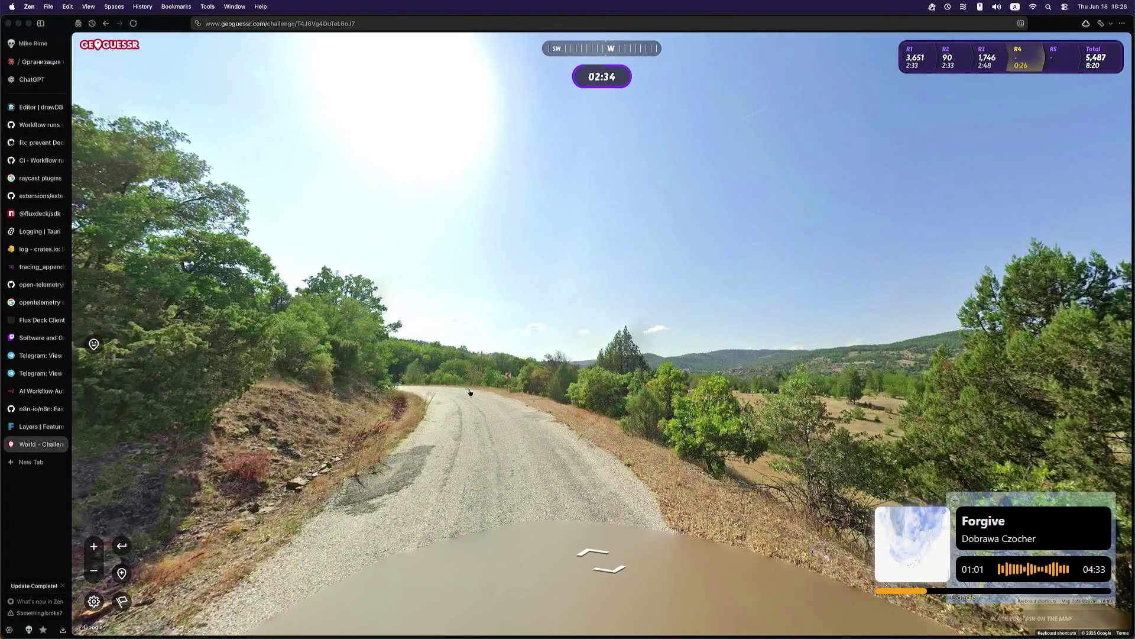
{"action": "left_click", "coordinate": [471, 391]}
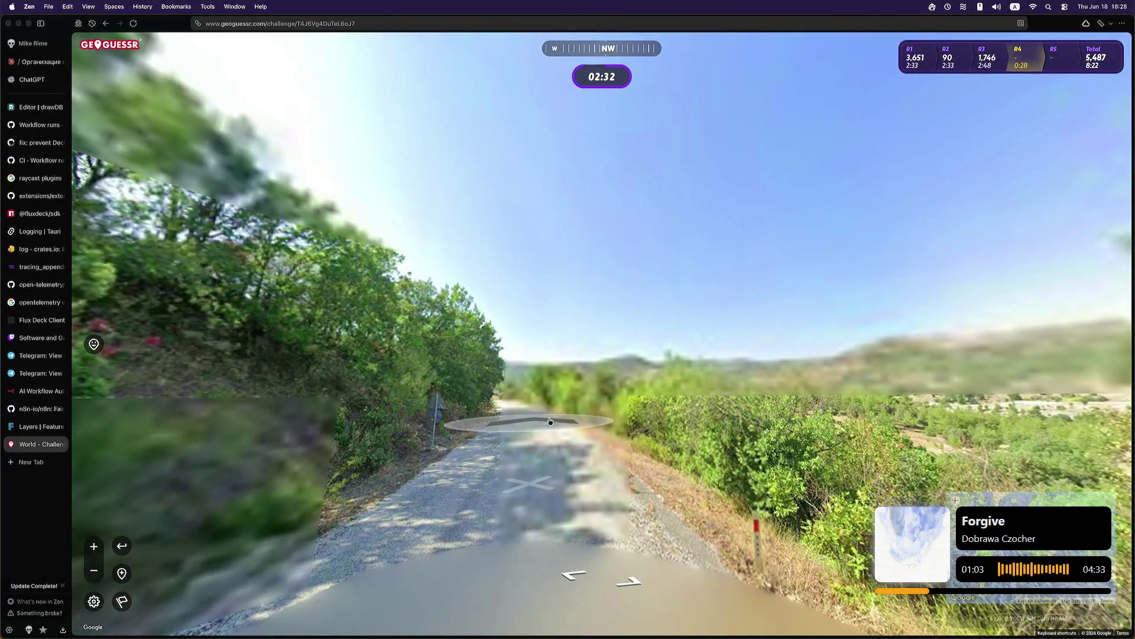
{"action": "left_click", "coordinate": [548, 416]}
{"action": "key", "text": "Left"}
{"action": "key", "text": "Left"}
{"action": "key", "text": "Left"}
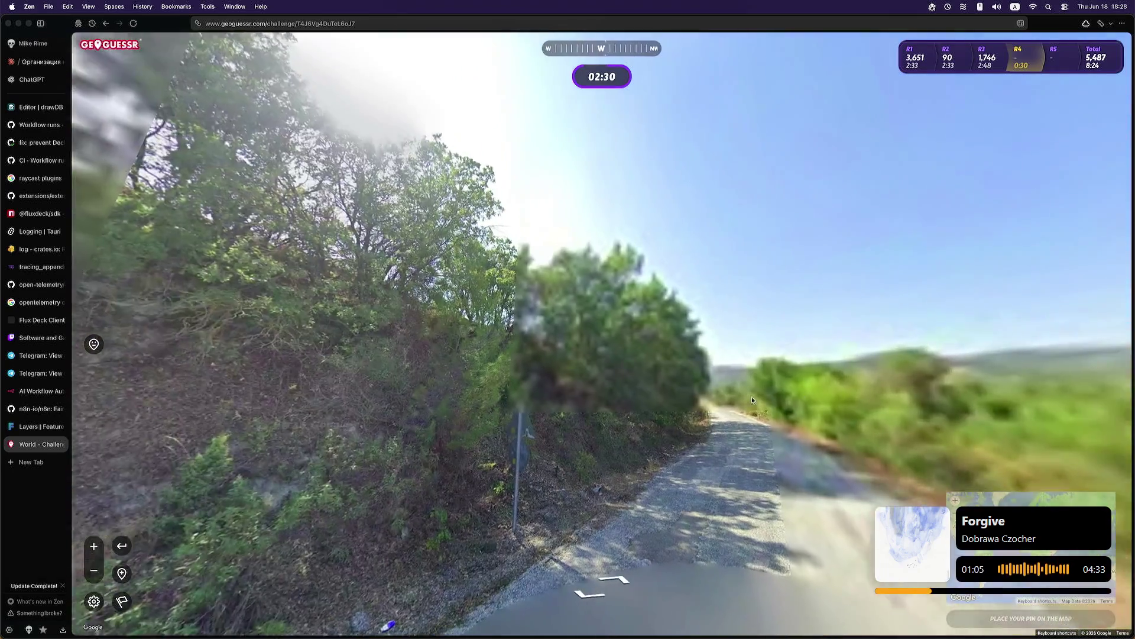
{"action": "left_click", "coordinate": [581, 416]}
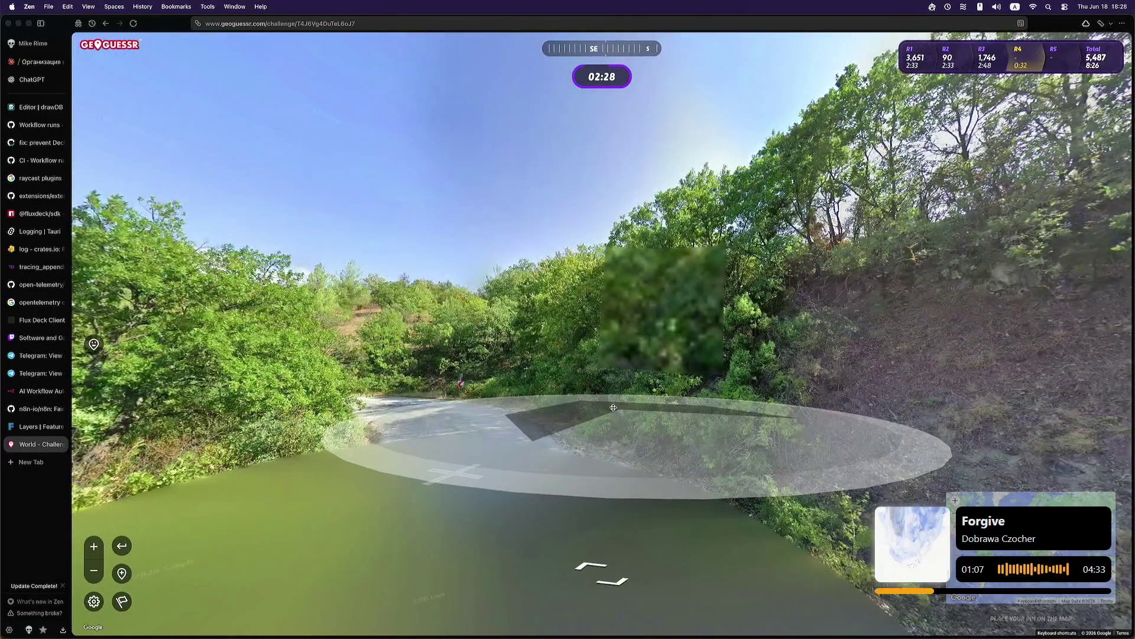
{"action": "left_click", "coordinate": [376, 373]}
Step: Advance further down the road to the Gölcük and DEDEBALI signposts
{"action": "key", "text": "Right"}
{"action": "key", "text": "Right"}
{"action": "key", "text": "Right"}
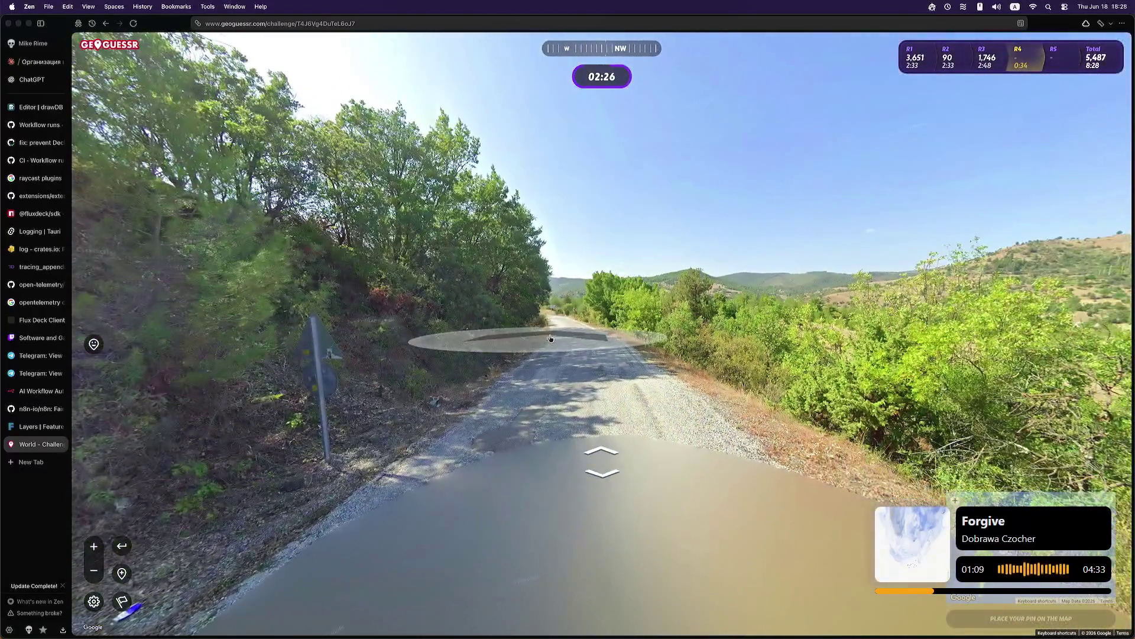
{"action": "left_click", "coordinate": [584, 332]}
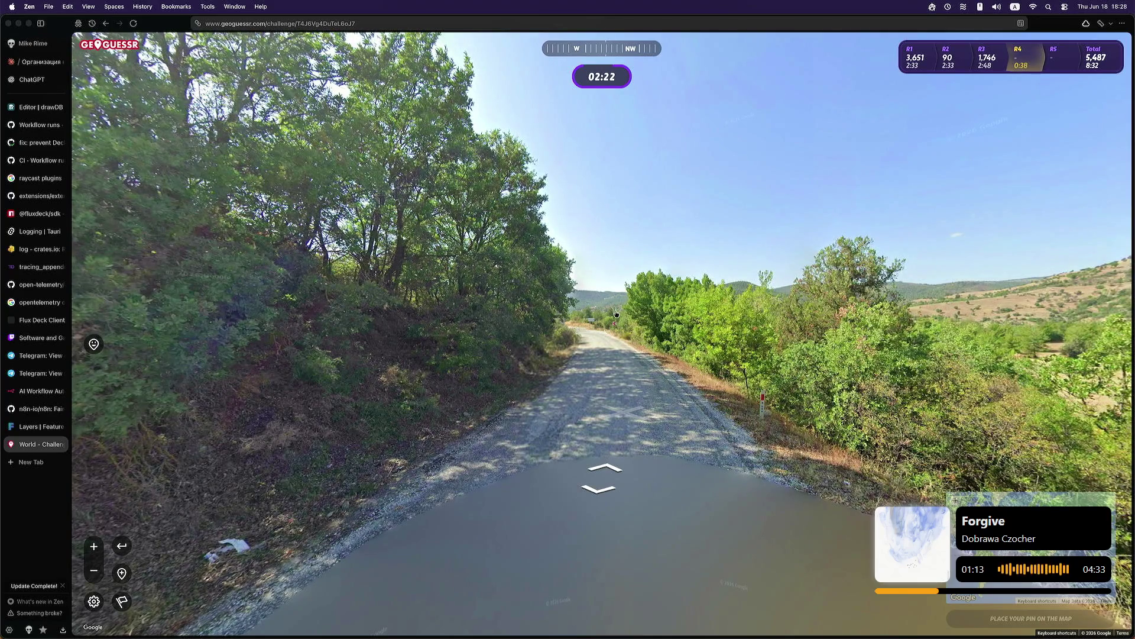
{"action": "left_click", "coordinate": [616, 314]}
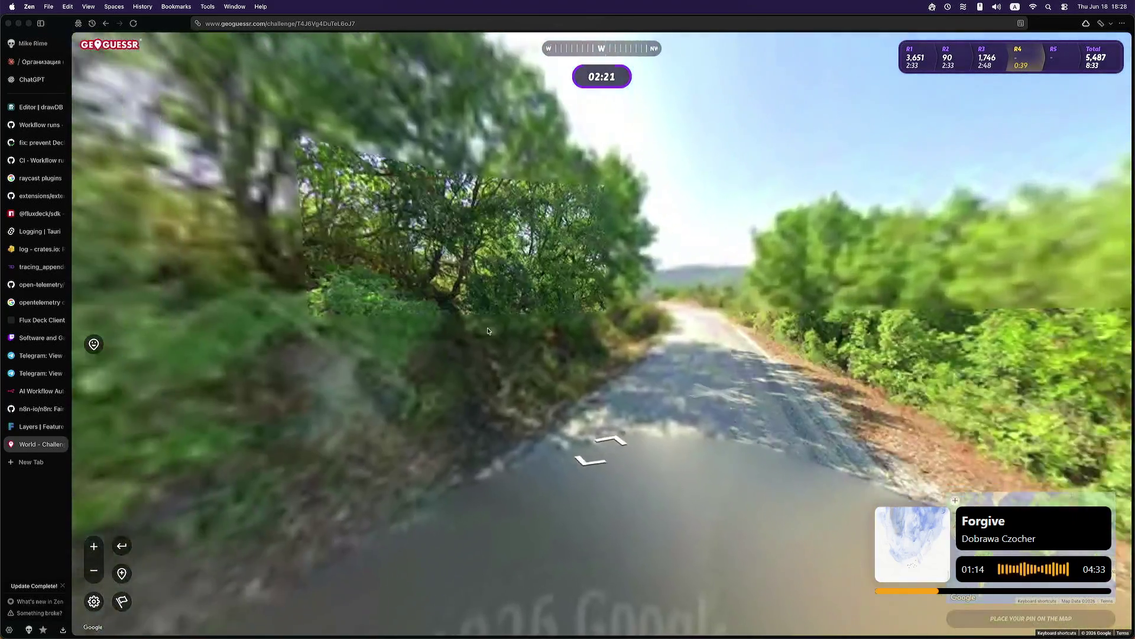
{"action": "left_click", "coordinate": [543, 341]}
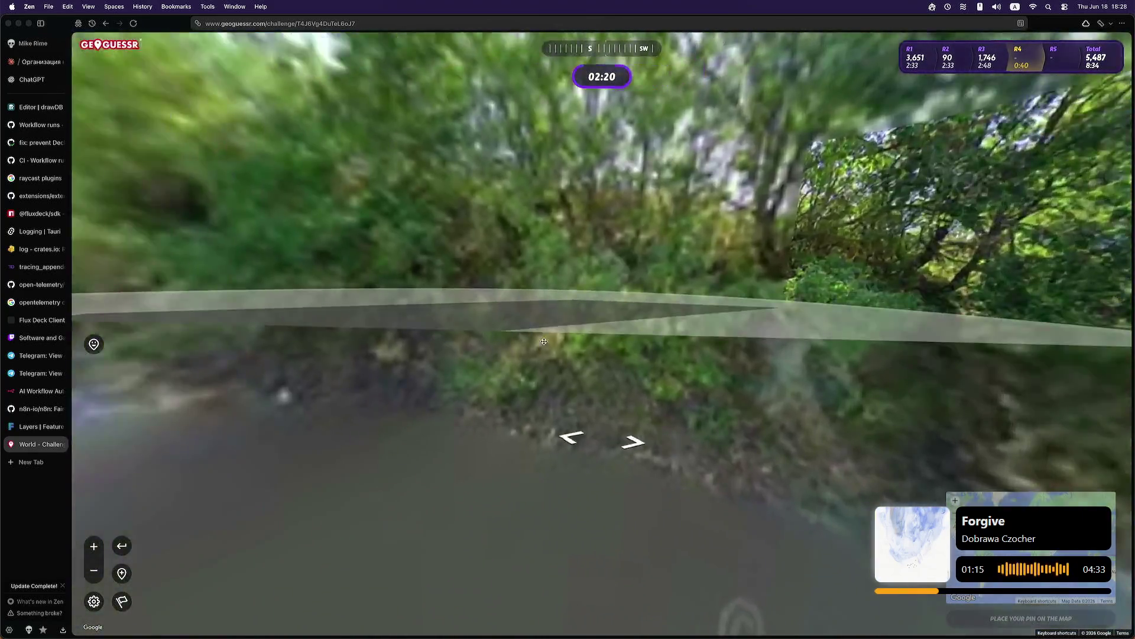
{"action": "left_click", "coordinate": [532, 305]}
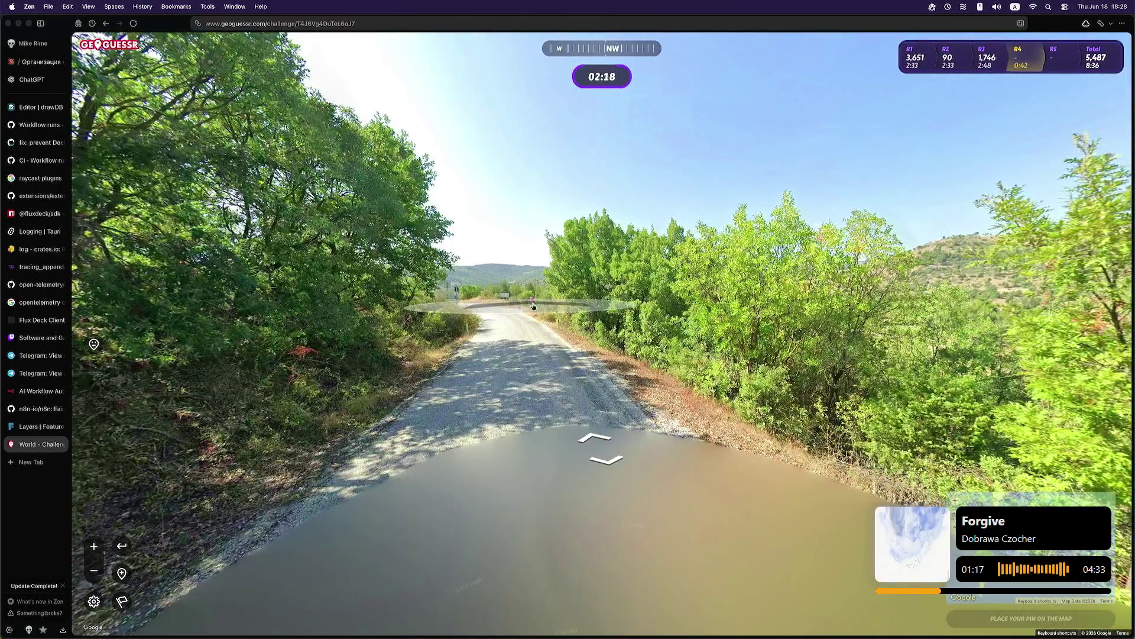
{"action": "left_click", "coordinate": [533, 305]}
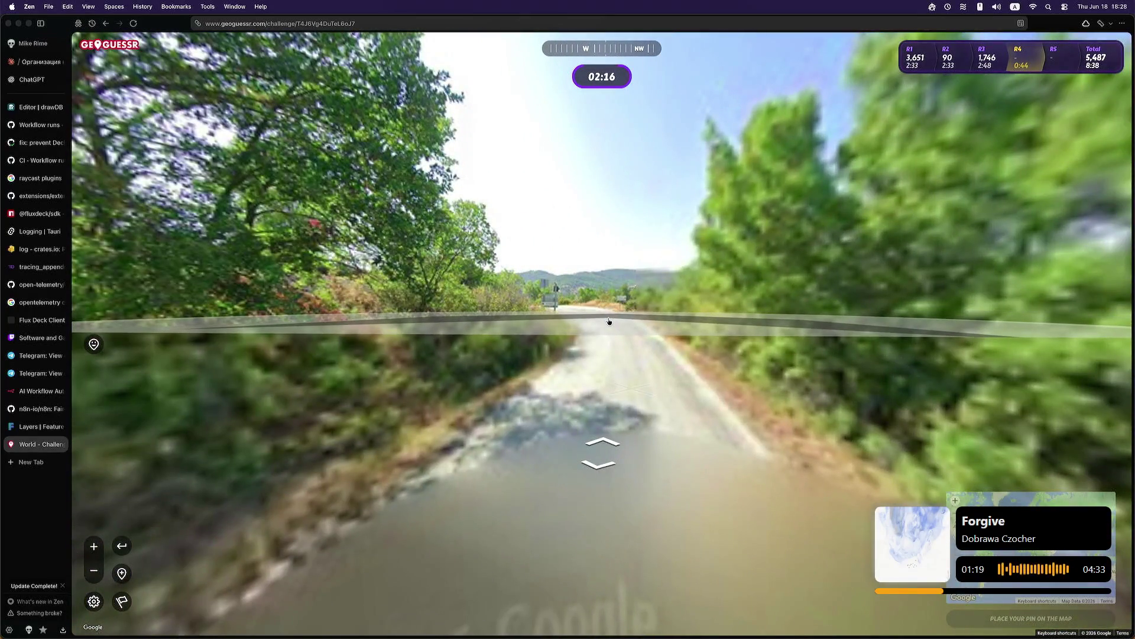
{"action": "left_click", "coordinate": [611, 321]}
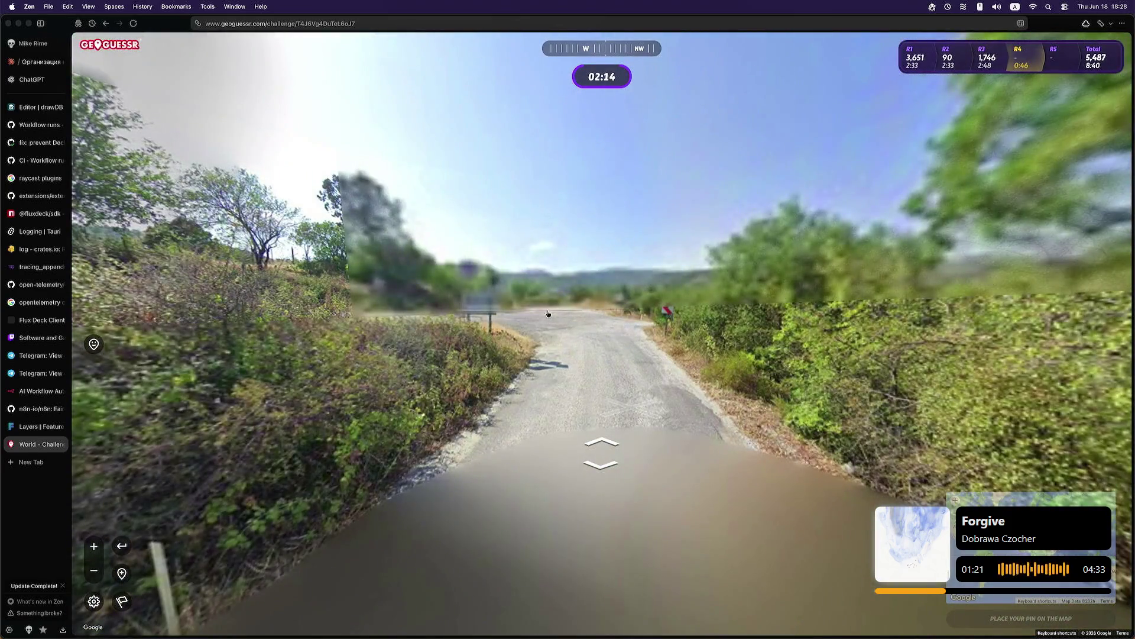
{"action": "left_click", "coordinate": [509, 365]}
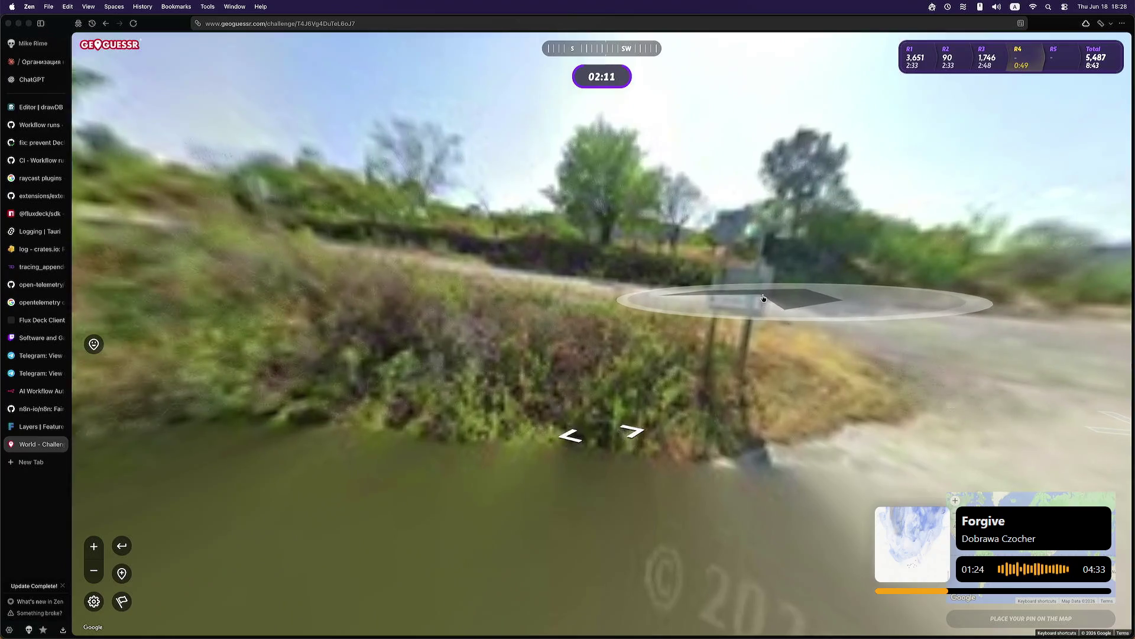
{"action": "left_click", "coordinate": [822, 298]}
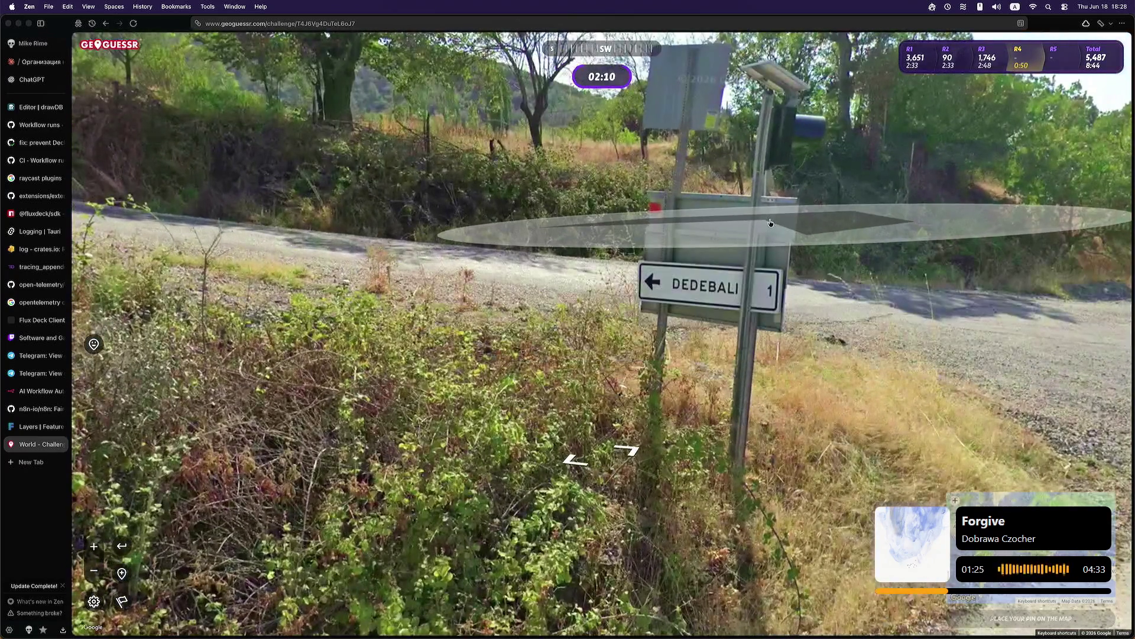
{"action": "left_click", "coordinate": [763, 262]}
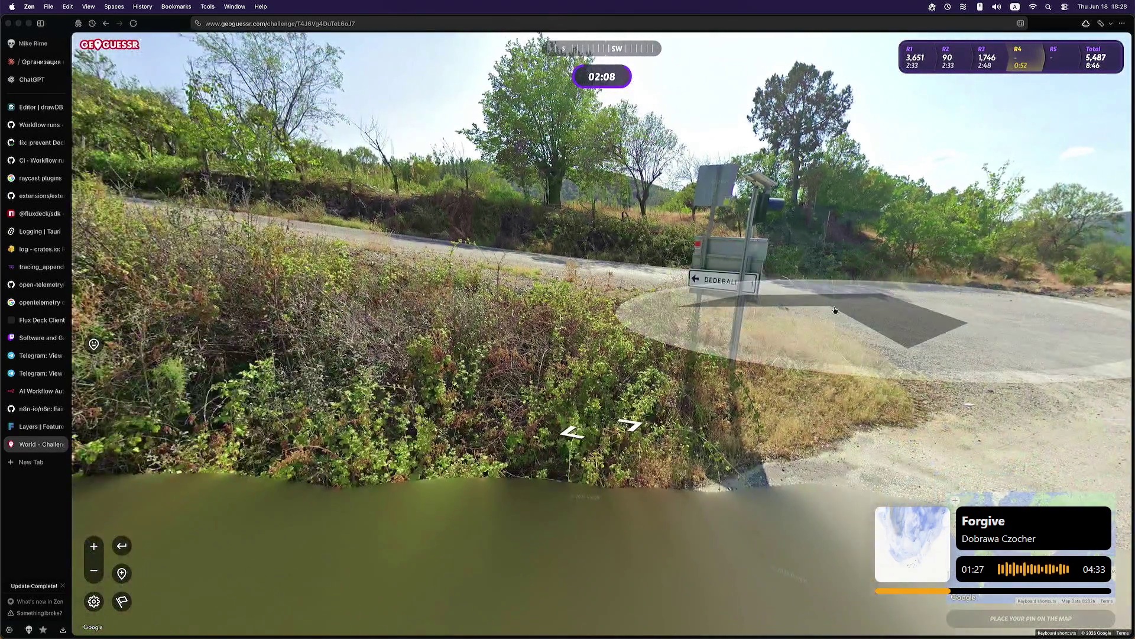
{"action": "left_click", "coordinate": [836, 309]}
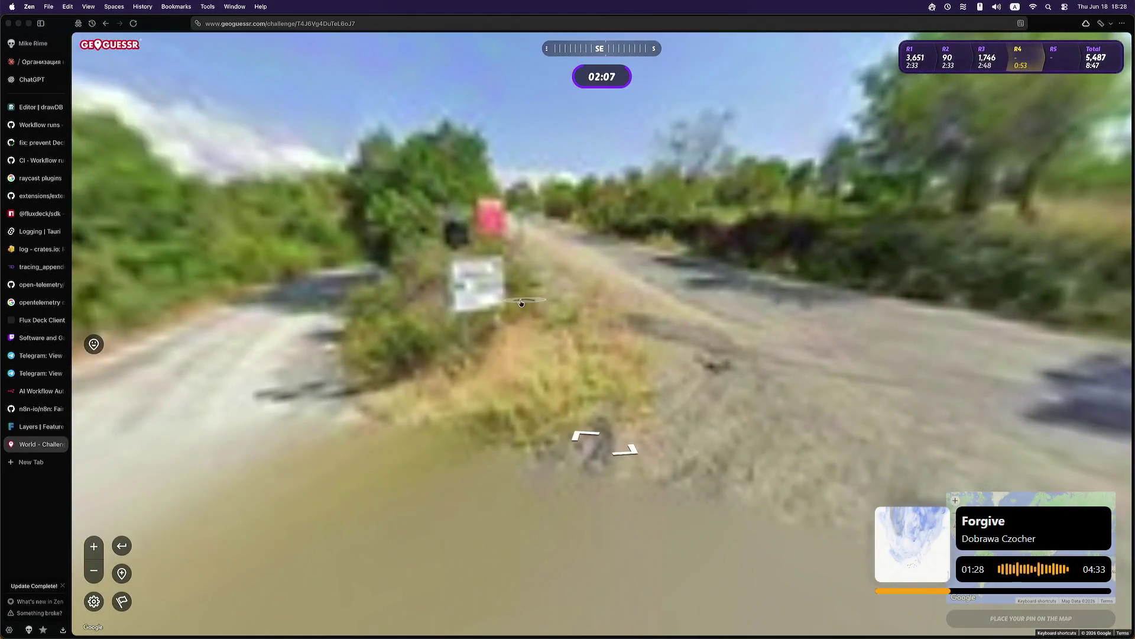
{"action": "left_click", "coordinate": [438, 296]}
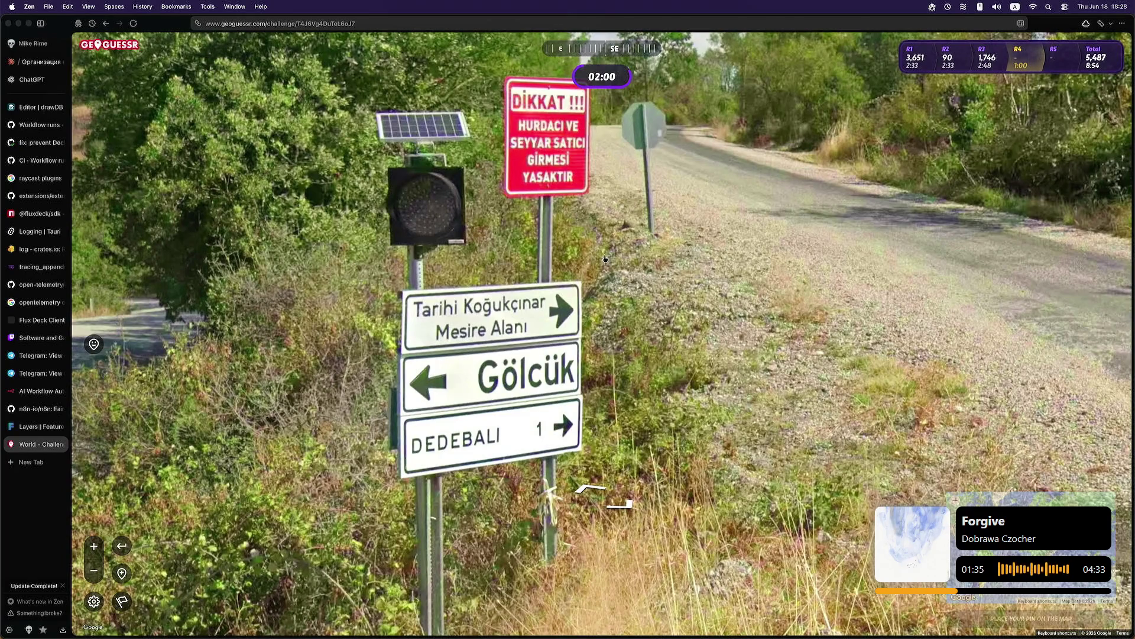
Step: Look around the signposted junction, ending up facing the road northwest
{"action": "left_click_drag", "start_coordinate": [625, 237], "coordinate": [623, 249]}
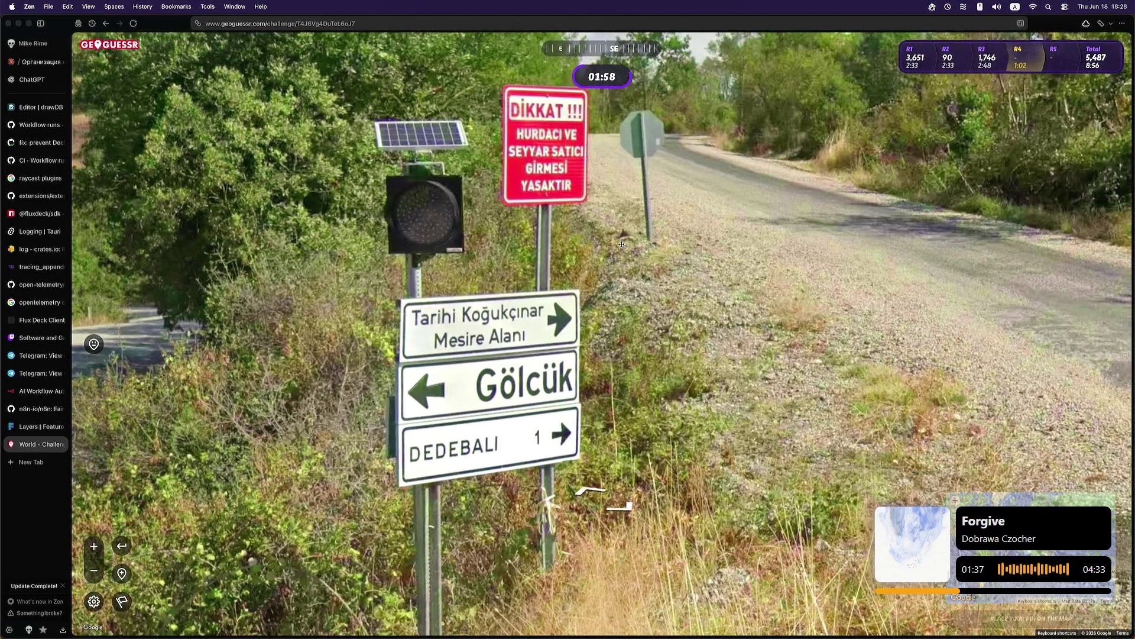
{"action": "scroll", "coordinate": [623, 248], "scroll_direction": "down", "scroll_amount": 5}
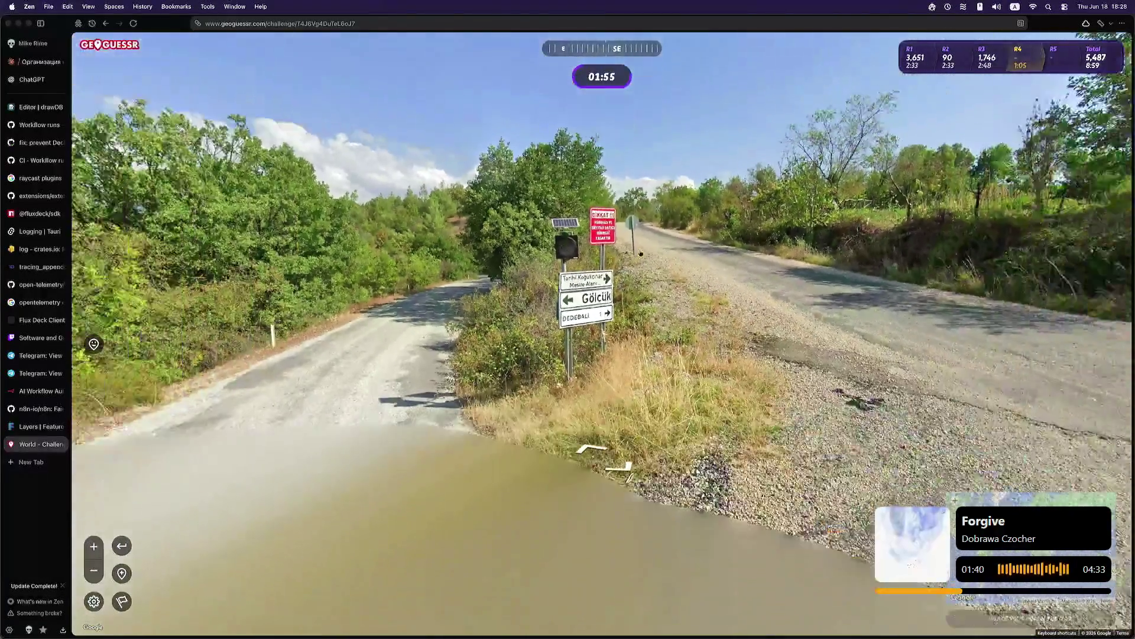
{"action": "mouse_move", "coordinate": [623, 248]}
{"action": "left_mouse_down"}
{"action": "mouse_move", "coordinate": [500, 234]}
{"action": "mouse_move", "coordinate": [717, 288]}
{"action": "left_mouse_up"}
{"action": "left_click_drag", "start_coordinate": [871, 319], "coordinate": [751, 317]}
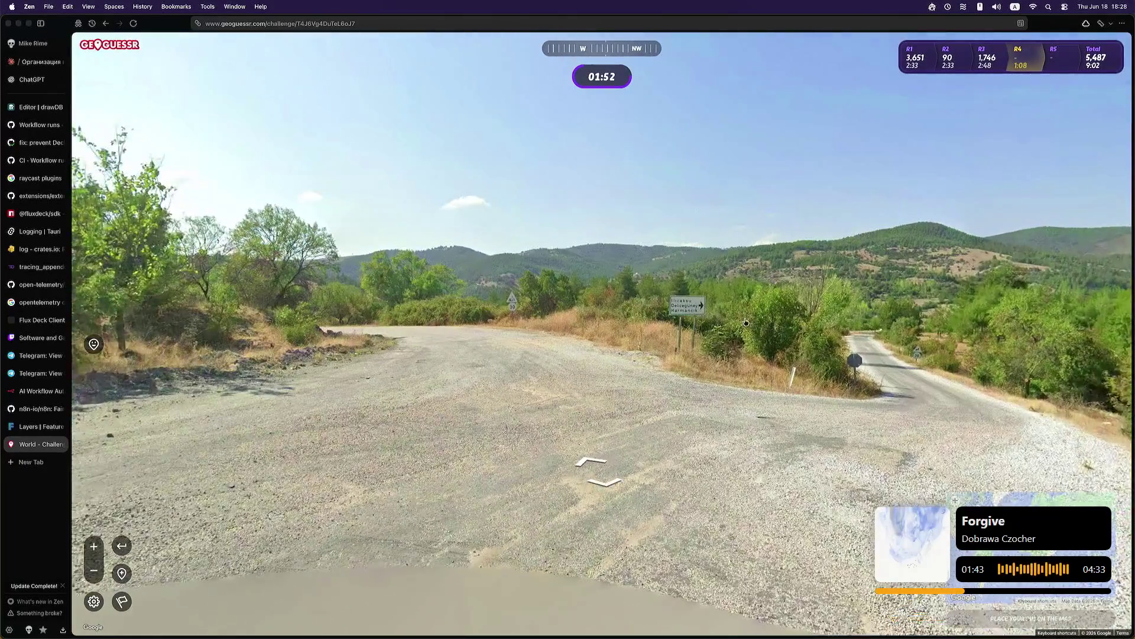
{"action": "scroll", "coordinate": [686, 318], "scroll_direction": "up", "scroll_amount": 5}
{"action": "scroll", "coordinate": [680, 312], "scroll_direction": "down", "scroll_amount": 5}
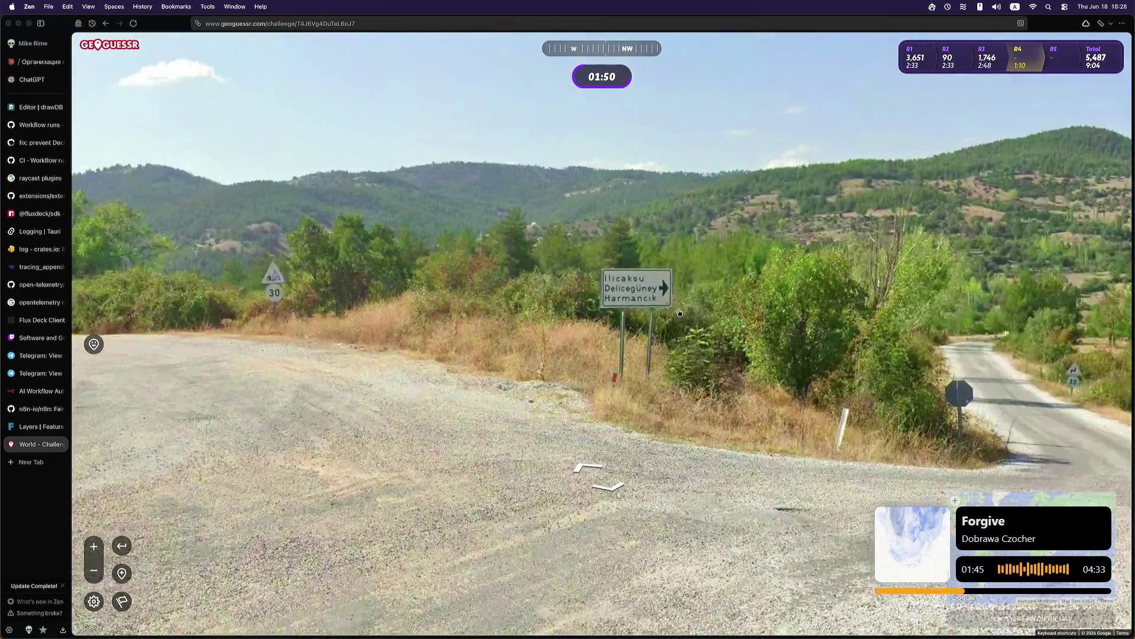
Step: Travel further along the rural dirt road
{"action": "left_click", "coordinate": [532, 414]}
{"action": "left_click", "coordinate": [491, 354]}
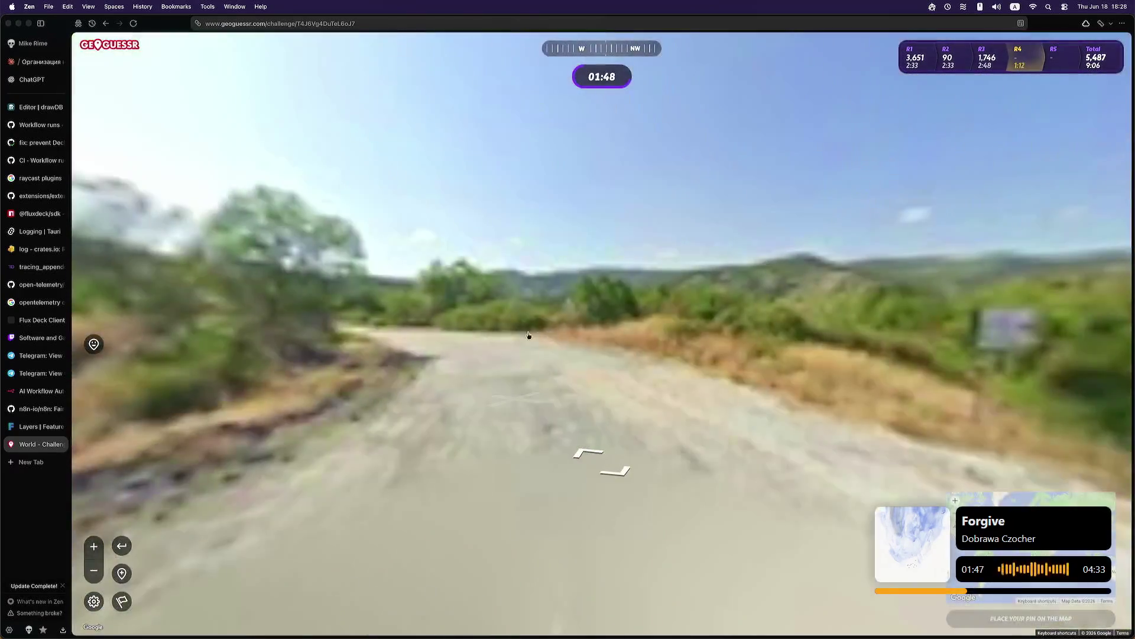
{"action": "left_click_drag", "start_coordinate": [544, 332], "coordinate": [605, 332]}
{"action": "left_click", "coordinate": [554, 346]}
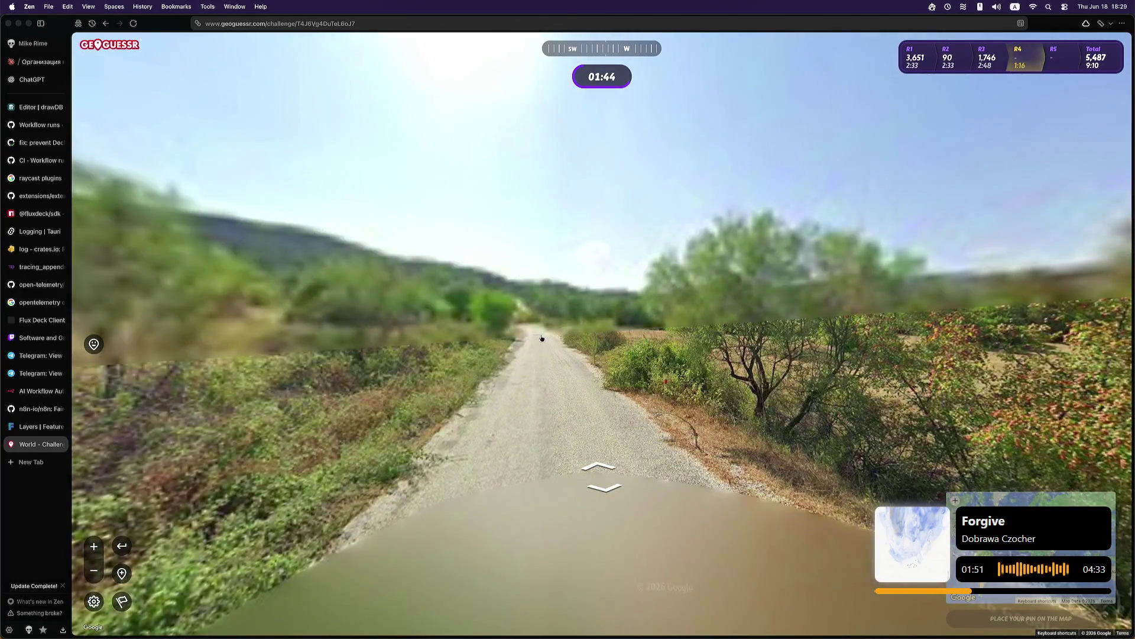
{"action": "left_click", "coordinate": [533, 347]}
{"action": "left_click", "coordinate": [518, 328]}
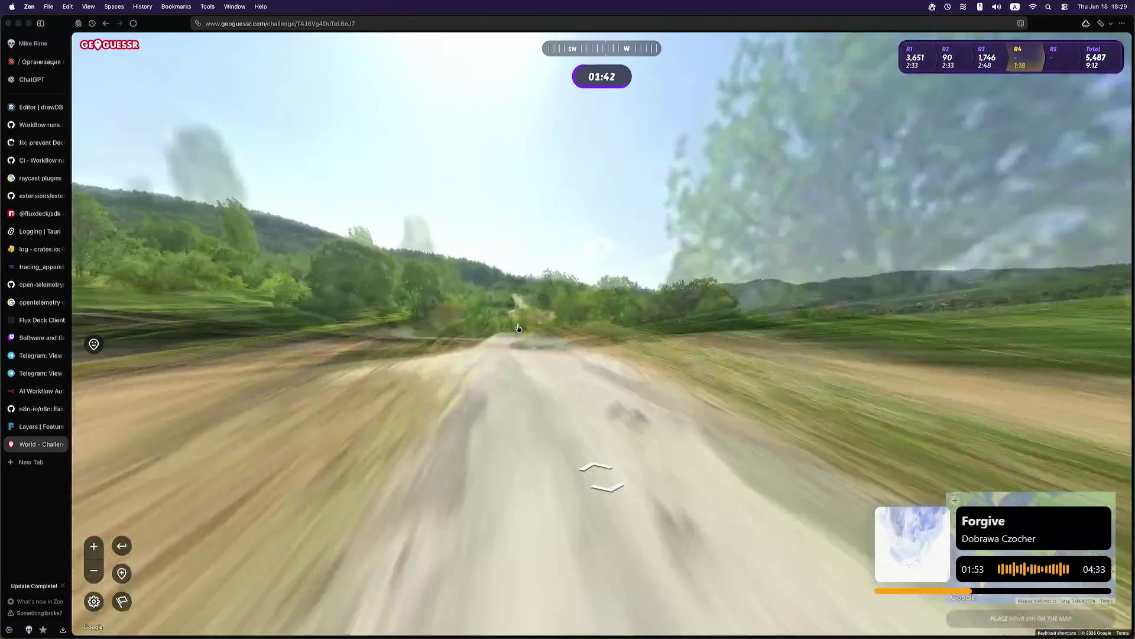
{"action": "left_click", "coordinate": [426, 345]}
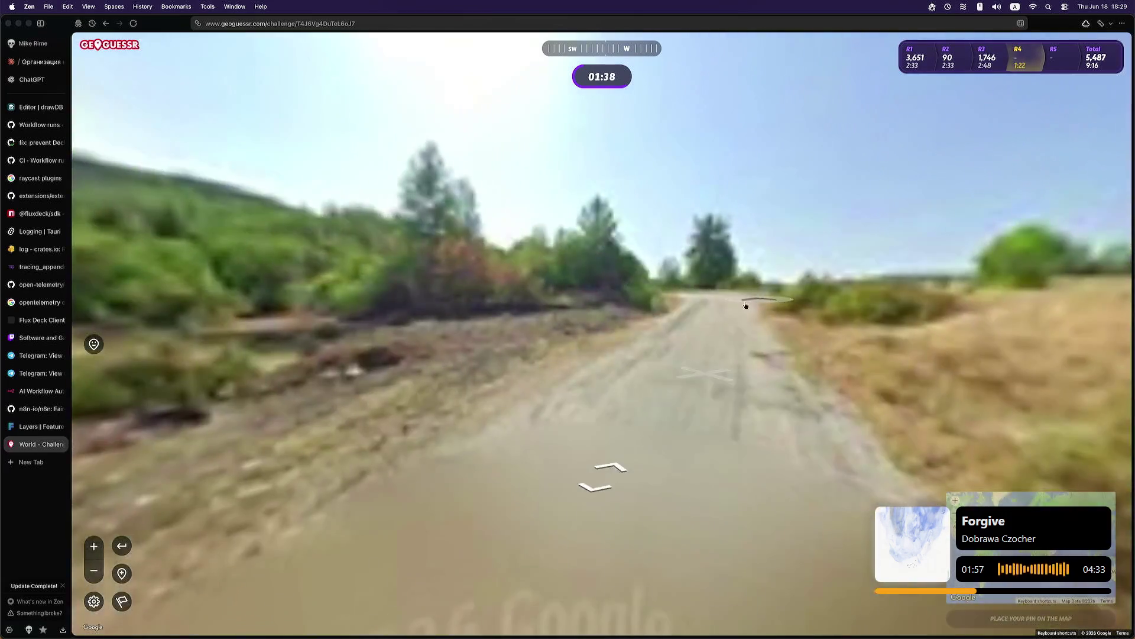
{"action": "left_click", "coordinate": [835, 283]}
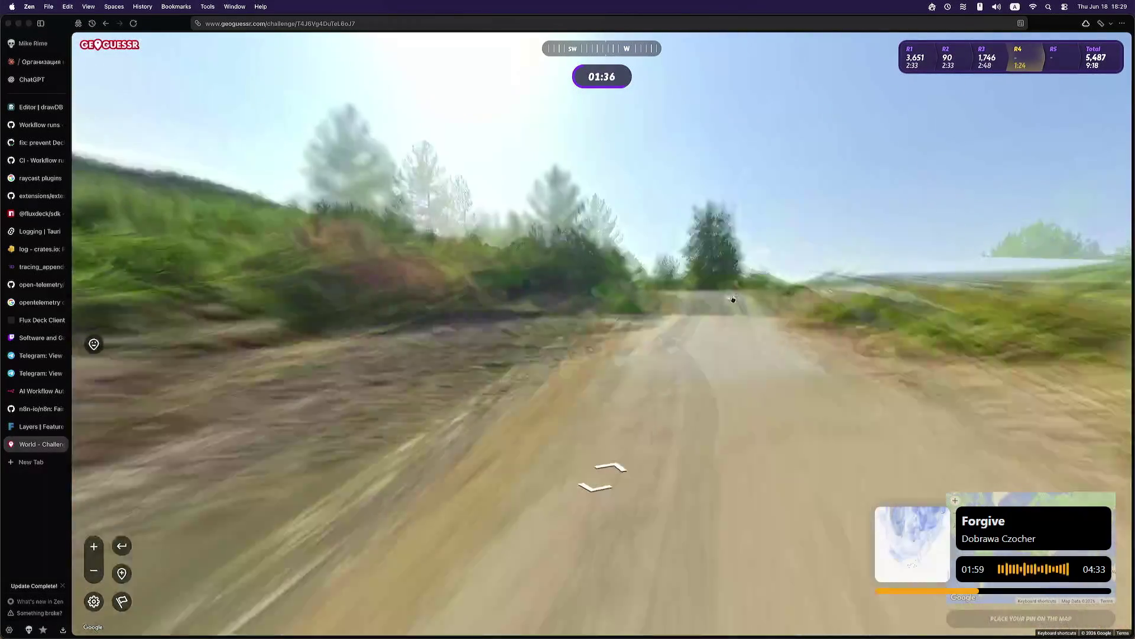
{"action": "left_click", "coordinate": [632, 300]}
{"action": "left_click", "coordinate": [633, 300]}
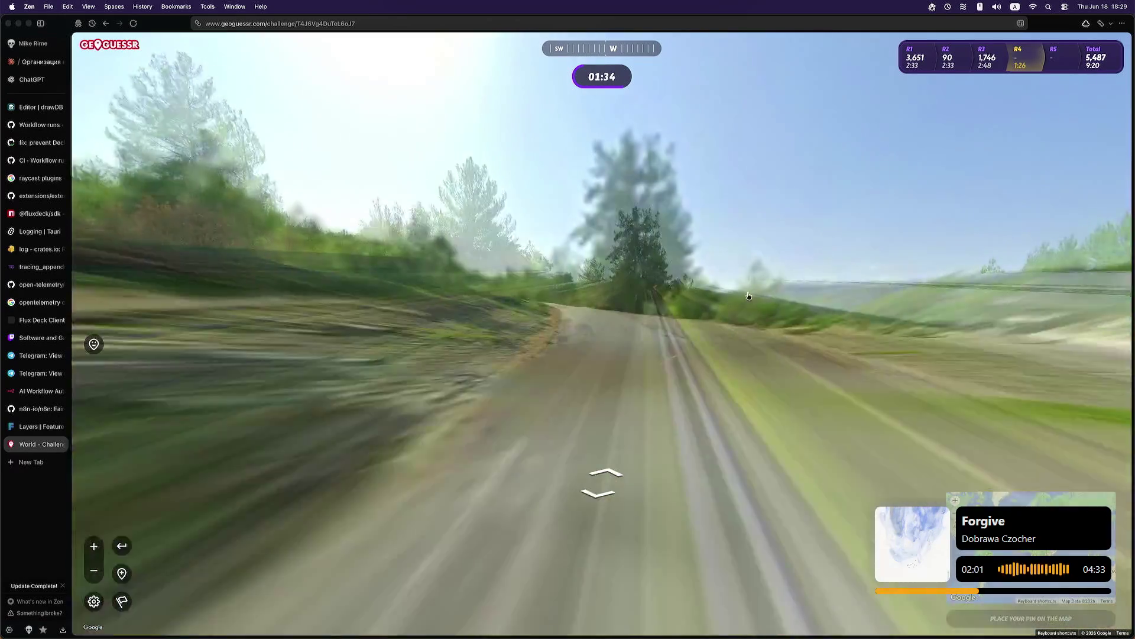
Step: Scan the fields and poplars, then guess in southern Türkiye on the zoomed map
{"action": "key", "text": "Right"}
{"action": "mouse_move", "coordinate": [604, 306]}
{"action": "left_mouse_down"}
{"action": "mouse_move", "coordinate": [485, 320]}
{"action": "mouse_move", "coordinate": [621, 319]}
{"action": "left_mouse_up"}
{"action": "mouse_move", "coordinate": [975, 521]}
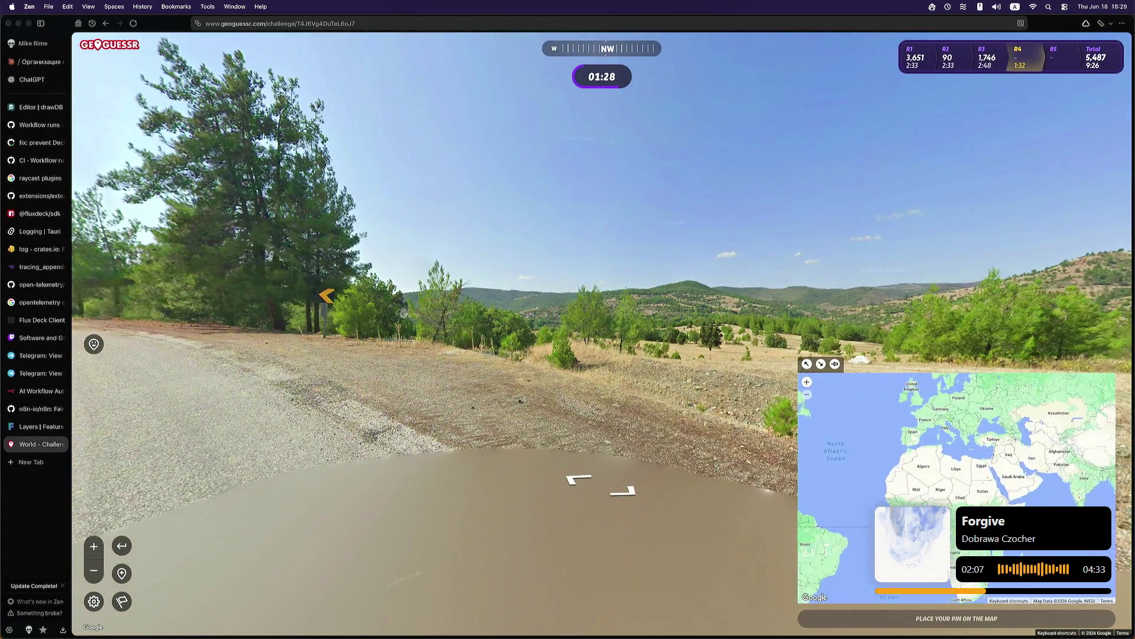
{"action": "scroll", "coordinate": [966, 458], "scroll_direction": "up", "scroll_amount": 3}
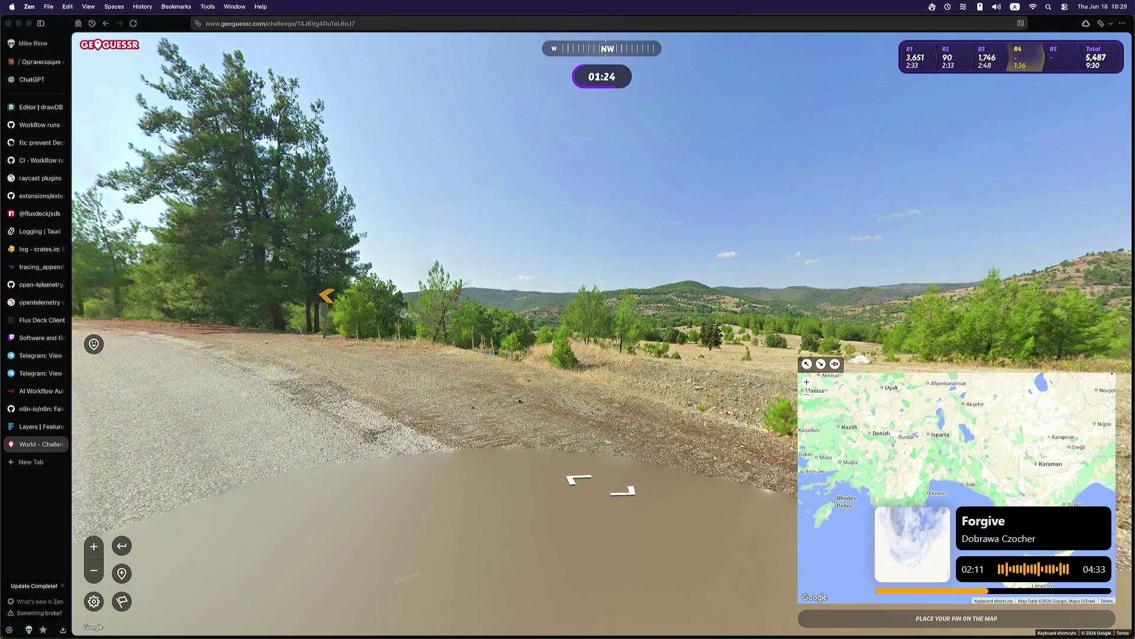
{"action": "left_click", "coordinate": [958, 619]}
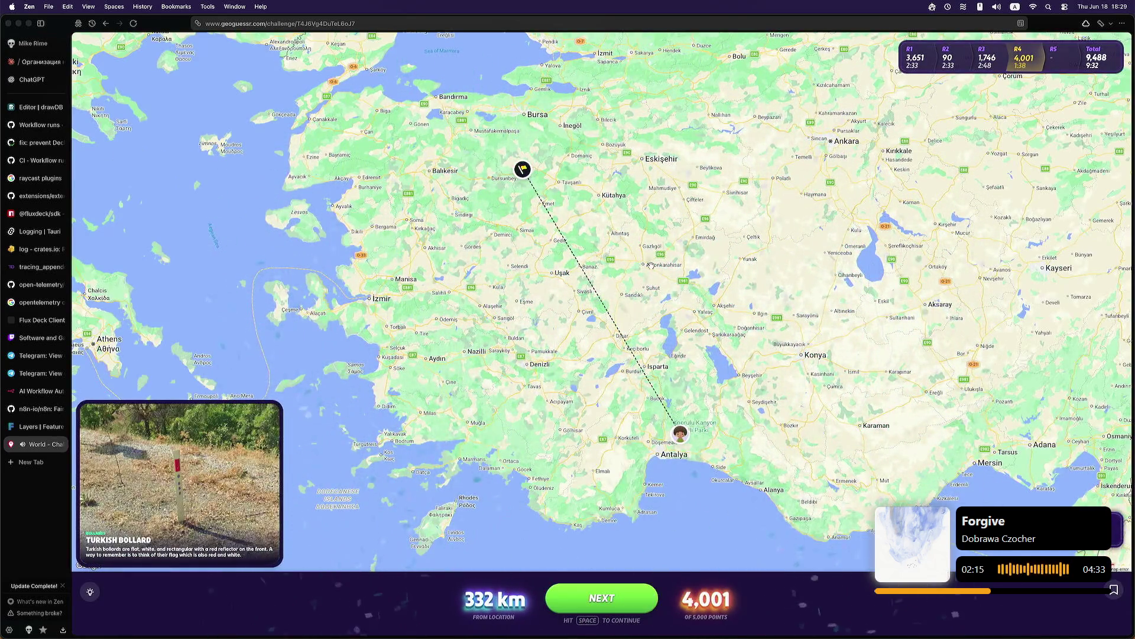
Step: Zoom out on the 332 km, 4,001-point result map and move on to round 5
{"action": "scroll", "coordinate": [670, 280], "scroll_direction": "down", "scroll_amount": 5}
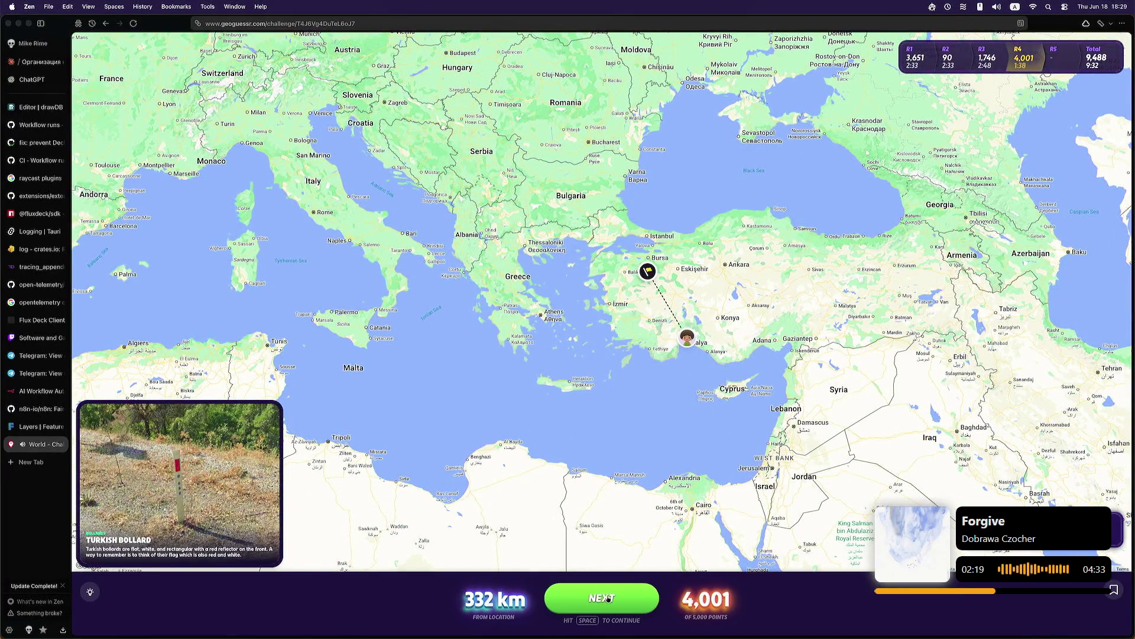
{"action": "left_click", "coordinate": [610, 590]}
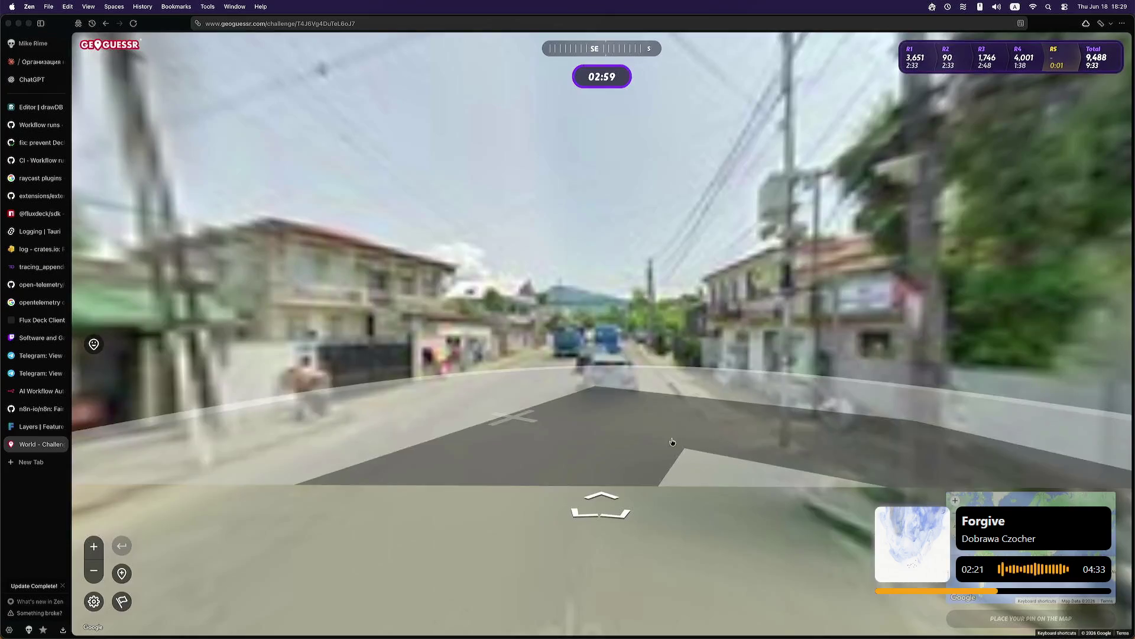
Step: Step forward along the round 5 town street and look around
{"action": "left_click", "coordinate": [515, 393]}
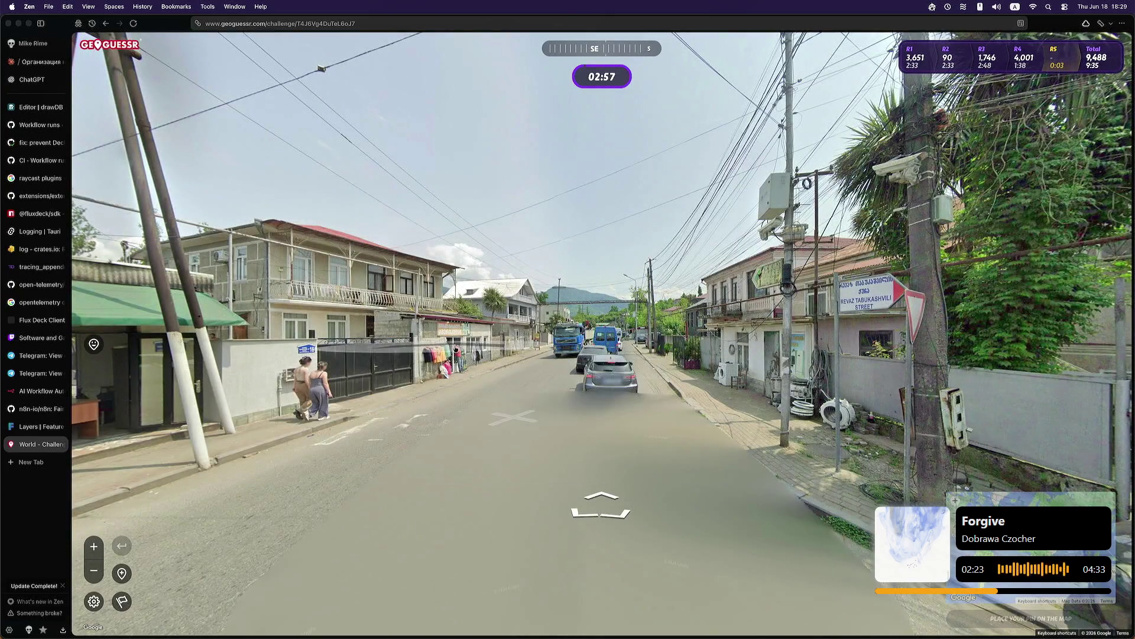
{"action": "key", "text": "Right"}
{"action": "scroll", "coordinate": [647, 296], "scroll_direction": "up", "scroll_amount": 5}
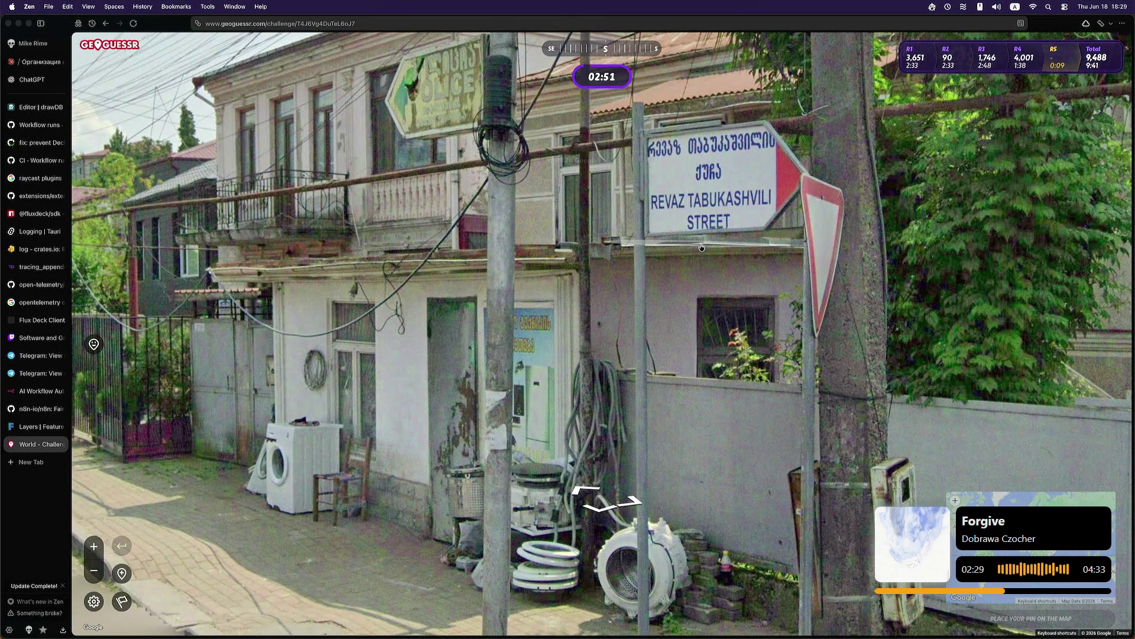
{"action": "scroll", "coordinate": [685, 296], "scroll_direction": "down", "scroll_amount": 5}
{"action": "left_click", "coordinate": [692, 292]}
{"action": "left_click_drag", "start_coordinate": [697, 289], "coordinate": [546, 327]}
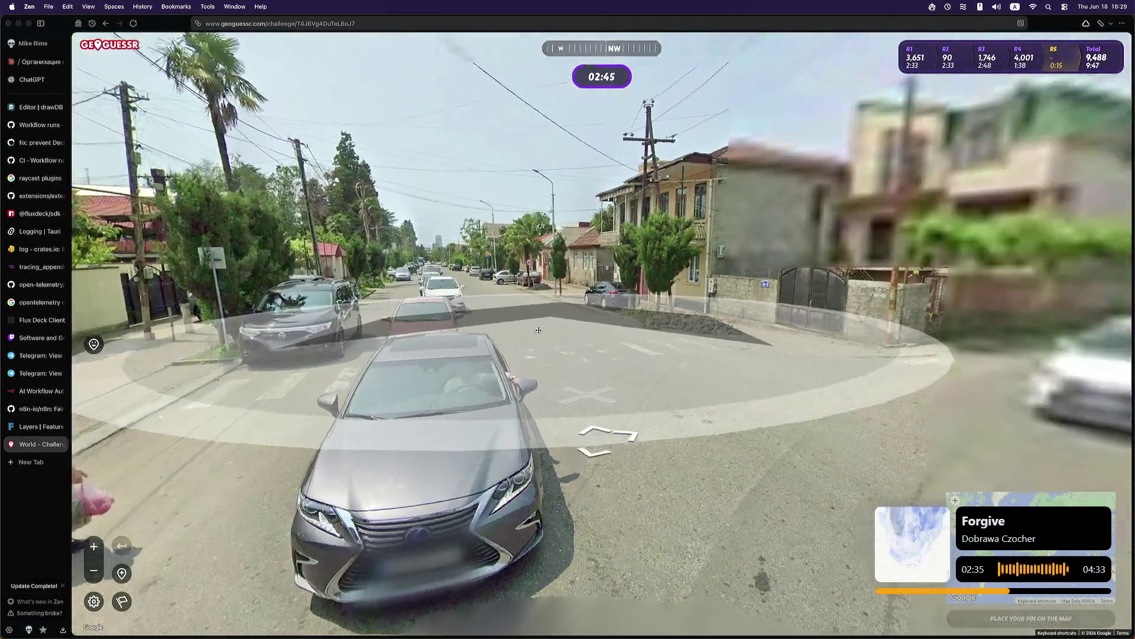
{"action": "left_click_drag", "start_coordinate": [828, 319], "coordinate": [450, 298]}
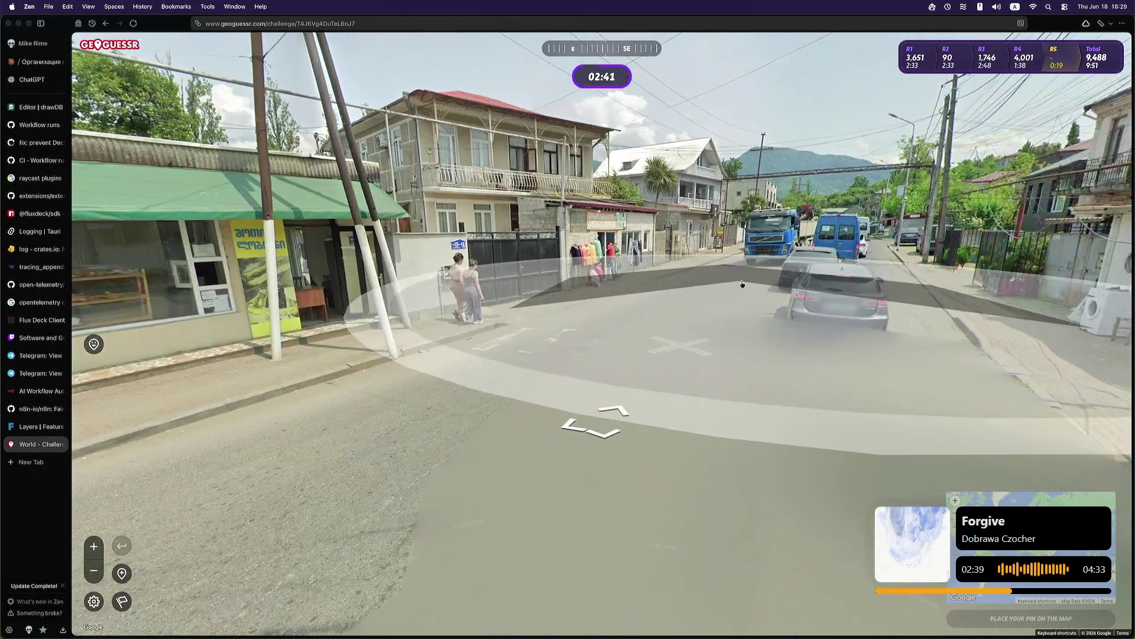
Step: Move up to the clothing shop and look down the street
{"action": "left_click", "coordinate": [742, 284]}
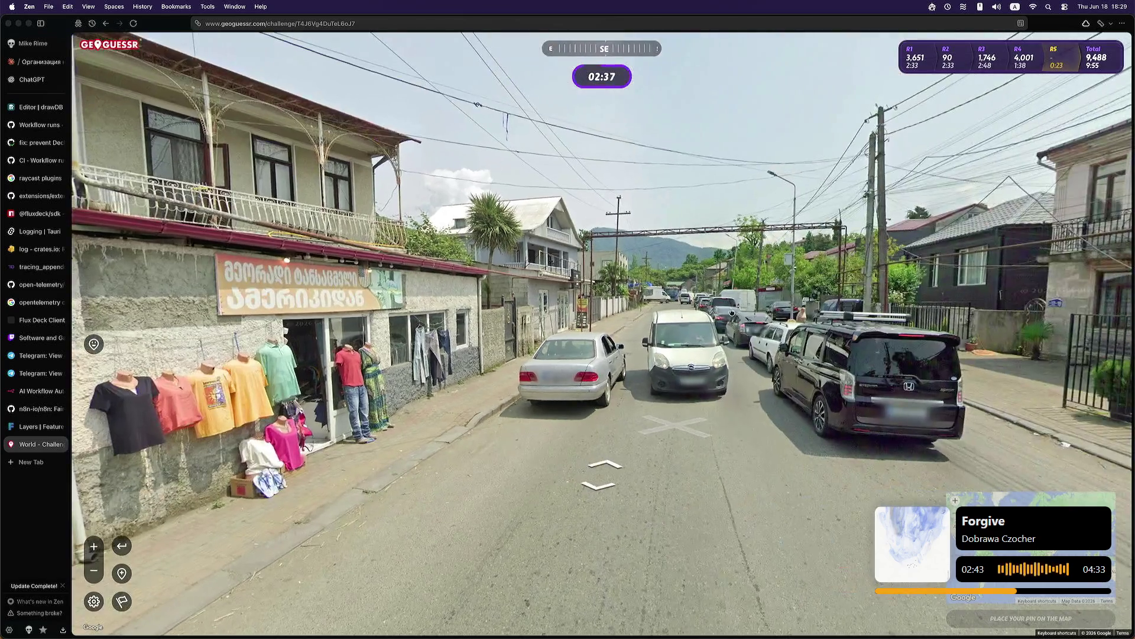
{"action": "left_click", "coordinate": [732, 312]}
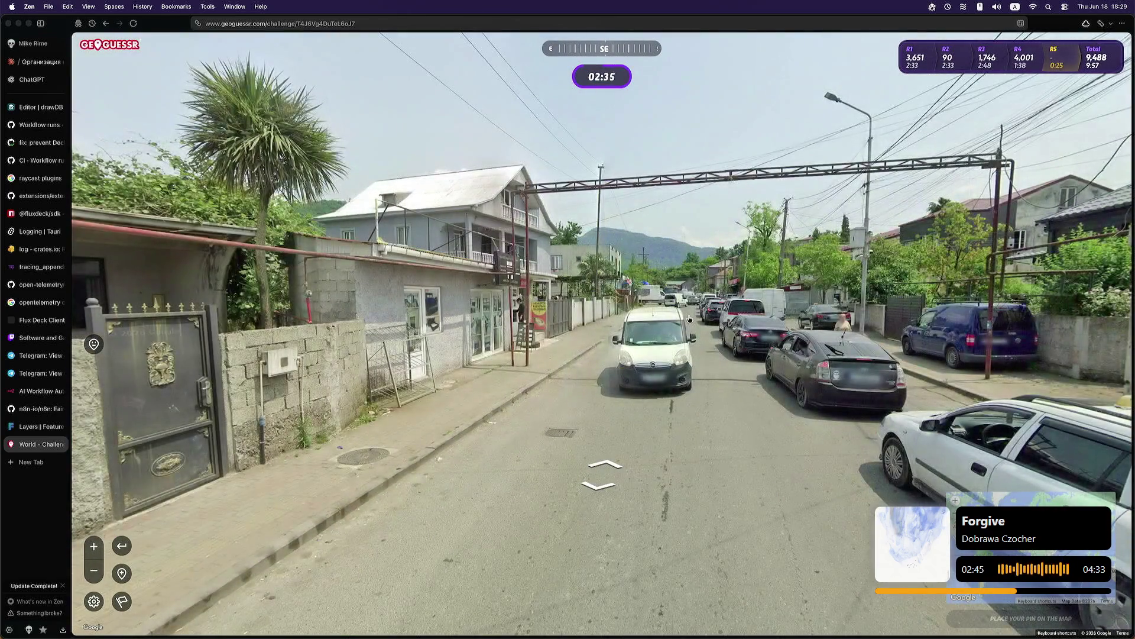
{"action": "key", "text": "Left"}
{"action": "key", "text": "Left"}
{"action": "key", "text": "Left"}
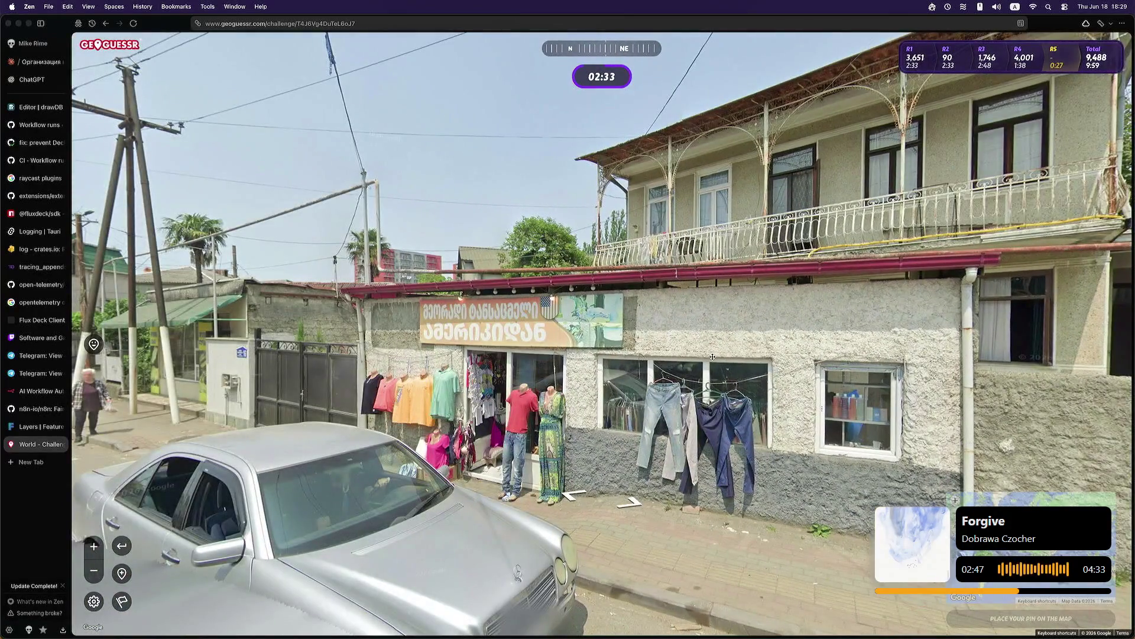
{"action": "key", "text": "Right"}
{"action": "key", "text": "Right"}
{"action": "key", "text": "Right"}
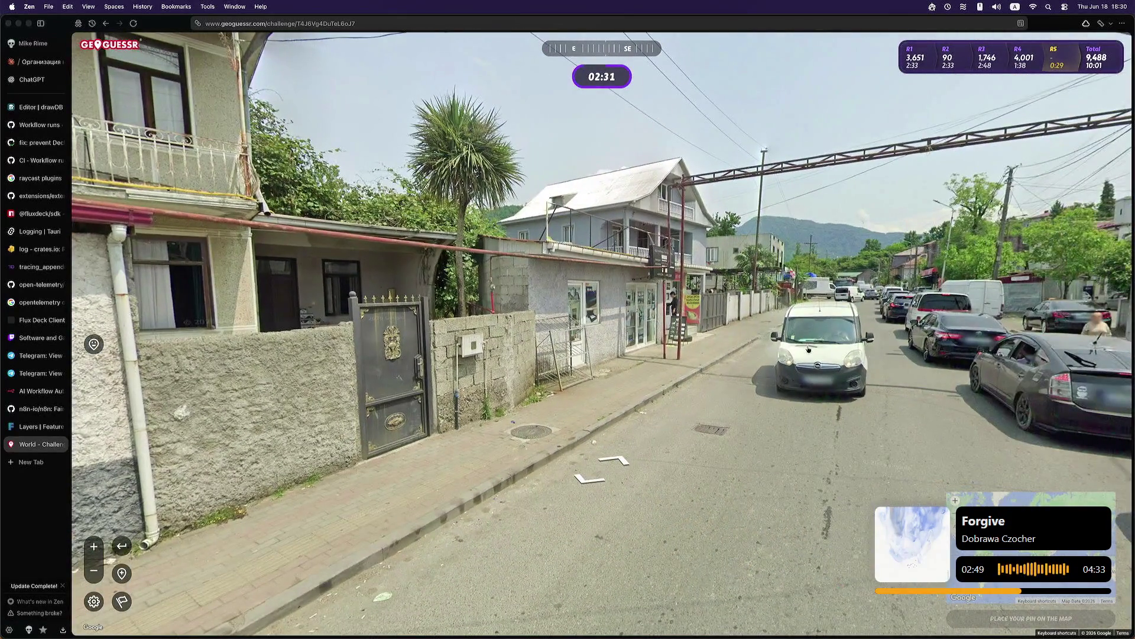
Step: Advance to the next spot and scan the two-storey house, shed and mountain
{"action": "left_click", "coordinate": [809, 349]}
{"action": "key", "text": "Left"}
{"action": "key", "text": "Left"}
{"action": "key", "text": "Left"}
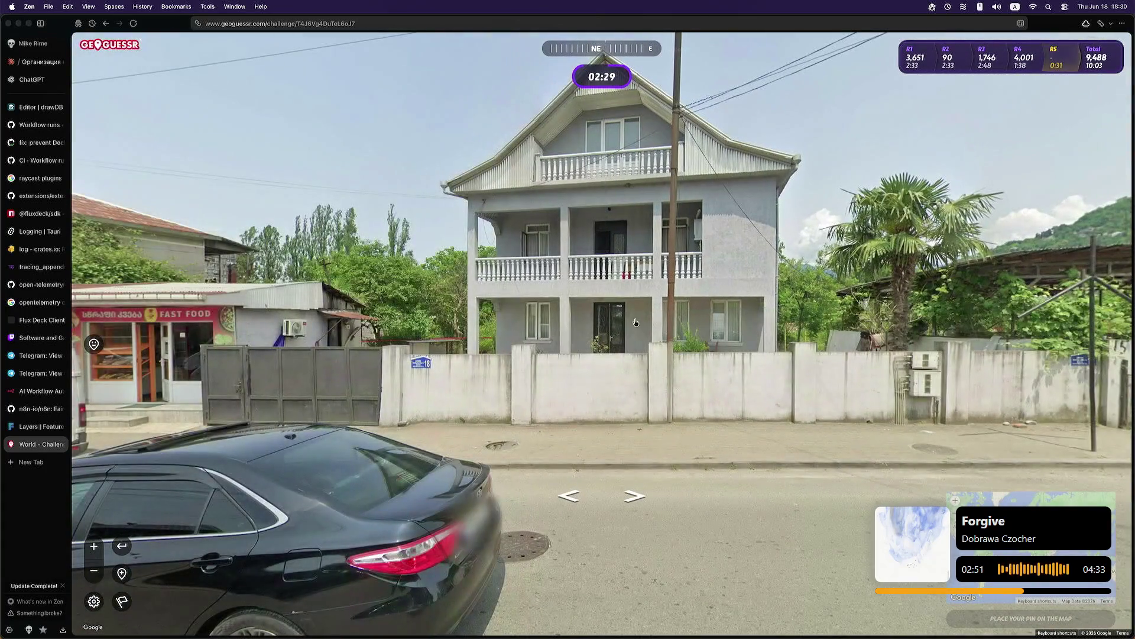
{"action": "key", "text": "Left"}
{"action": "key", "text": "Left"}
{"action": "key", "text": "Left"}
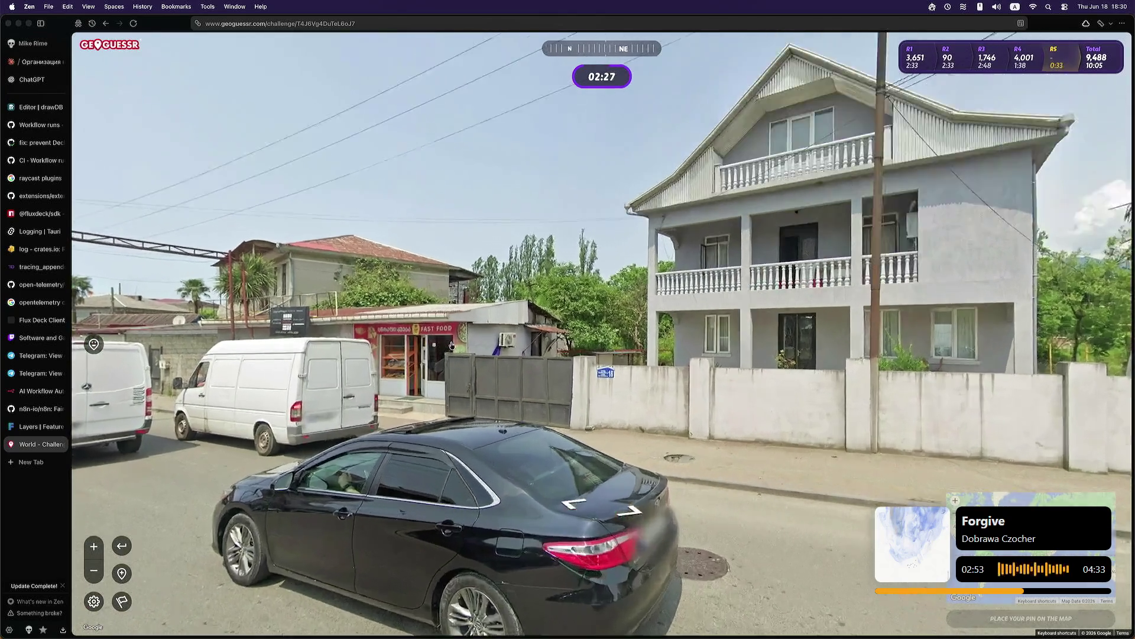
{"action": "scroll", "coordinate": [451, 344], "scroll_direction": "up", "scroll_amount": 2}
{"action": "scroll", "coordinate": [442, 348], "scroll_direction": "down", "scroll_amount": 2}
{"action": "key", "text": "Right"}
{"action": "key", "text": "Right"}
{"action": "key", "text": "Right"}
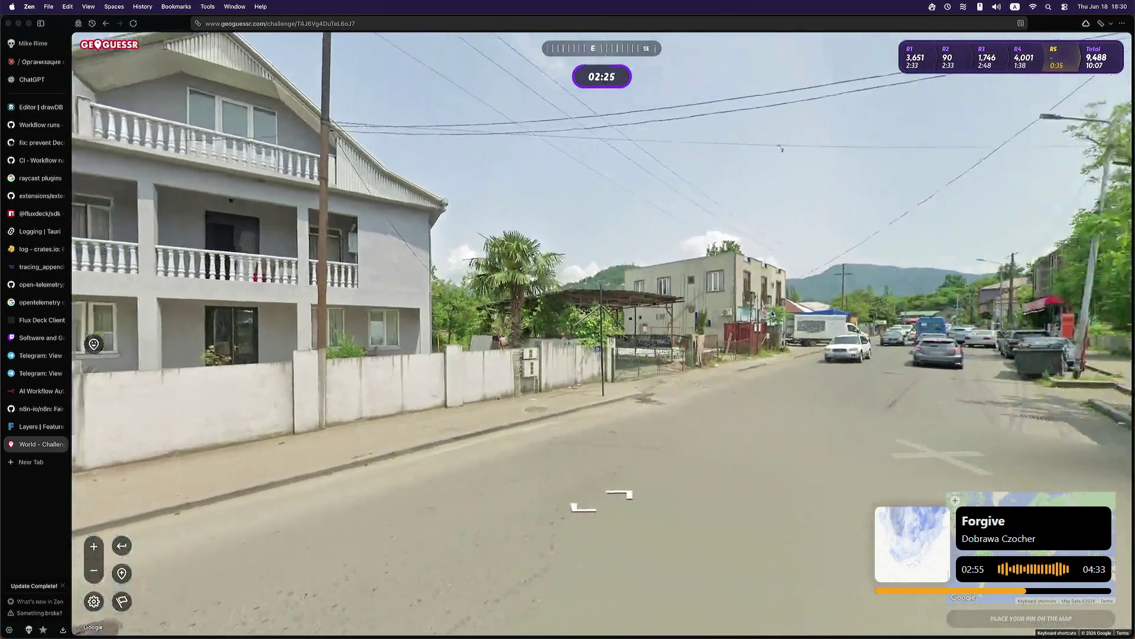
{"action": "key", "text": "Left"}
{"action": "key", "text": "Left"}
{"action": "key", "text": "Left"}
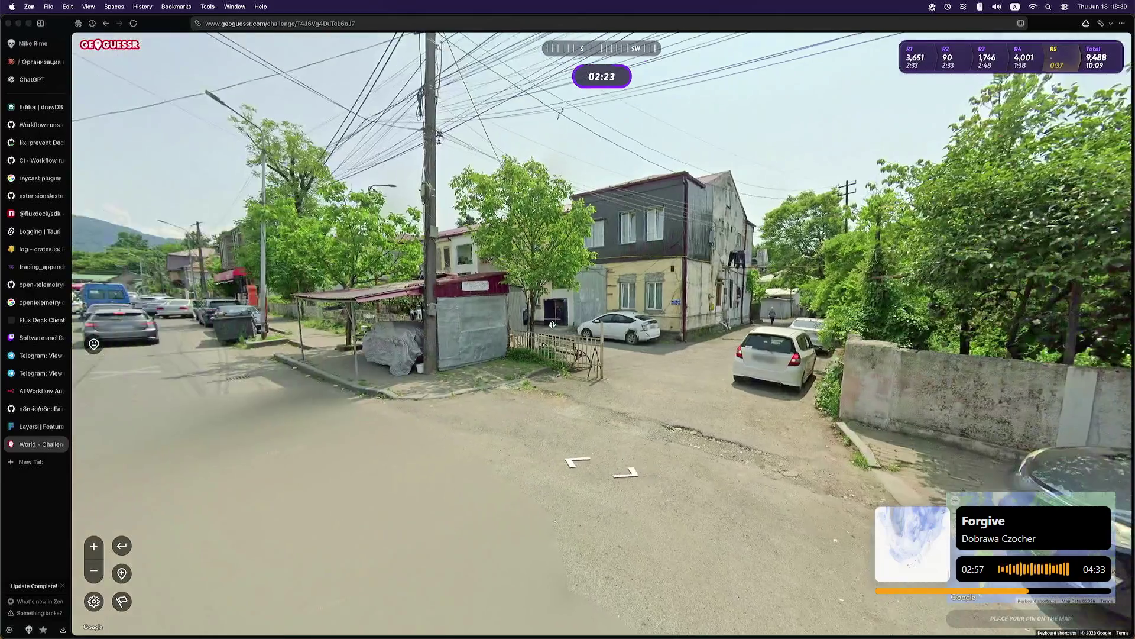
{"action": "scroll", "coordinate": [487, 366], "scroll_direction": "up", "scroll_amount": 2}
{"action": "key", "text": "Right"}
{"action": "key", "text": "Right"}
{"action": "key", "text": "Right"}
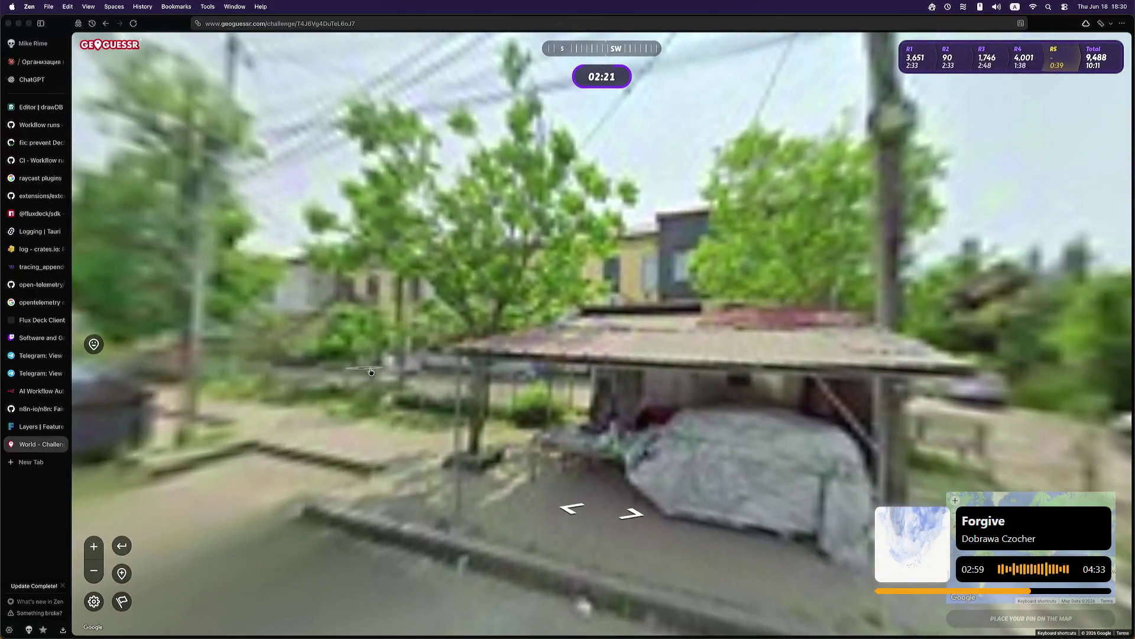
{"action": "key", "text": "Left"}
{"action": "key", "text": "Left"}
{"action": "key", "text": "Left"}
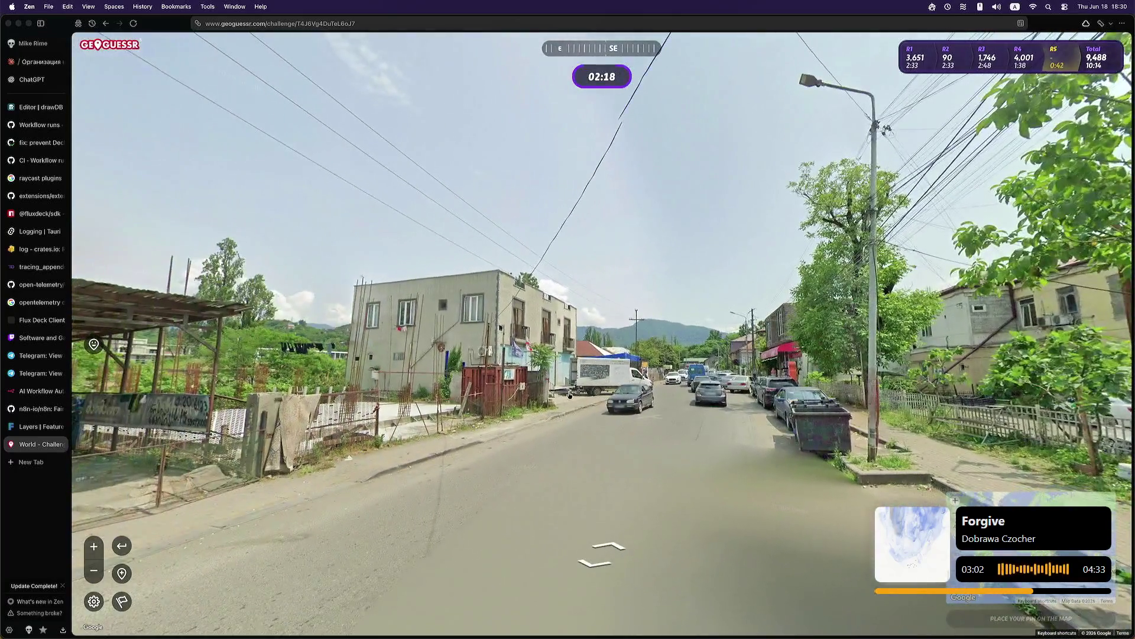
Step: Head south past the red car and brick building to the Coca-Cola fruit stall
{"action": "left_click", "coordinate": [584, 393]}
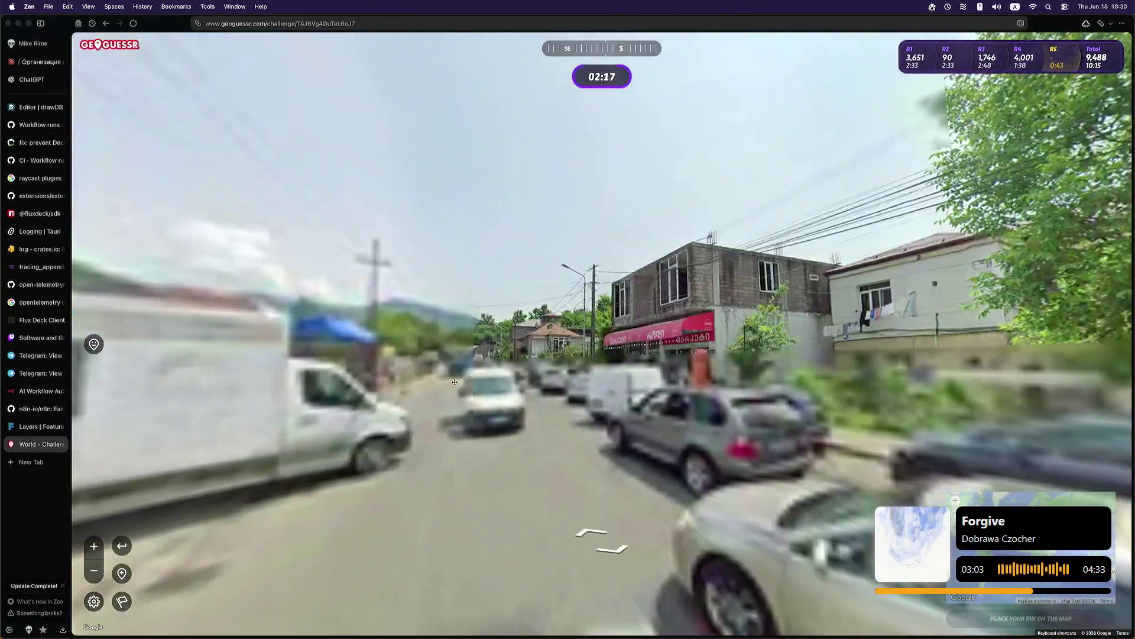
{"action": "left_click", "coordinate": [755, 400]}
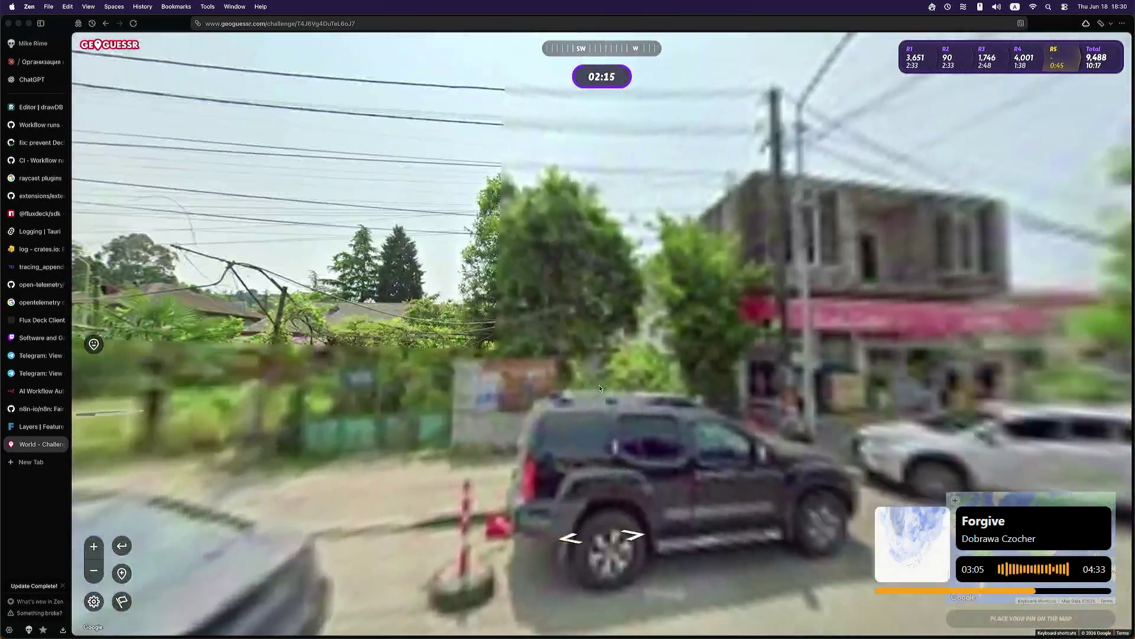
{"action": "scroll", "coordinate": [682, 402], "scroll_direction": "up", "scroll_amount": 3}
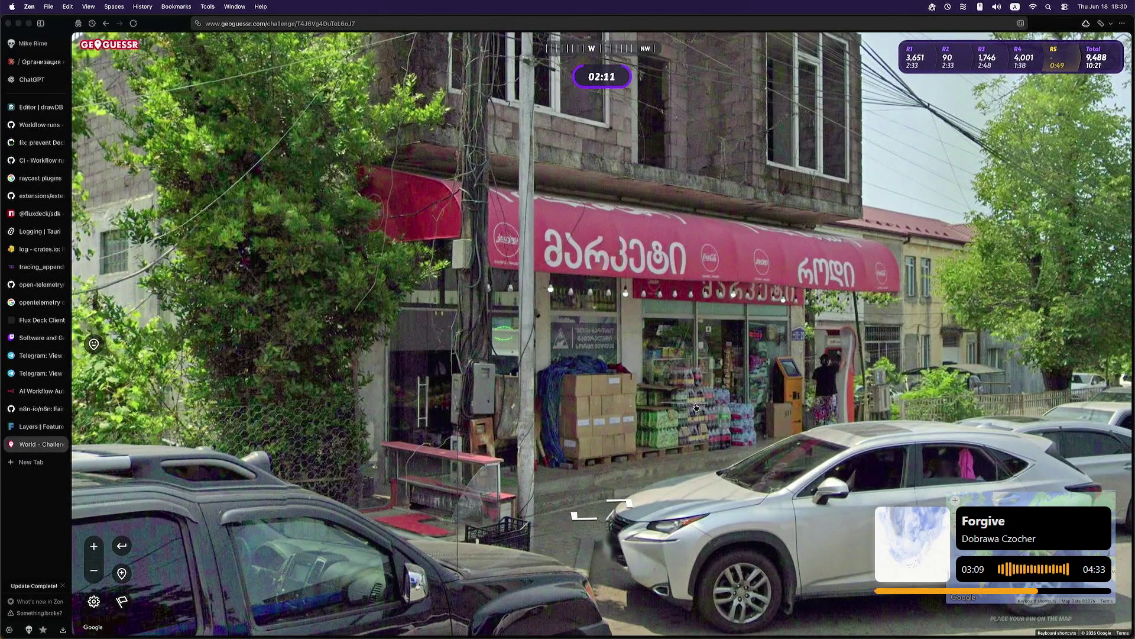
{"action": "scroll", "coordinate": [697, 407], "scroll_direction": "down", "scroll_amount": 5}
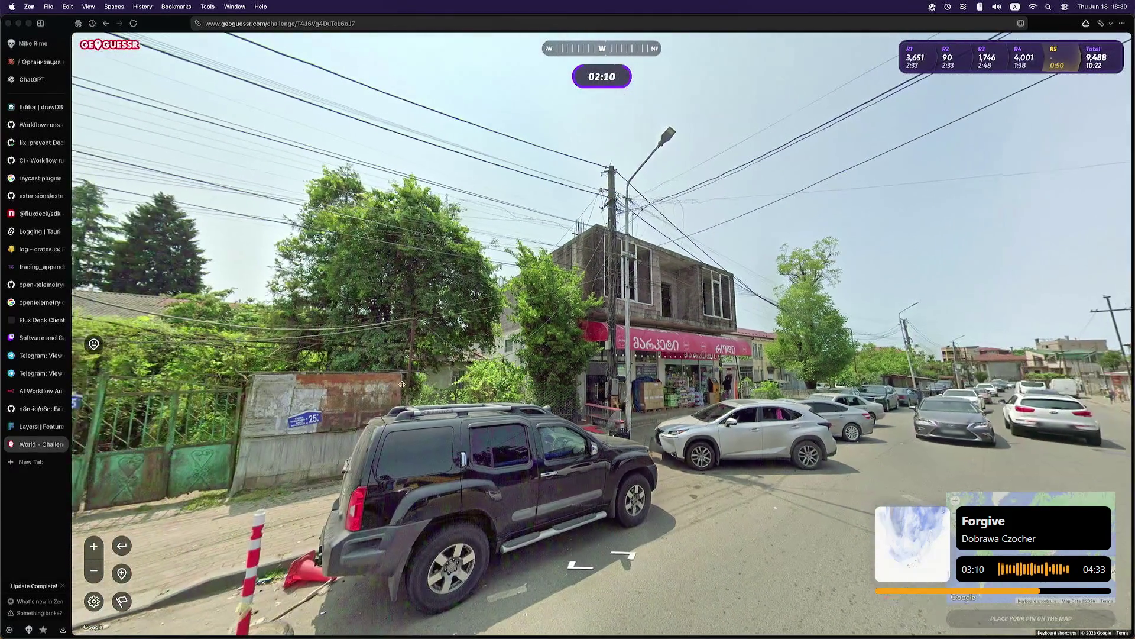
{"action": "left_click_drag", "start_coordinate": [236, 372], "coordinate": [543, 372]}
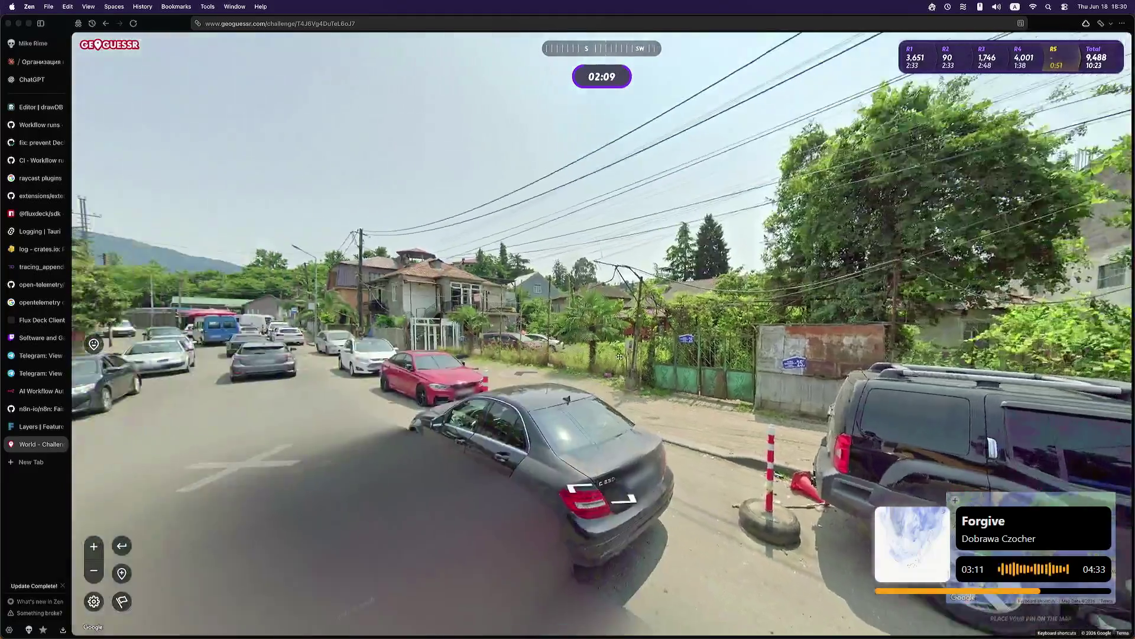
{"action": "left_click", "coordinate": [496, 337]}
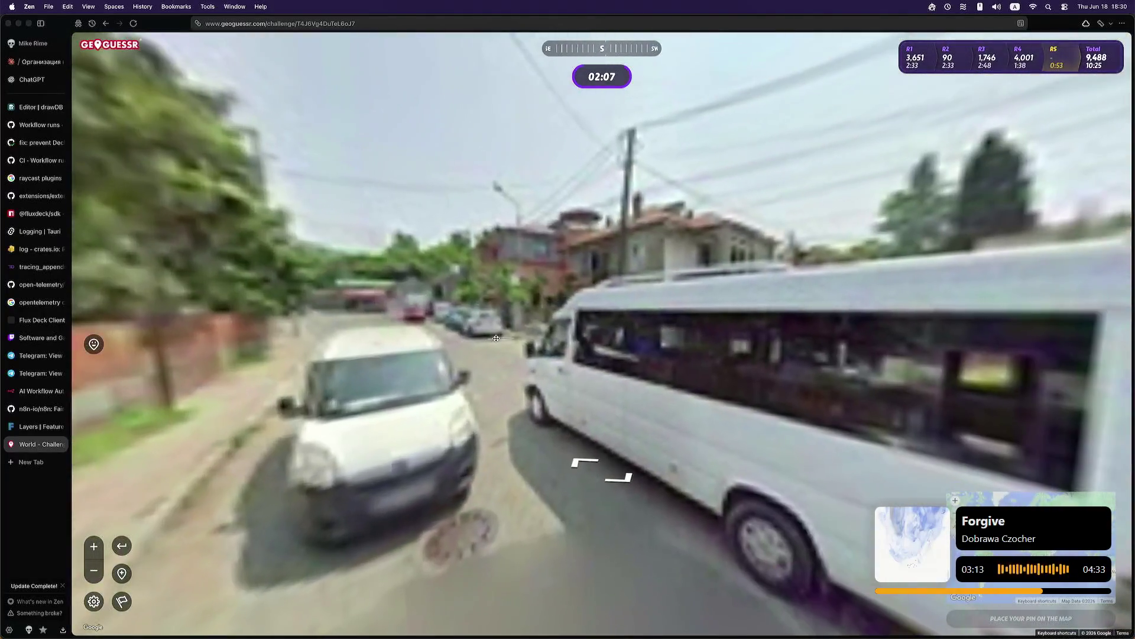
{"action": "left_click", "coordinate": [521, 333]}
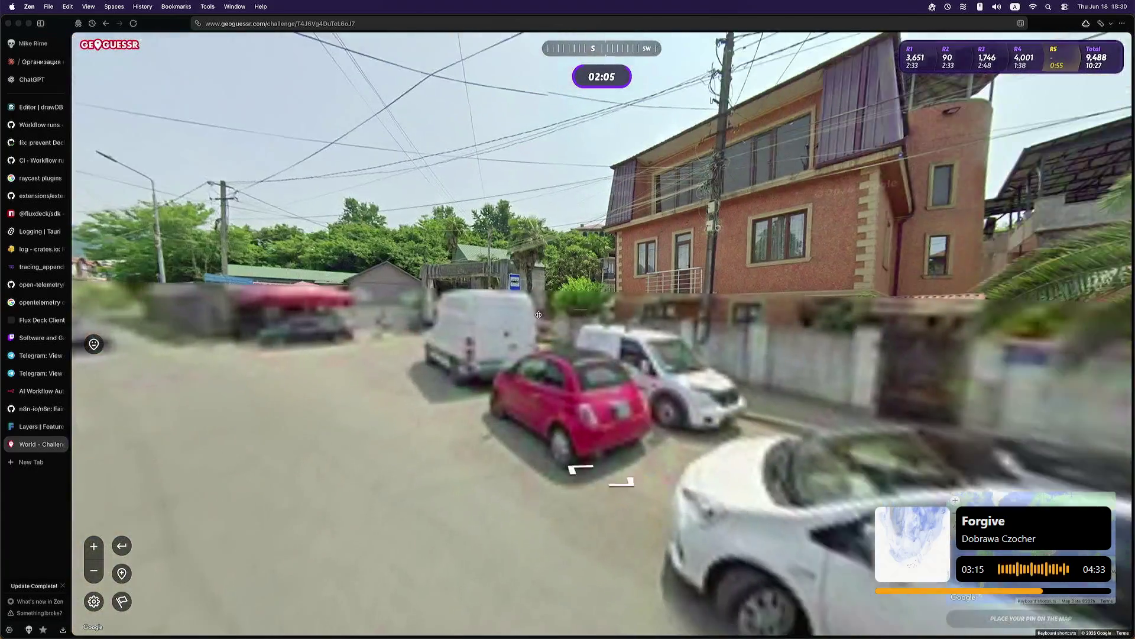
{"action": "left_click_drag", "start_coordinate": [521, 333], "coordinate": [167, 337]}
{"action": "left_click_drag", "start_coordinate": [284, 355], "coordinate": [817, 353]}
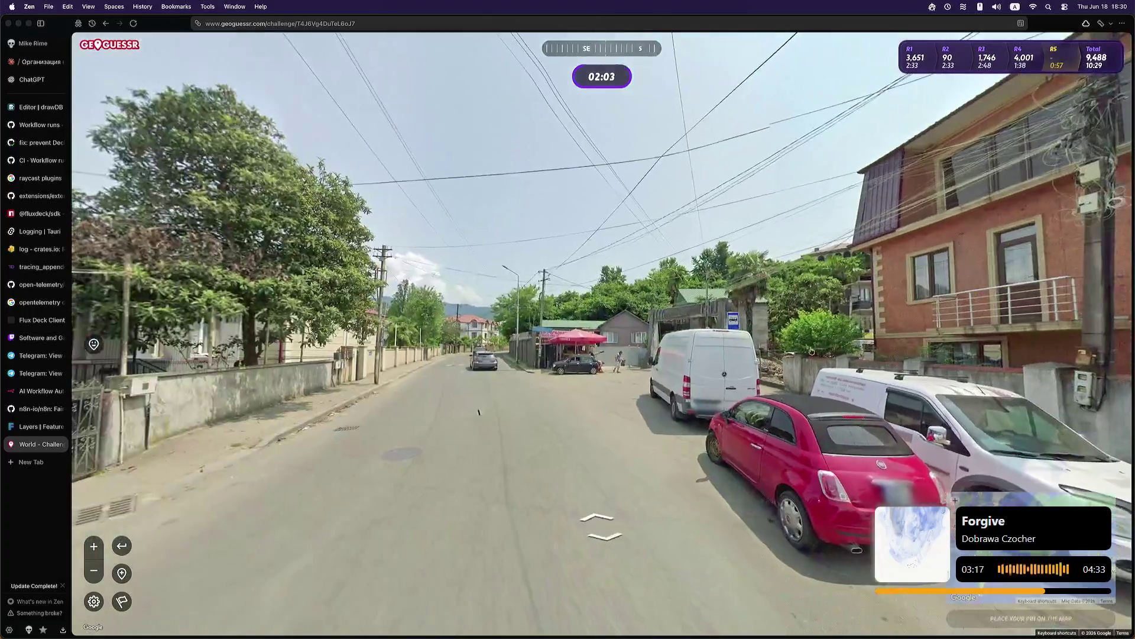
{"action": "left_click", "coordinate": [580, 353]}
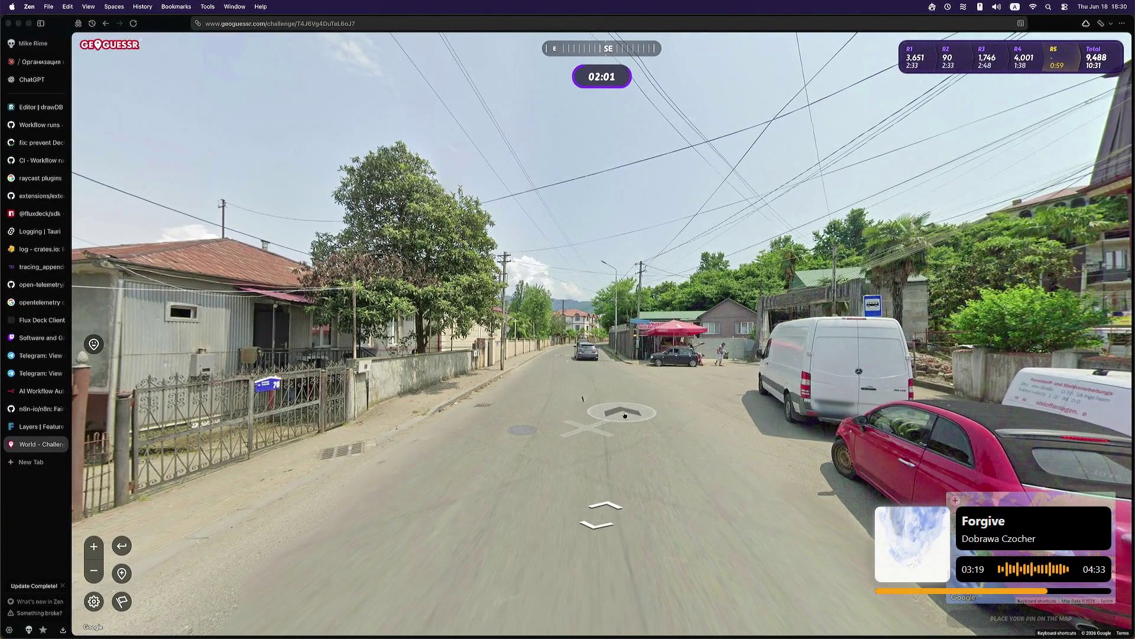
{"action": "left_click", "coordinate": [625, 414]}
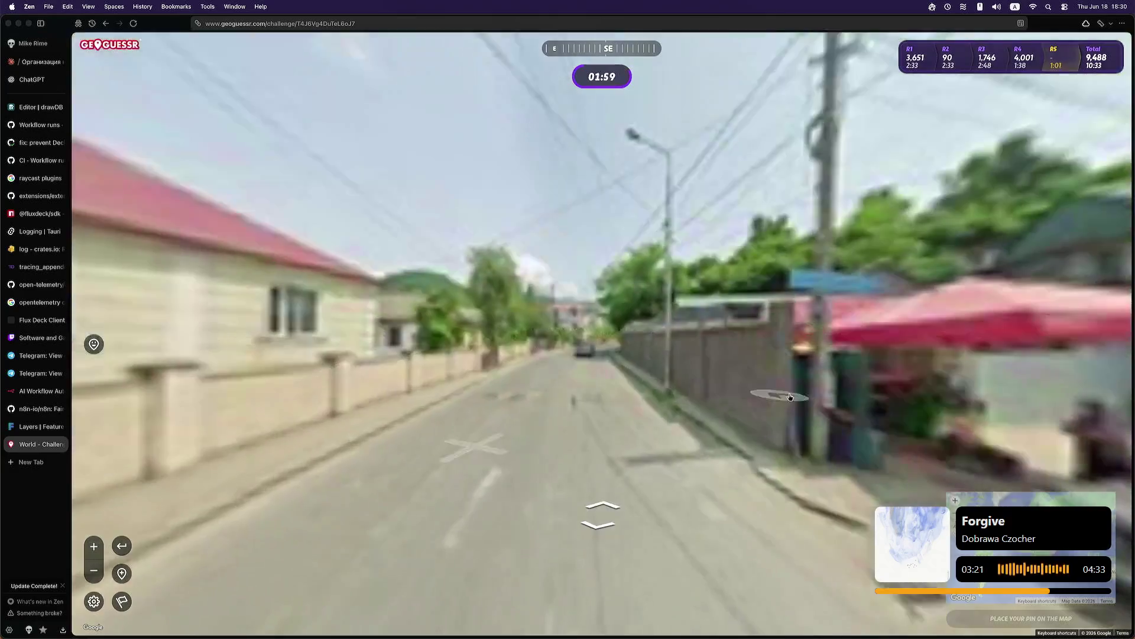
{"action": "left_click_drag", "start_coordinate": [1040, 402], "coordinate": [579, 398]}
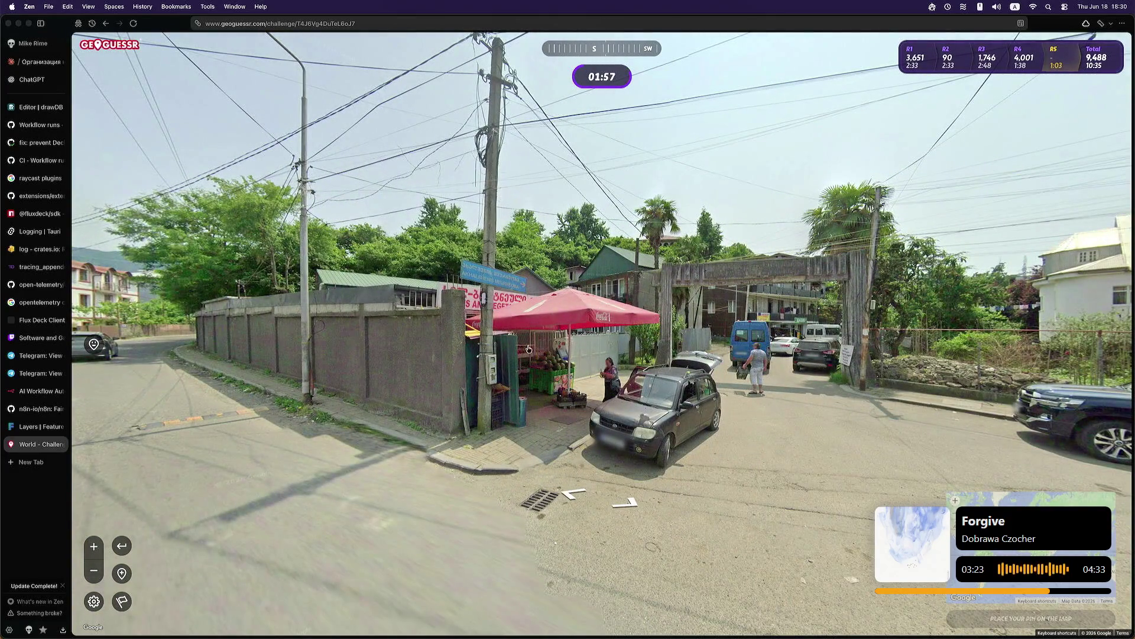
{"action": "left_click", "coordinate": [481, 322]}
Step: Walk down the road away from the stall, turning toward the southwest
{"action": "scroll", "coordinate": [452, 315], "scroll_direction": "up", "scroll_amount": 3}
{"action": "scroll", "coordinate": [453, 315], "scroll_direction": "up", "scroll_amount": 2}
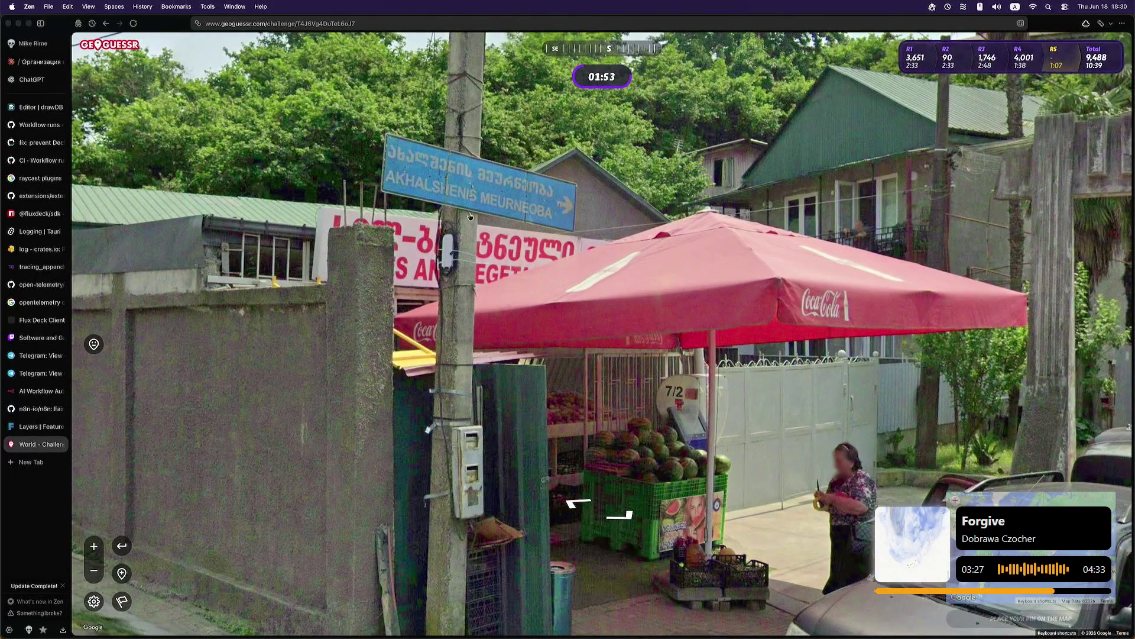
{"action": "scroll", "coordinate": [509, 312], "scroll_direction": "down", "scroll_amount": 5}
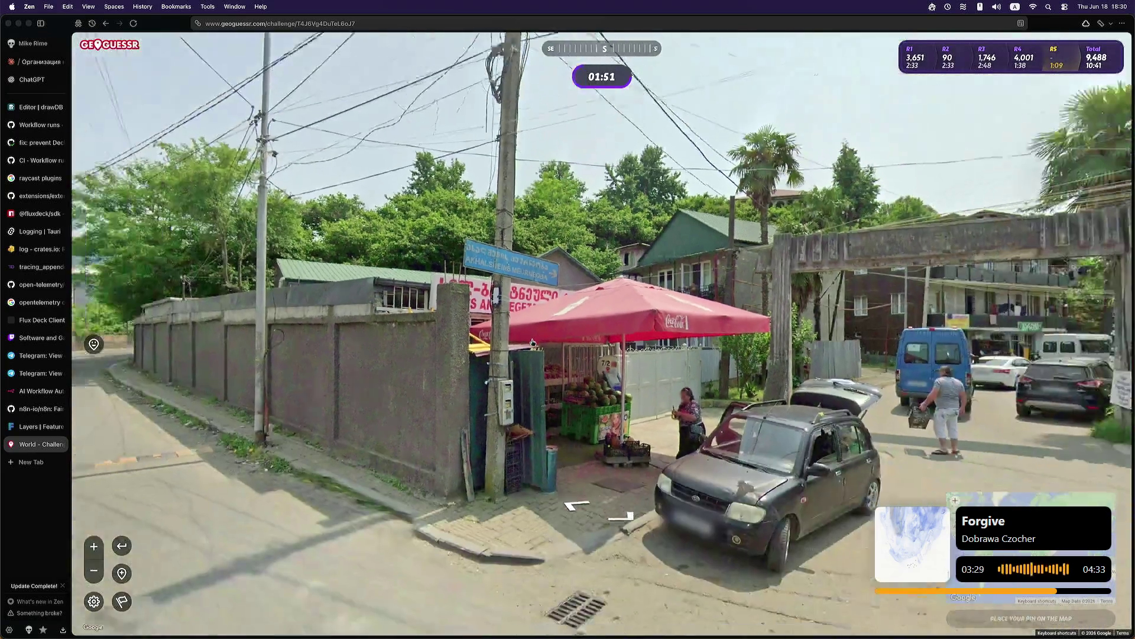
{"action": "left_click_drag", "start_coordinate": [267, 349], "coordinate": [610, 390]}
{"action": "left_click", "coordinate": [609, 390]}
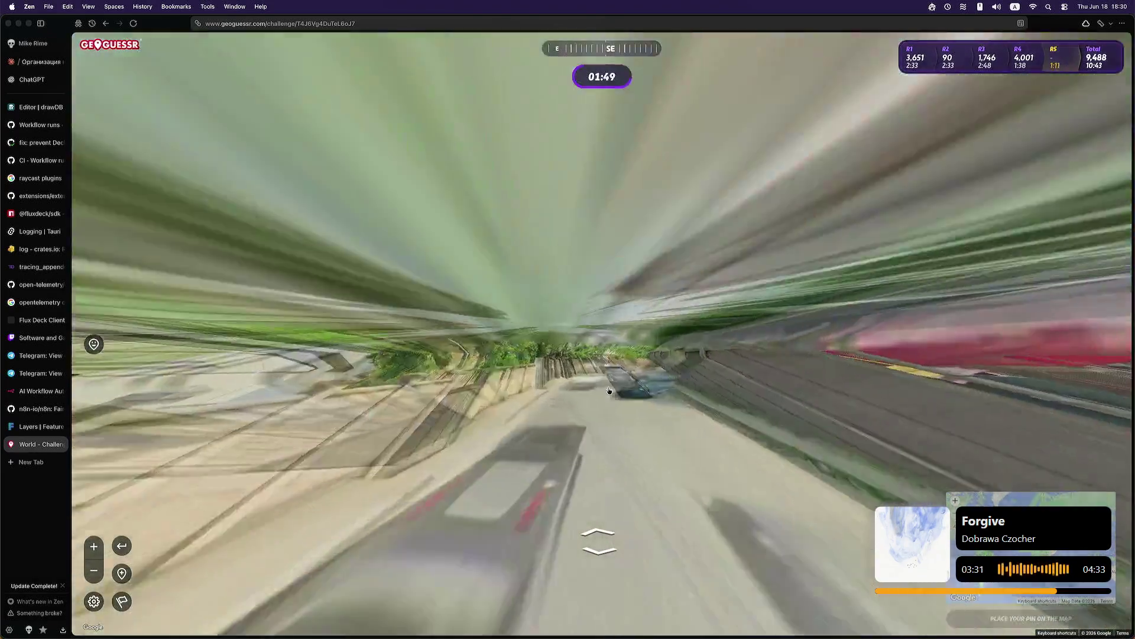
{"action": "left_click", "coordinate": [537, 387]}
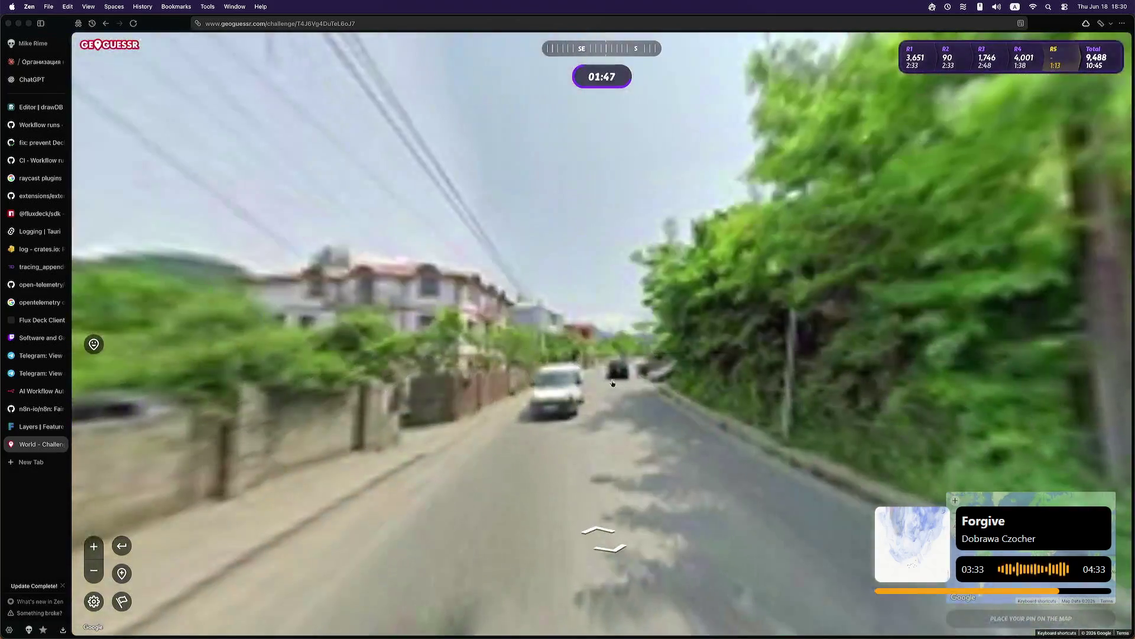
{"action": "left_click", "coordinate": [606, 384]}
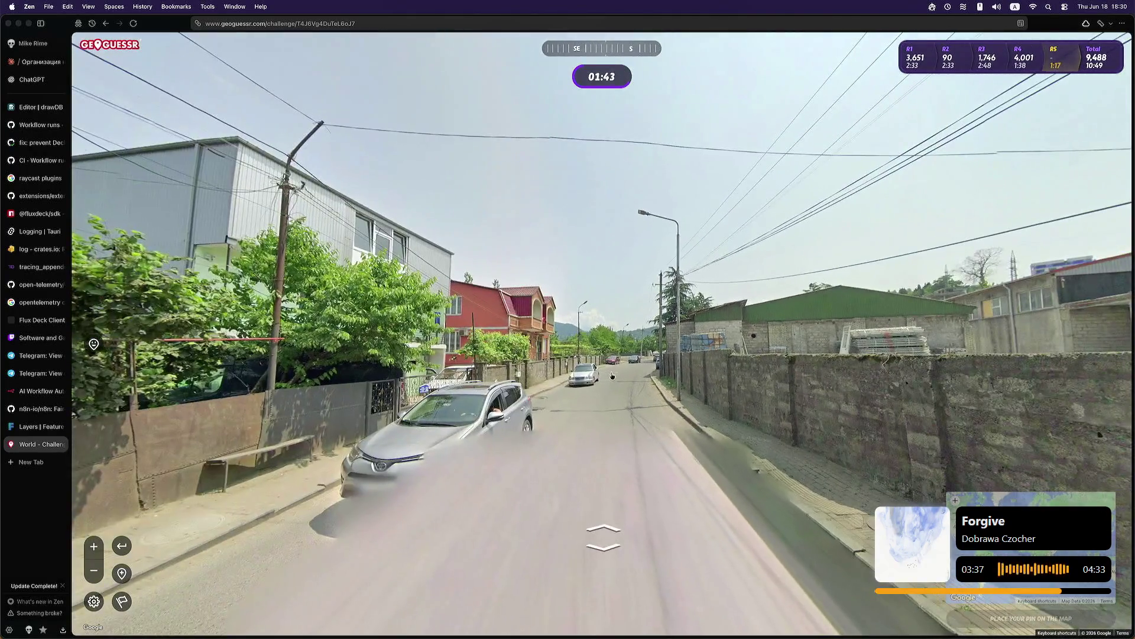
{"action": "left_click", "coordinate": [546, 372]}
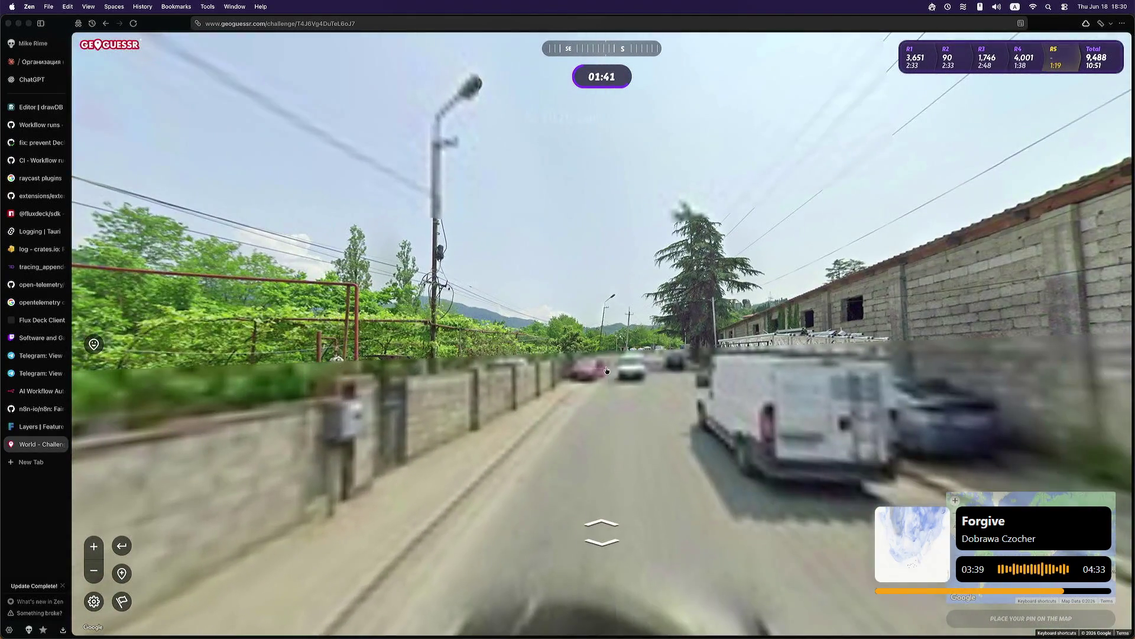
{"action": "left_click", "coordinate": [706, 380]}
{"action": "left_click_drag", "start_coordinate": [705, 381], "coordinate": [389, 333]}
{"action": "left_click", "coordinate": [371, 328]}
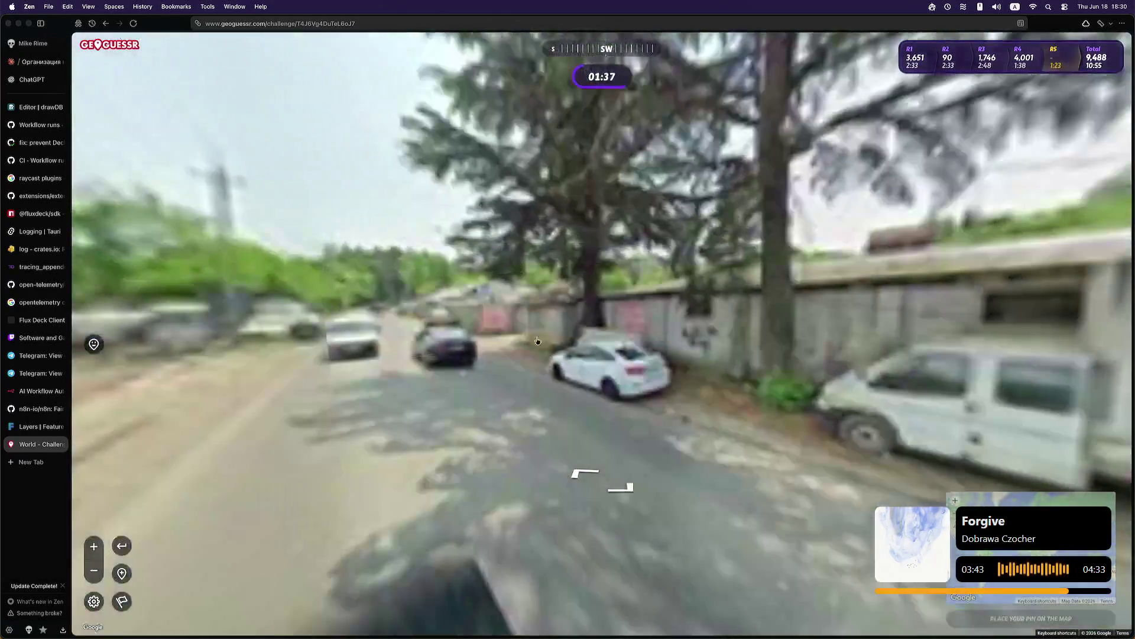
{"action": "left_click", "coordinate": [571, 341]}
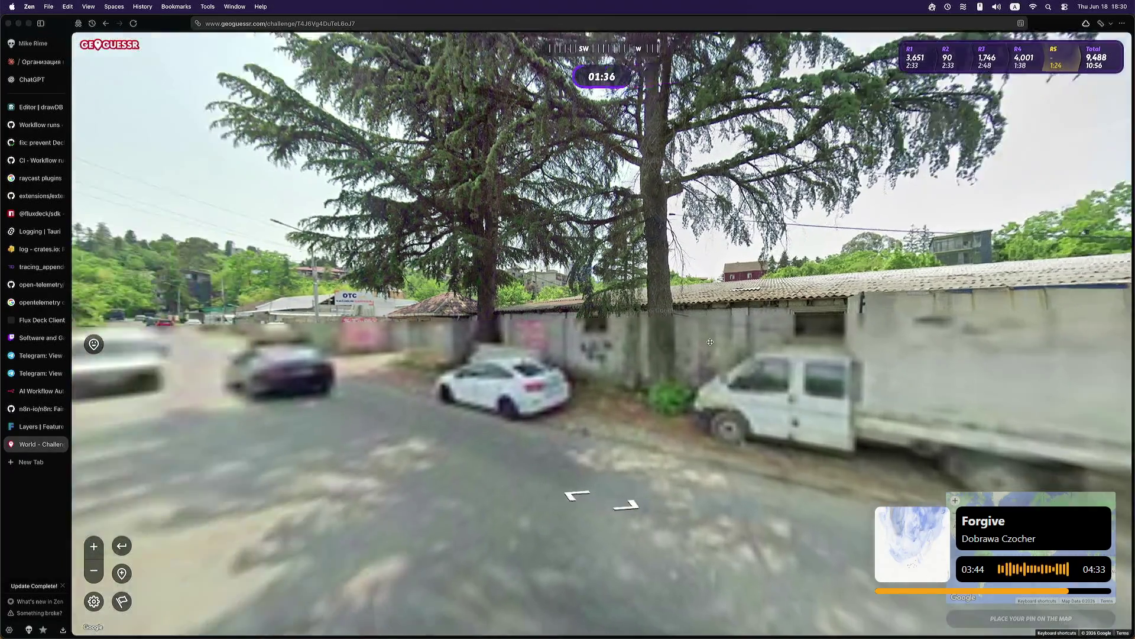
Step: Continue south past the wall and green car to the shop
{"action": "mouse_move", "coordinate": [709, 342]}
{"action": "left_mouse_down"}
{"action": "mouse_move", "coordinate": [757, 365]}
{"action": "mouse_move", "coordinate": [482, 303]}
{"action": "left_mouse_up"}
{"action": "left_click", "coordinate": [758, 365]}
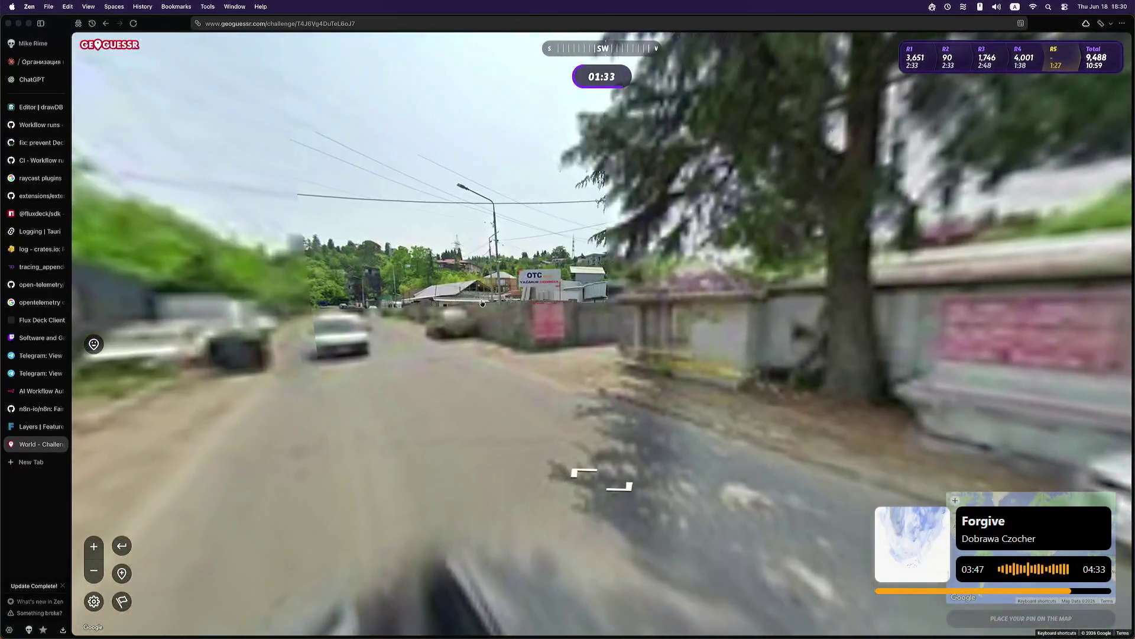
{"action": "left_click", "coordinate": [389, 333]}
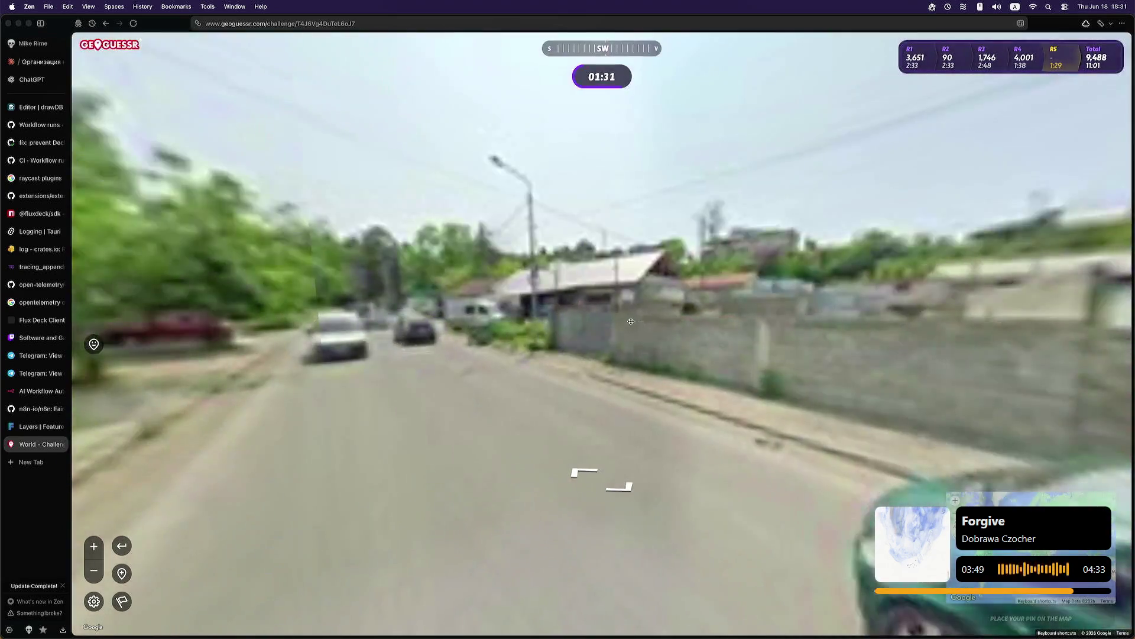
{"action": "left_click_drag", "start_coordinate": [389, 332], "coordinate": [323, 320]}
{"action": "left_click", "coordinate": [606, 349]}
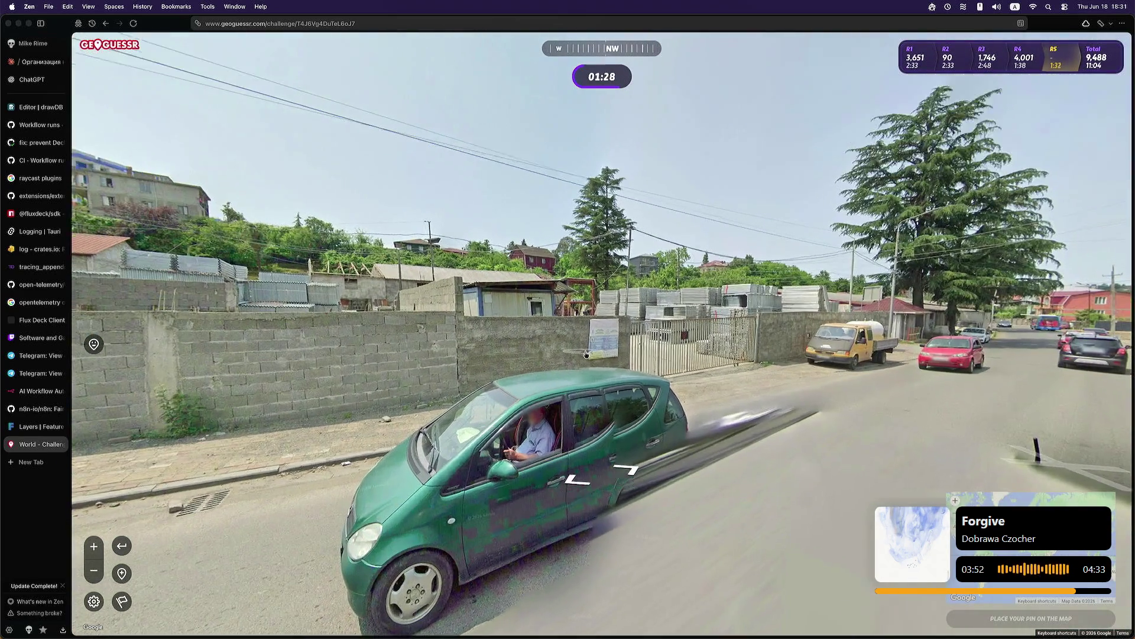
{"action": "left_click", "coordinate": [585, 354]}
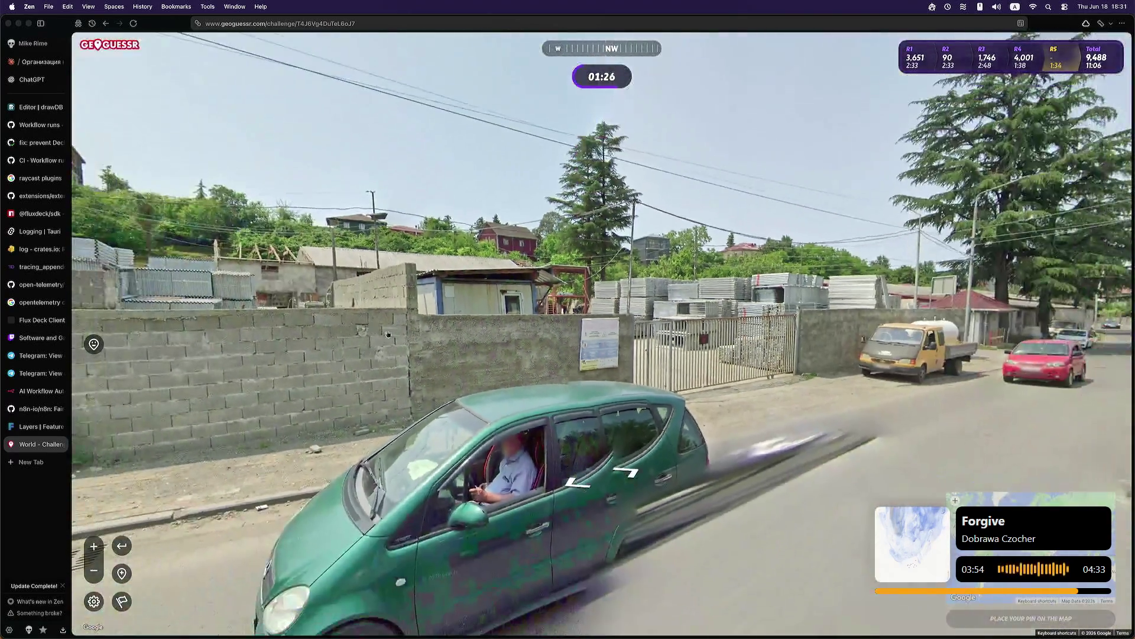
{"action": "left_click_drag", "start_coordinate": [388, 334], "coordinate": [532, 342]}
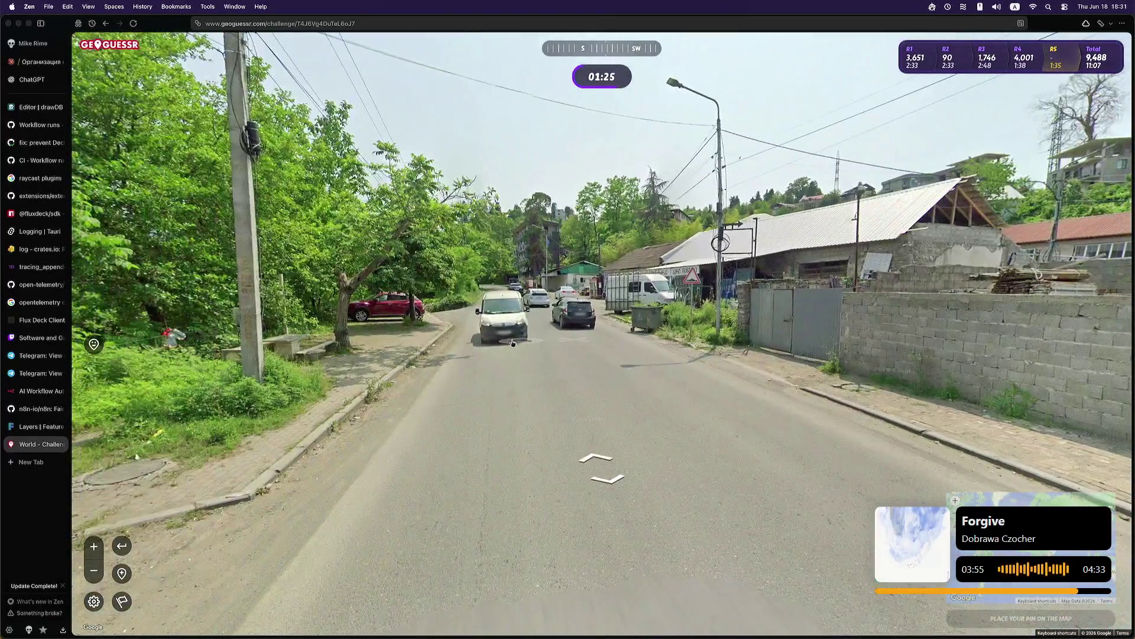
{"action": "left_click", "coordinate": [550, 342]}
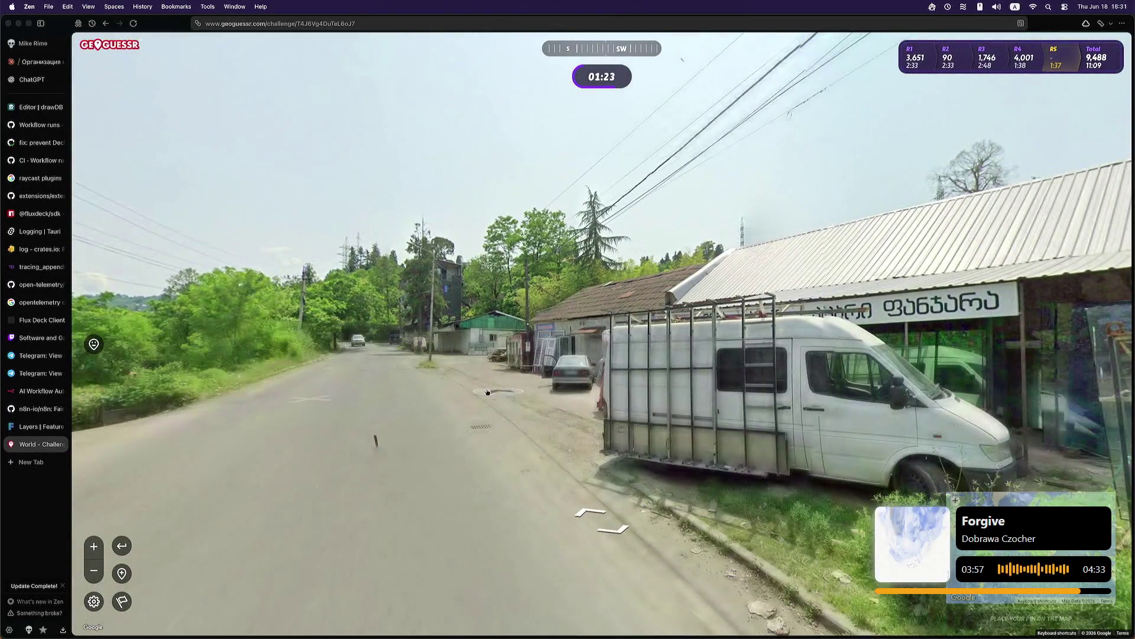
{"action": "left_click", "coordinate": [599, 367]}
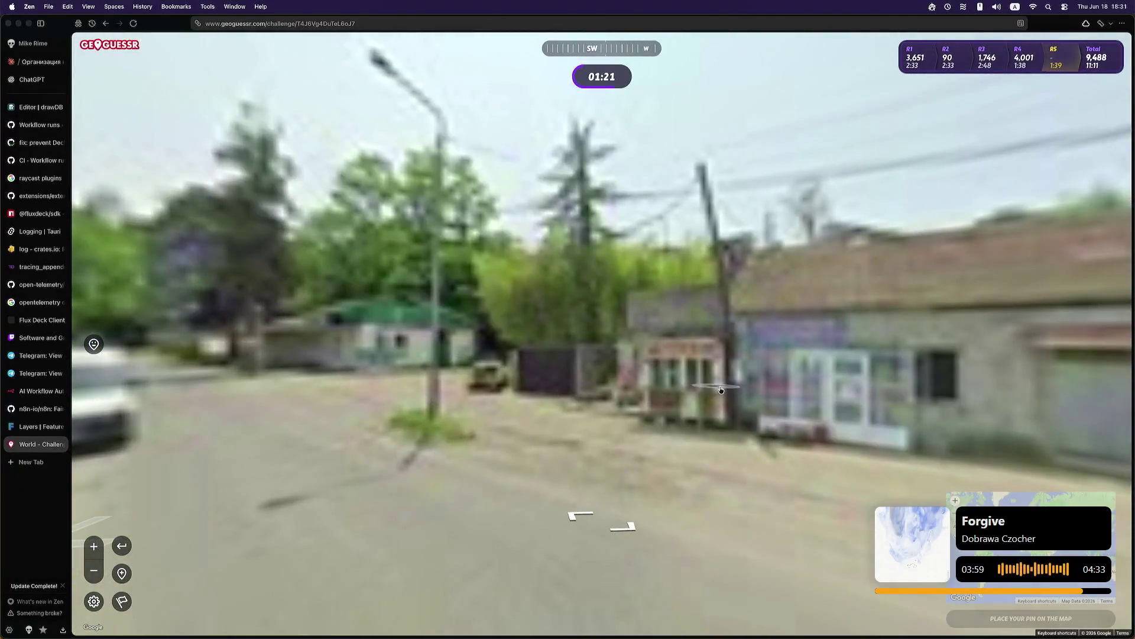
{"action": "left_click", "coordinate": [559, 374]}
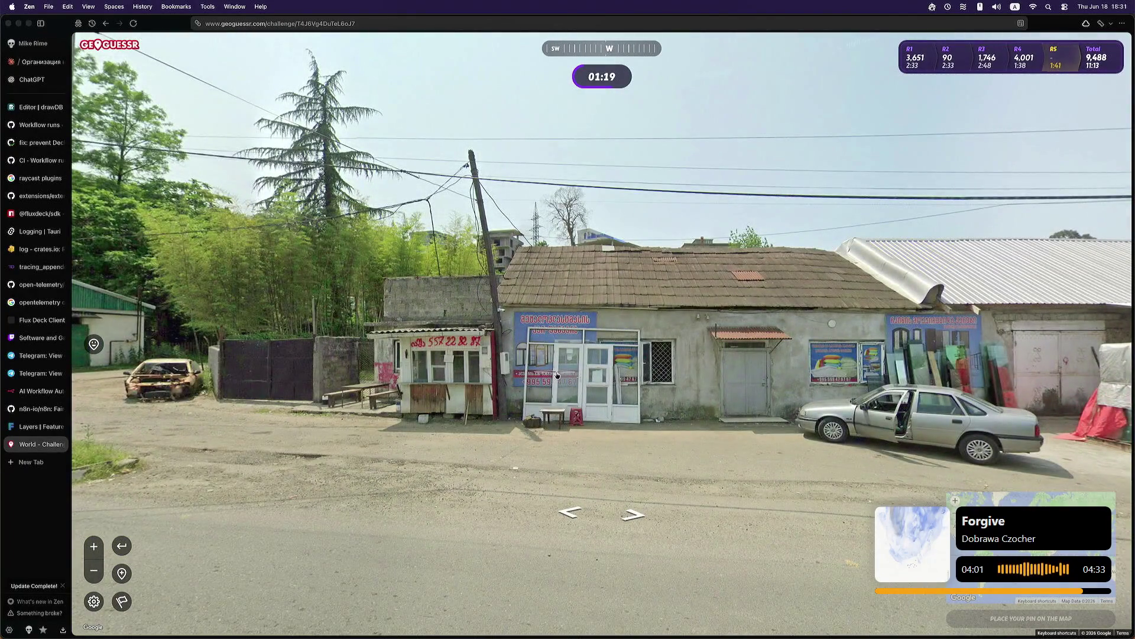
{"action": "left_click", "coordinate": [556, 375]}
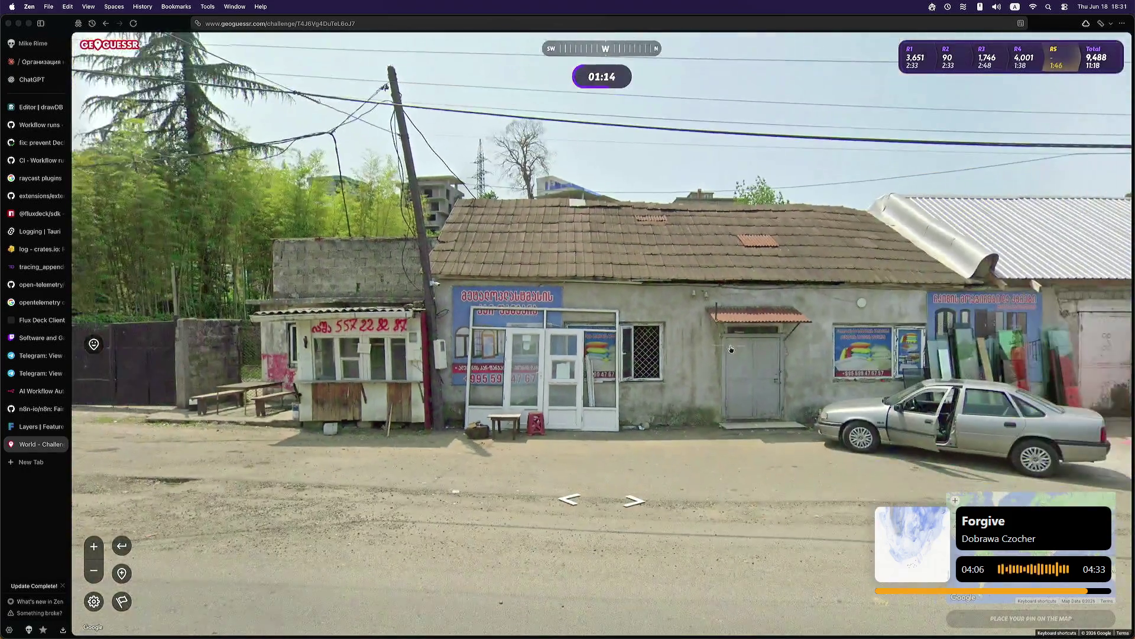
Step: Check the shop posters, then move past the van and red car to the multi-storey building
{"action": "mouse_move", "coordinate": [731, 349]}
{"action": "left_mouse_down"}
{"action": "mouse_move", "coordinate": [424, 393]}
{"action": "mouse_move", "coordinate": [473, 407]}
{"action": "mouse_move", "coordinate": [609, 375]}
{"action": "left_mouse_up"}
{"action": "scroll", "coordinate": [424, 393], "scroll_direction": "up", "scroll_amount": 3}
{"action": "scroll", "coordinate": [428, 417], "scroll_direction": "down", "scroll_amount": 3}
{"action": "left_click", "coordinate": [610, 376]}
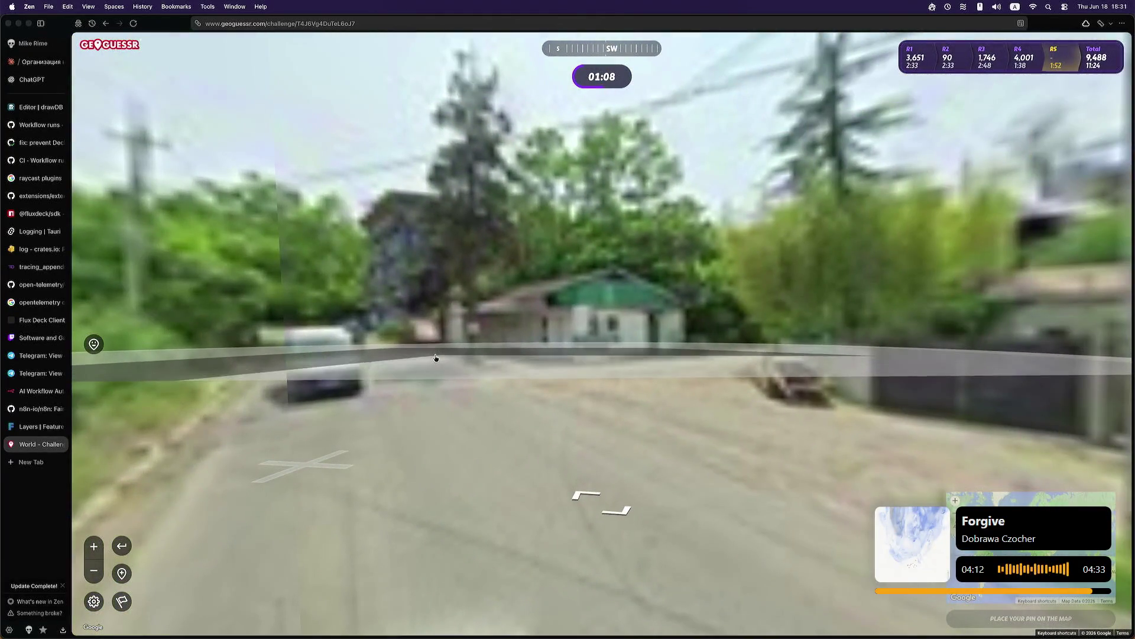
{"action": "left_click", "coordinate": [433, 356]}
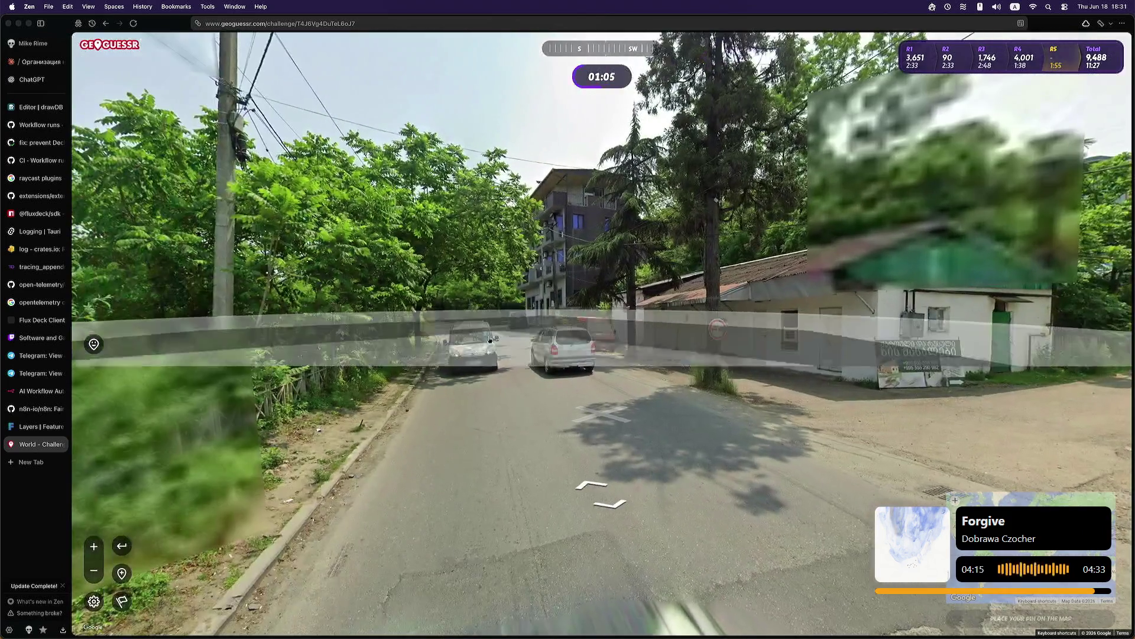
{"action": "left_click", "coordinate": [426, 329]}
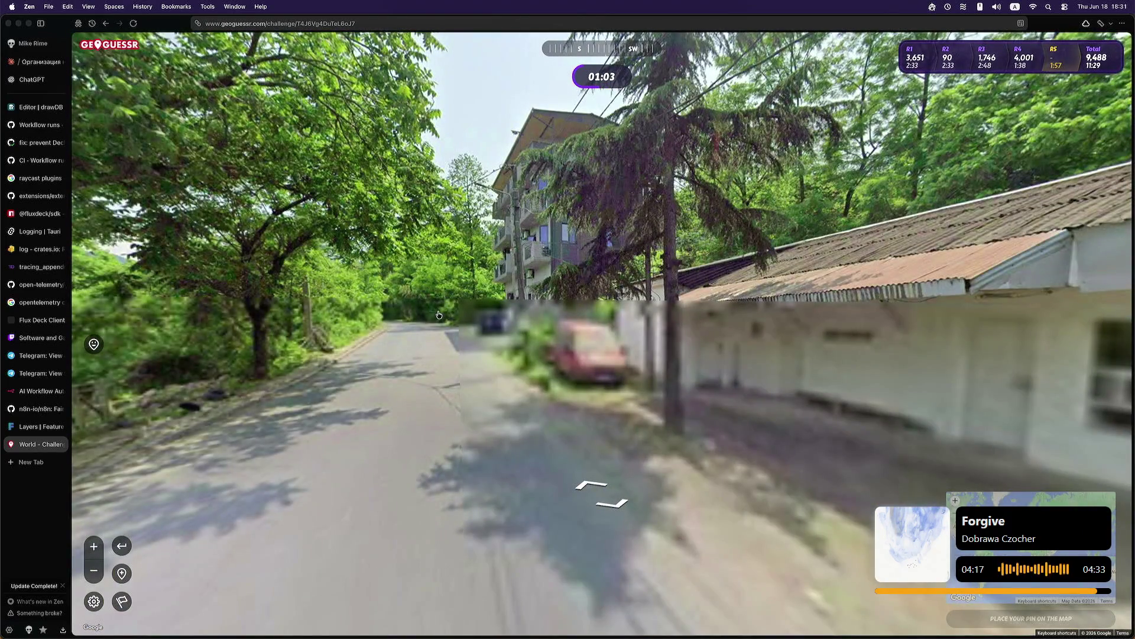
{"action": "left_click", "coordinate": [439, 316]}
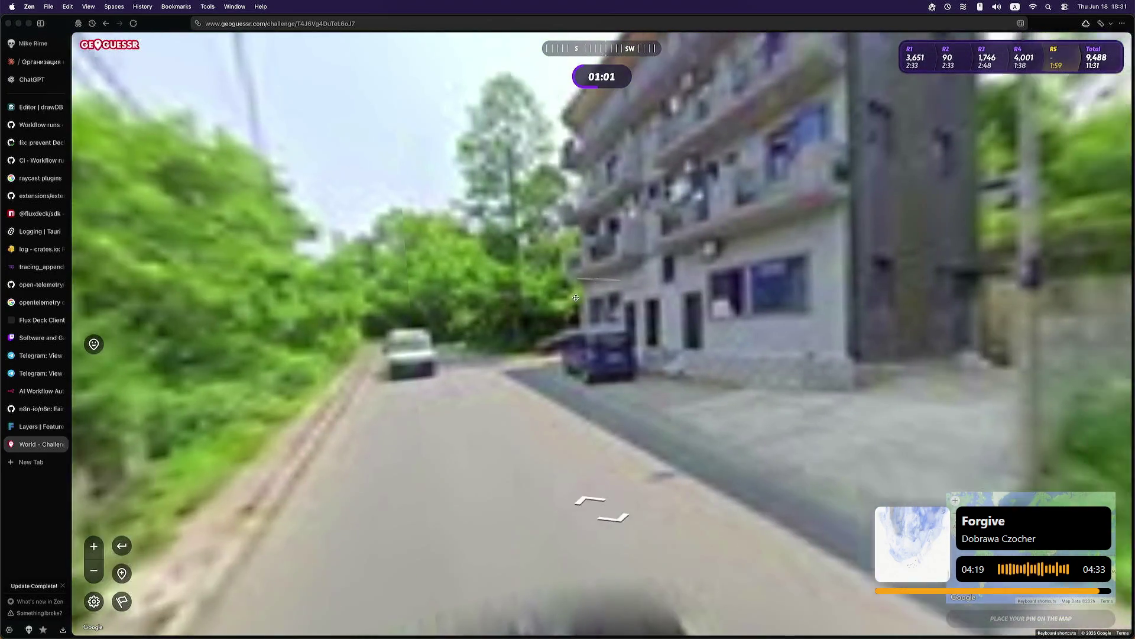
{"action": "left_click", "coordinate": [450, 372]}
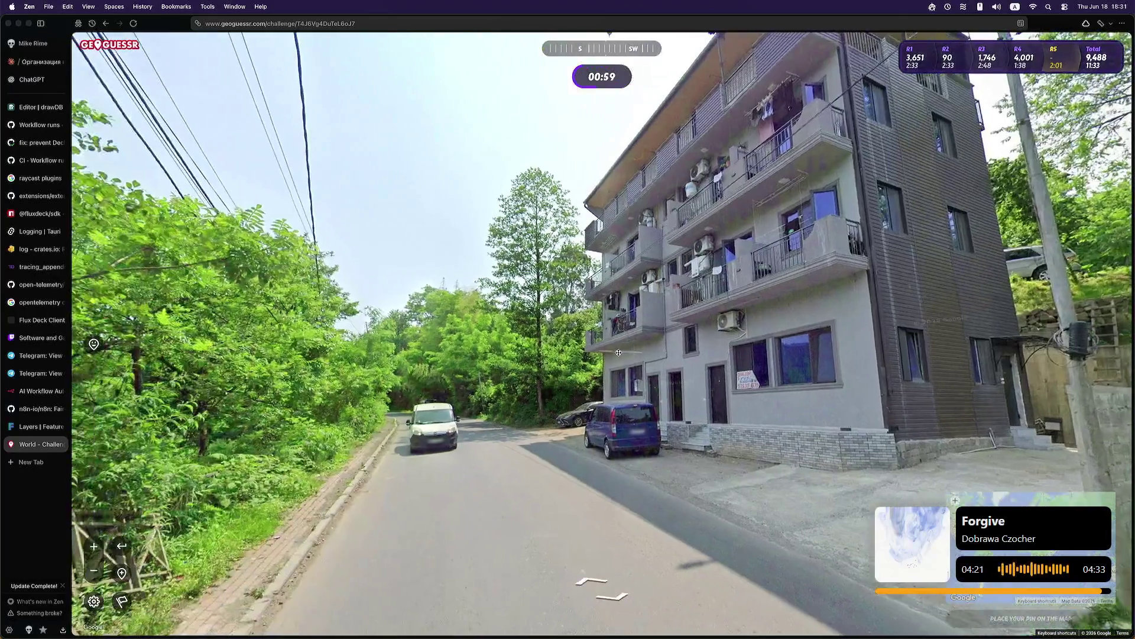
{"action": "left_click", "coordinate": [651, 388]}
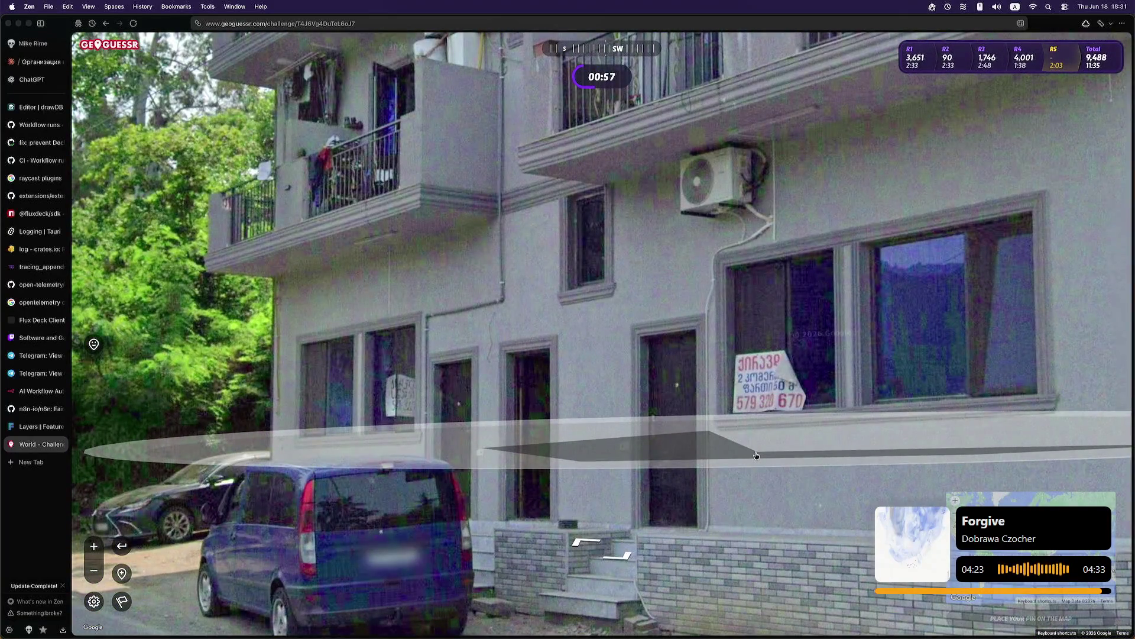
{"action": "left_click", "coordinate": [757, 455]}
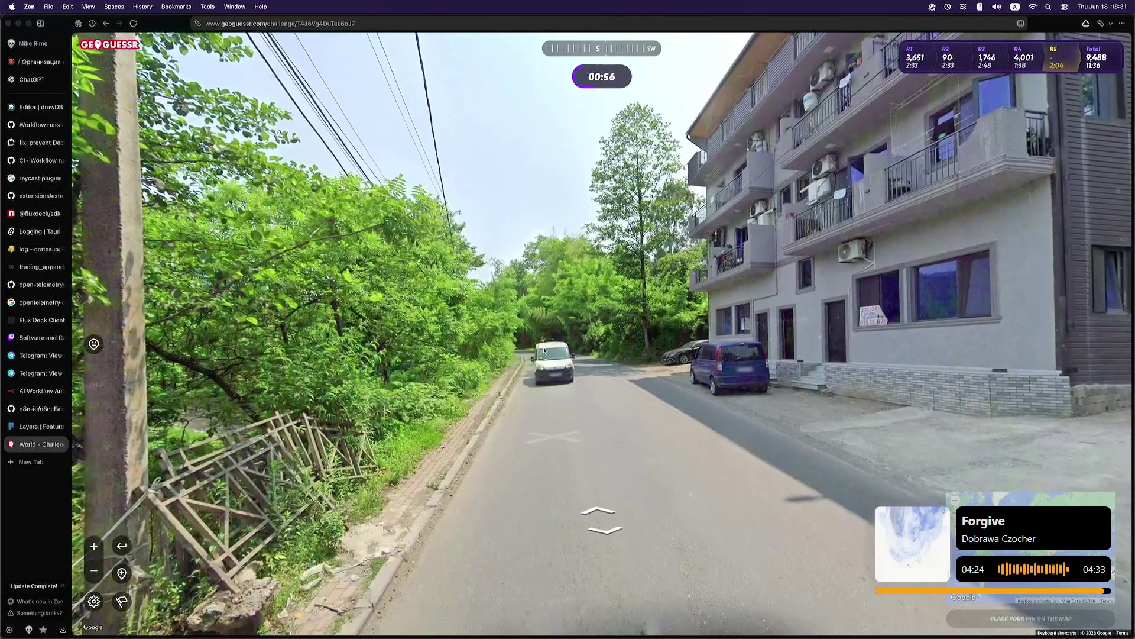
Step: Continue past the parked cars and overpass to the two-storey house behind a block wall
{"action": "left_click", "coordinate": [544, 346]}
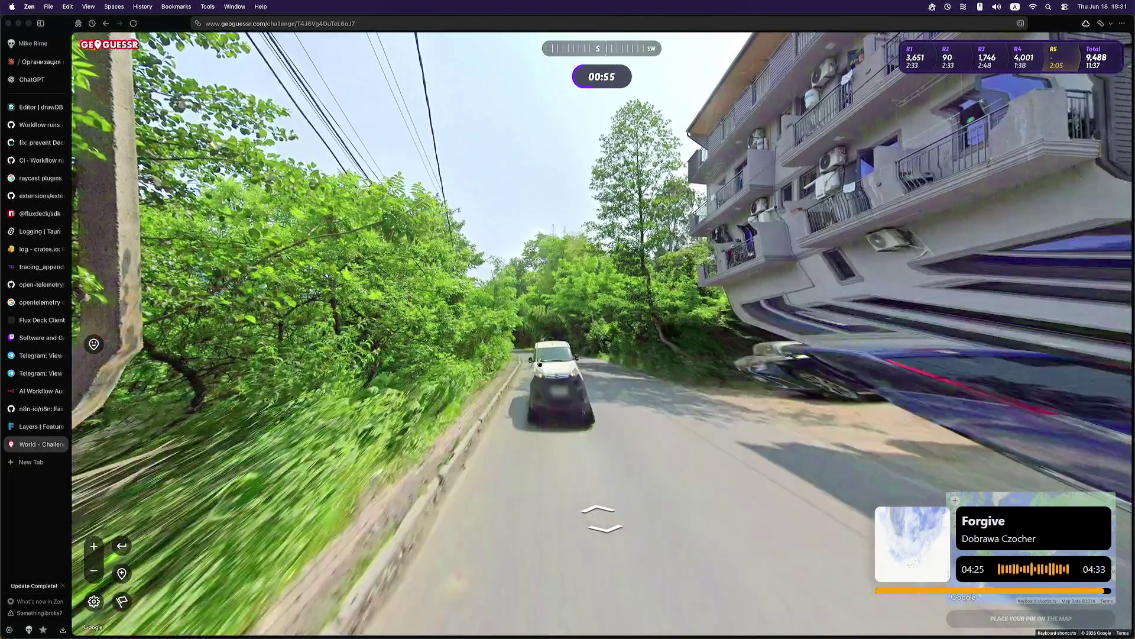
{"action": "left_click", "coordinate": [467, 346]}
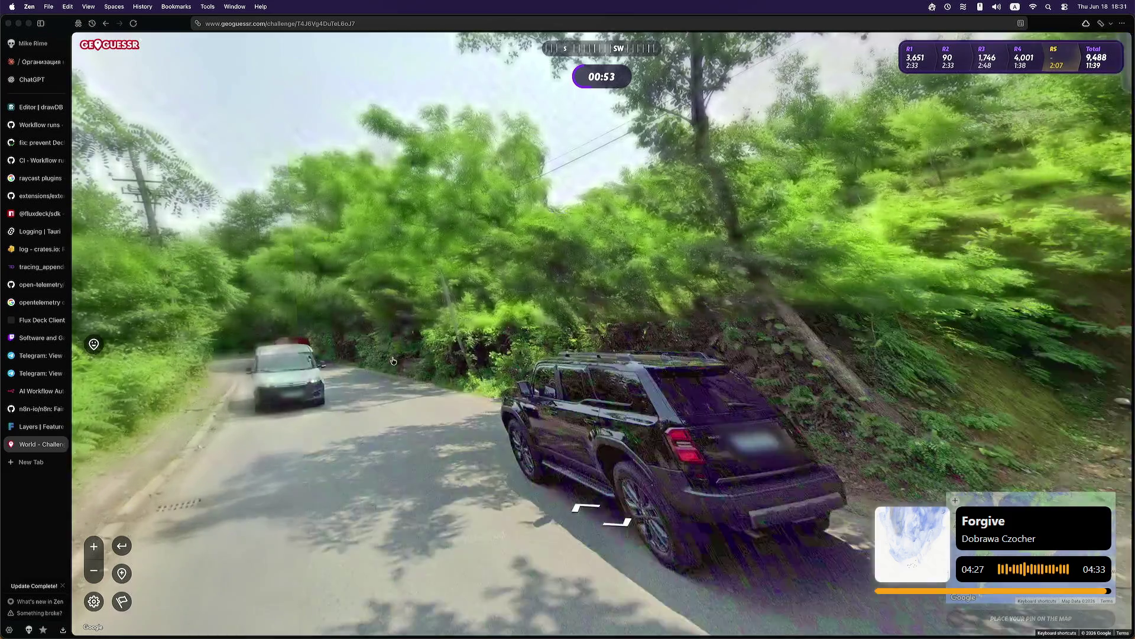
{"action": "left_click", "coordinate": [461, 362]}
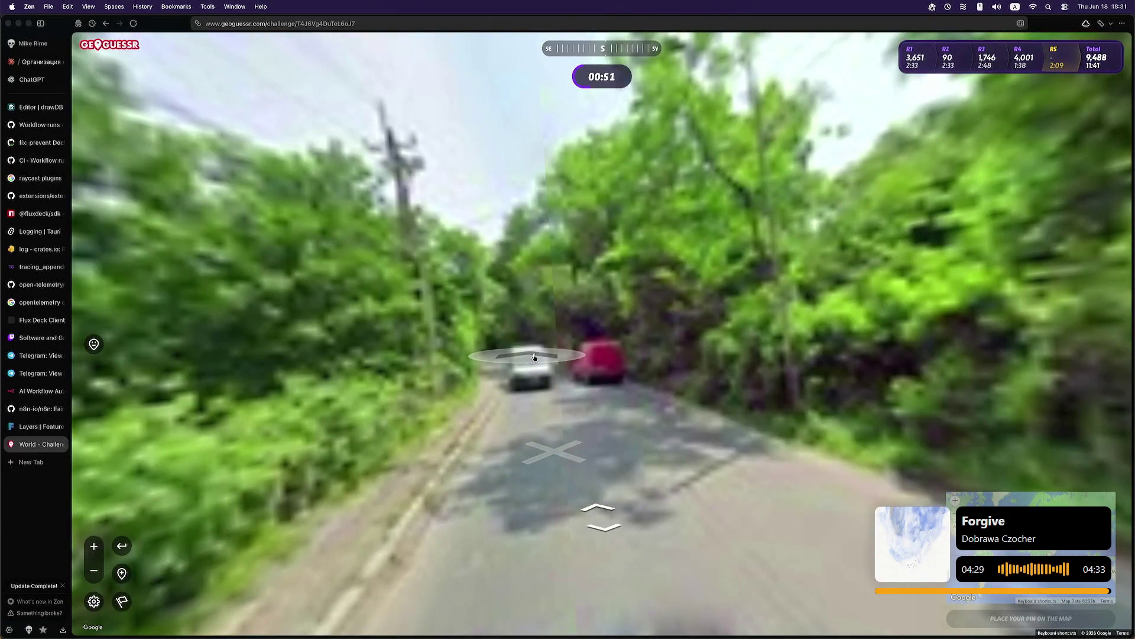
{"action": "left_click", "coordinate": [534, 357]}
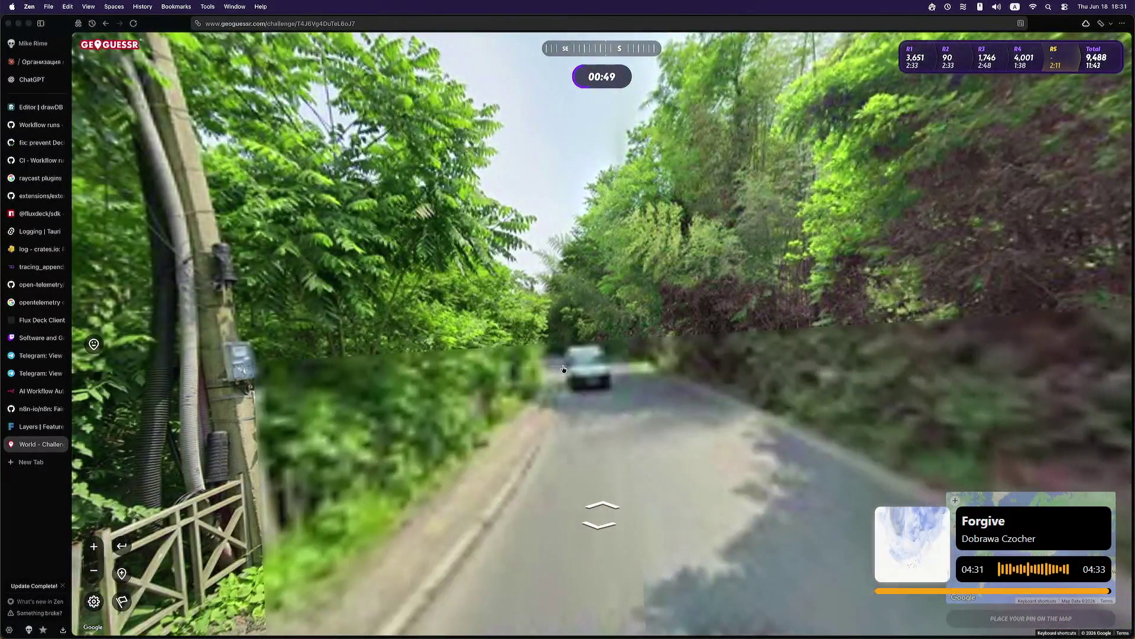
{"action": "left_click", "coordinate": [563, 369]}
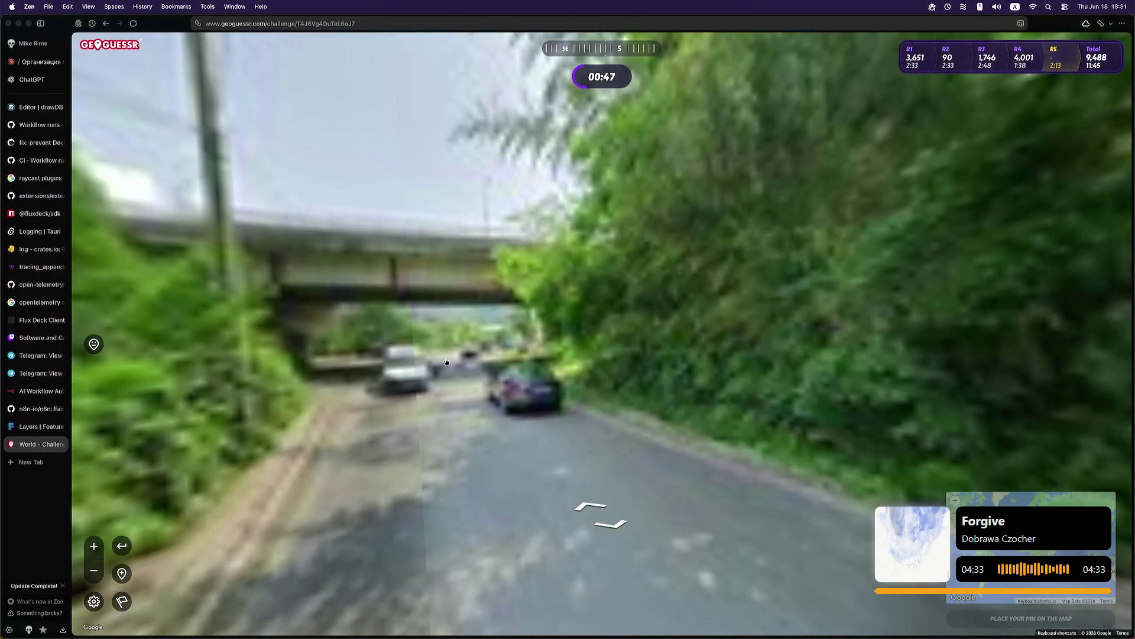
{"action": "left_click", "coordinate": [446, 362]}
{"action": "left_click", "coordinate": [414, 360]}
{"action": "left_click_drag", "start_coordinate": [414, 360], "coordinate": [323, 356]}
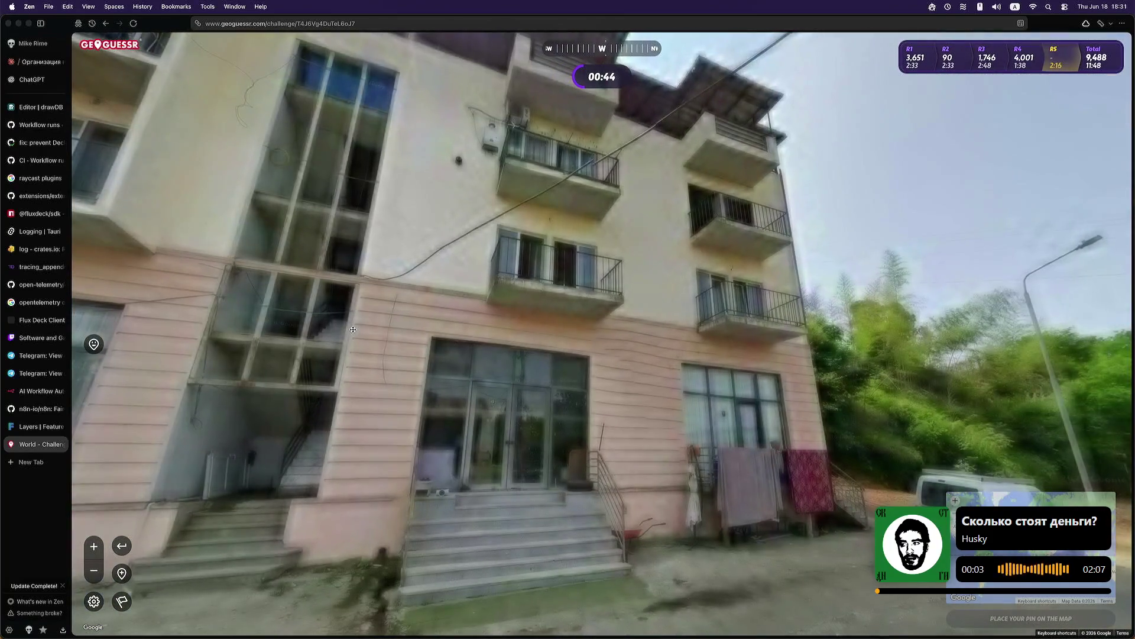
{"action": "left_click", "coordinate": [518, 380]}
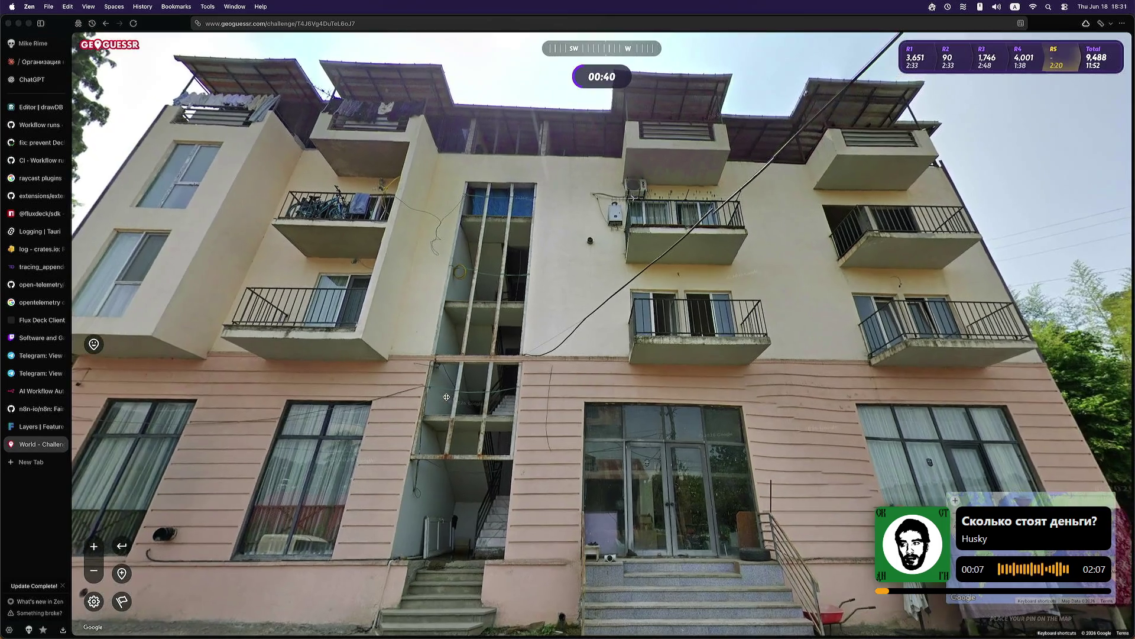
{"action": "left_click", "coordinate": [508, 387]}
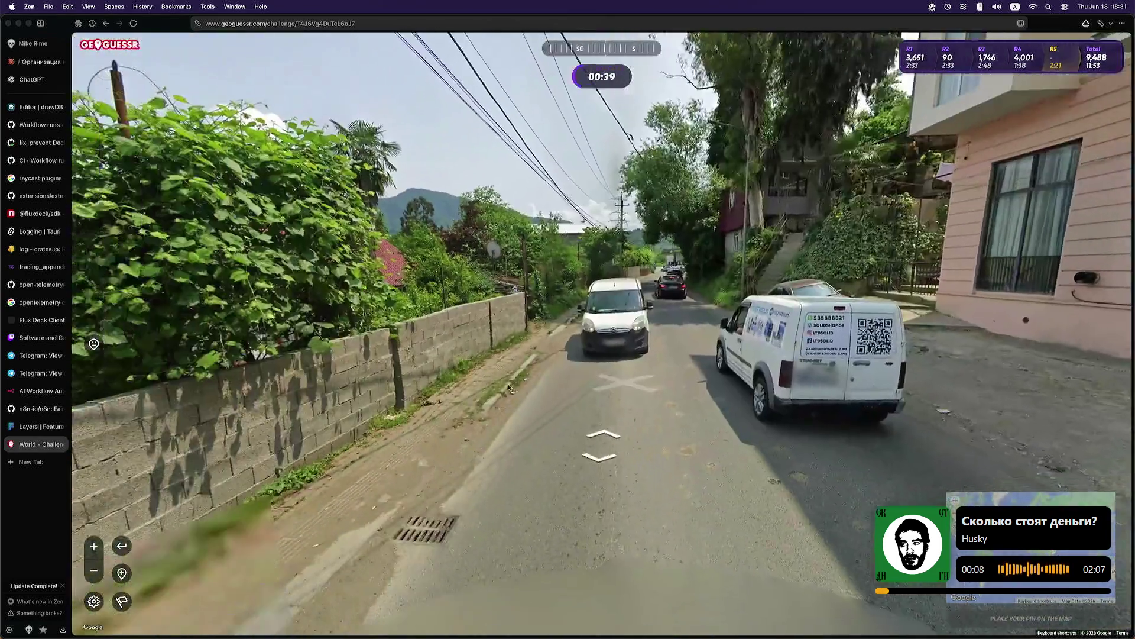
{"action": "left_click", "coordinate": [508, 387]}
Step: Pin the round 5 guess near Kutaisi, Georgia, submit it and view the 14,132-point results
{"action": "mouse_move", "coordinate": [976, 500]}
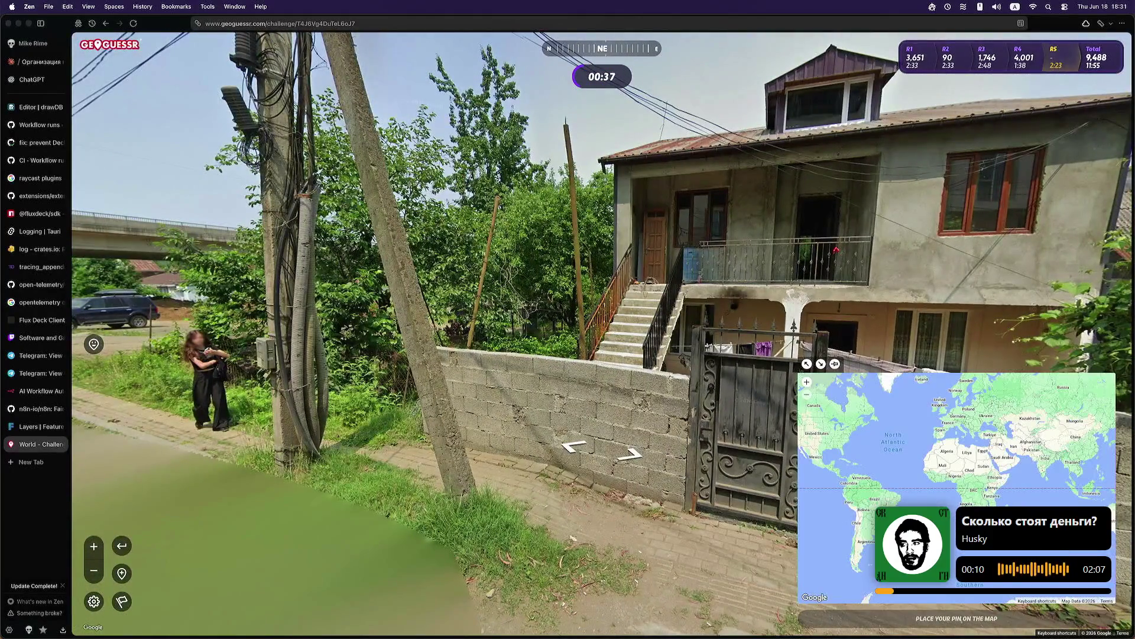
{"action": "scroll", "coordinate": [999, 428], "scroll_direction": "up", "scroll_amount": 10}
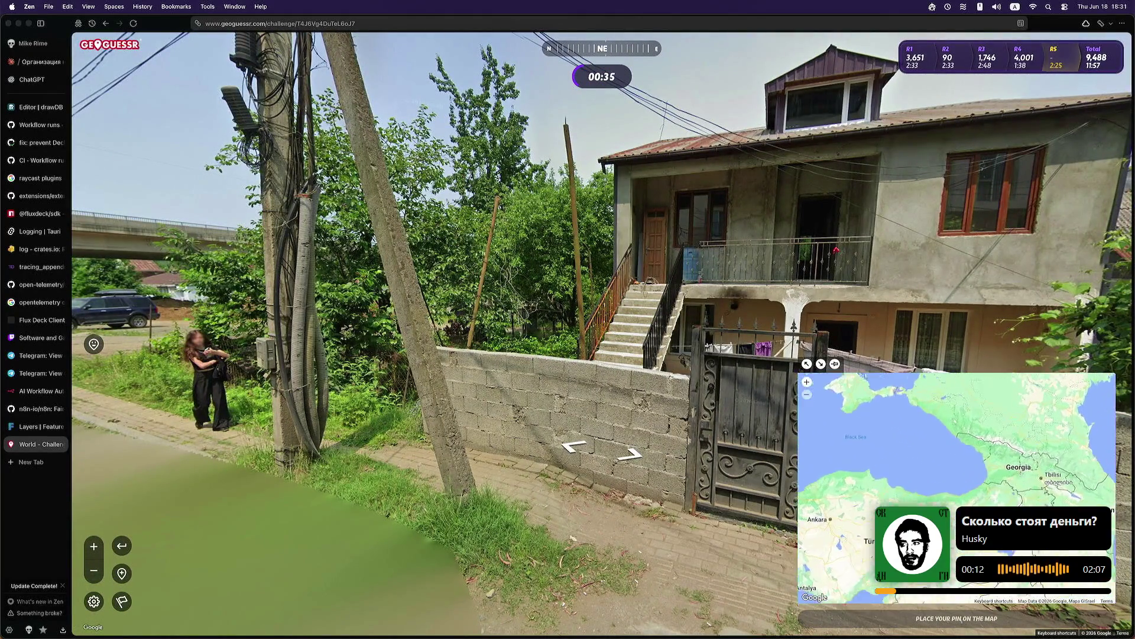
{"action": "scroll", "coordinate": [1034, 490], "scroll_direction": "down", "scroll_amount": 2}
{"action": "mouse_move", "coordinate": [1034, 490]}
{"action": "left_mouse_down"}
{"action": "mouse_move", "coordinate": [941, 468]}
{"action": "mouse_move", "coordinate": [931, 494]}
{"action": "left_mouse_up"}
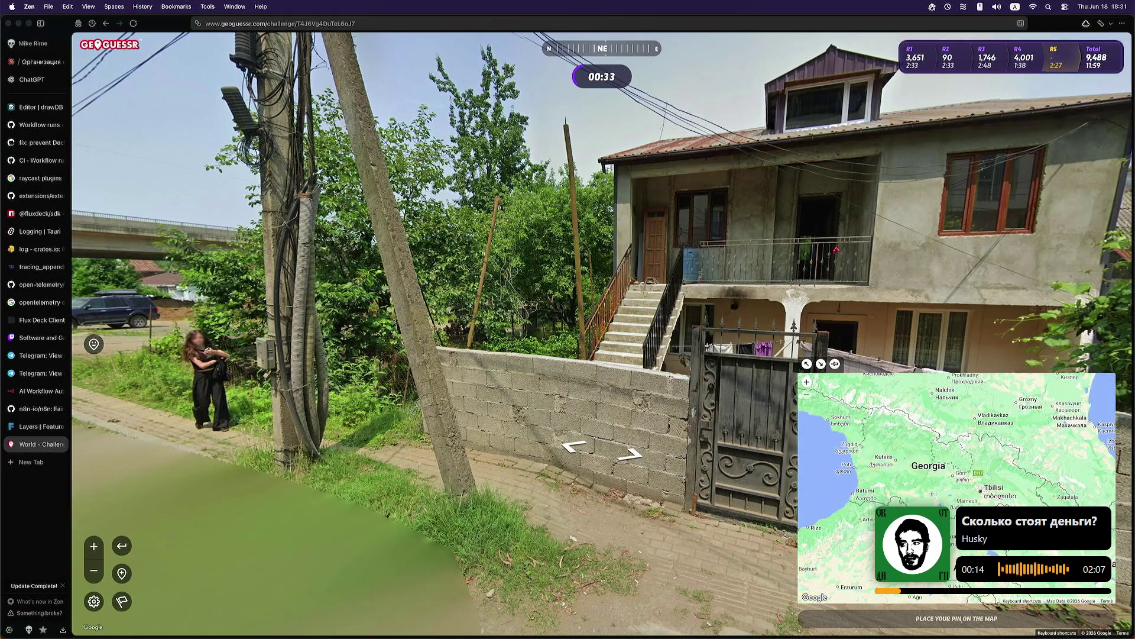
{"action": "scroll", "coordinate": [915, 487], "scroll_direction": "up", "scroll_amount": 2}
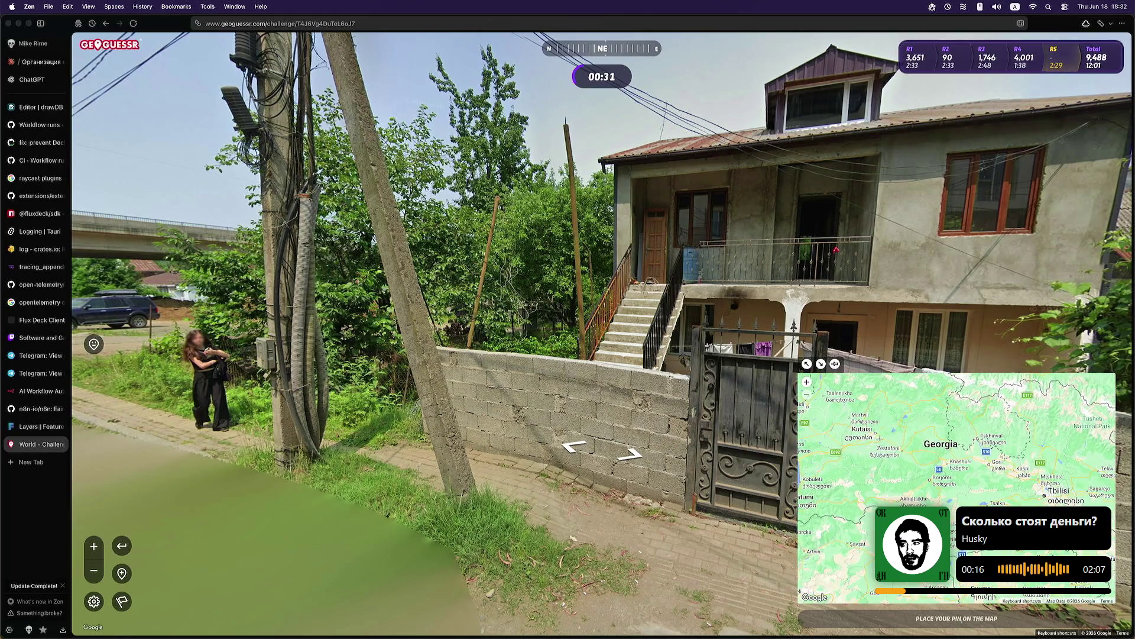
{"action": "left_click", "coordinate": [879, 438]}
{"action": "left_click", "coordinate": [974, 613]}
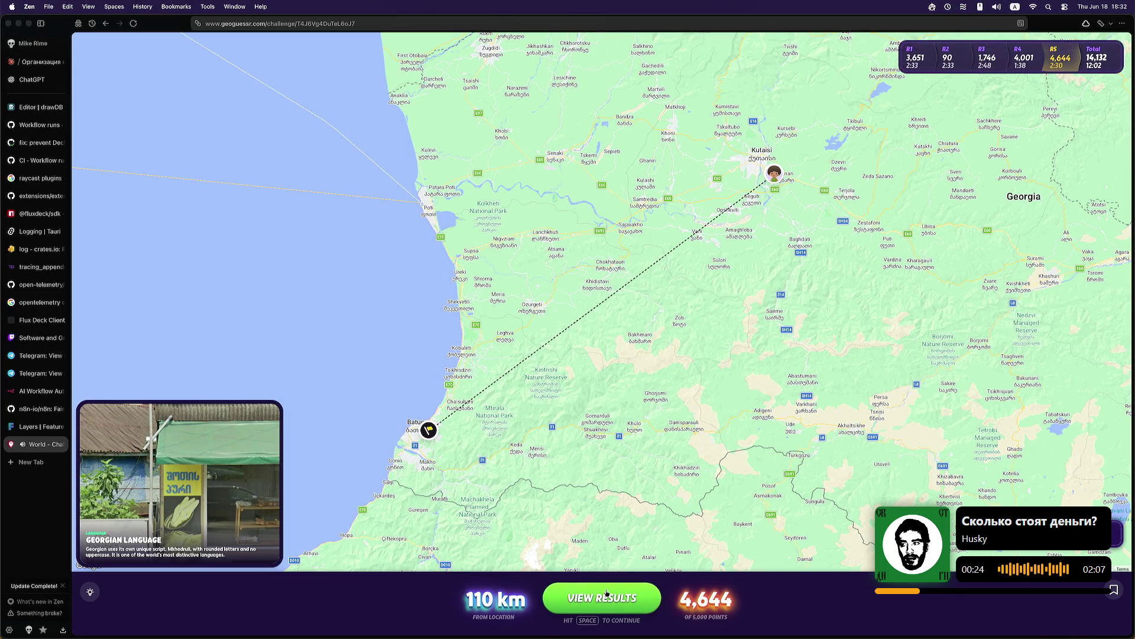
{"action": "left_click", "coordinate": [584, 596]}
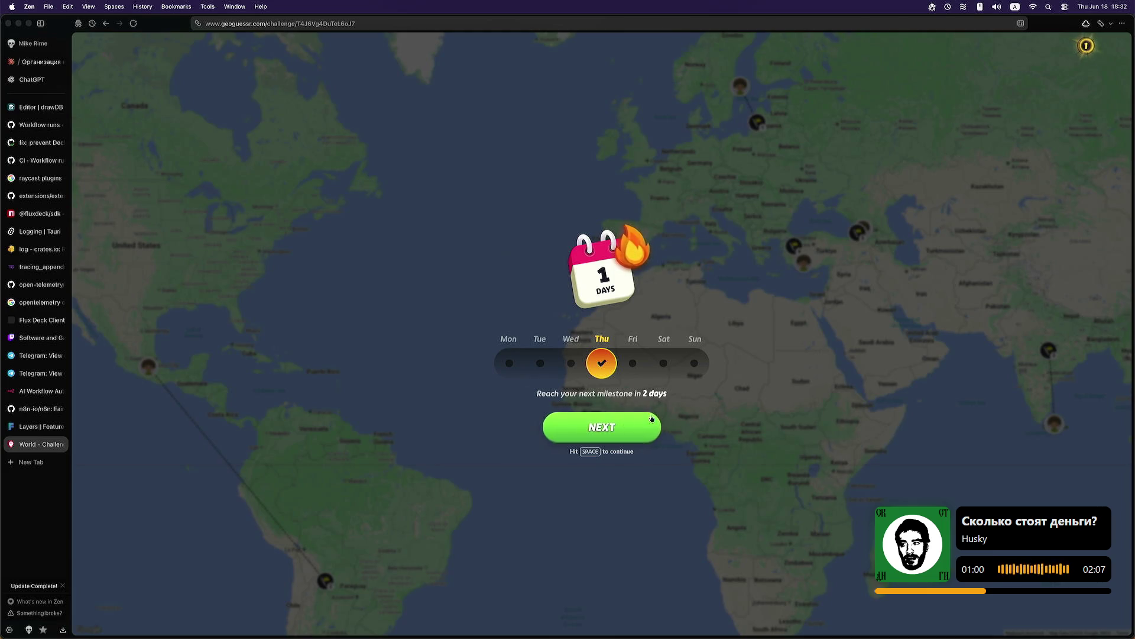
Step: Continue past the streak screen and review today's daily challenge results of 14,132 points
{"action": "left_click", "coordinate": [627, 425]}
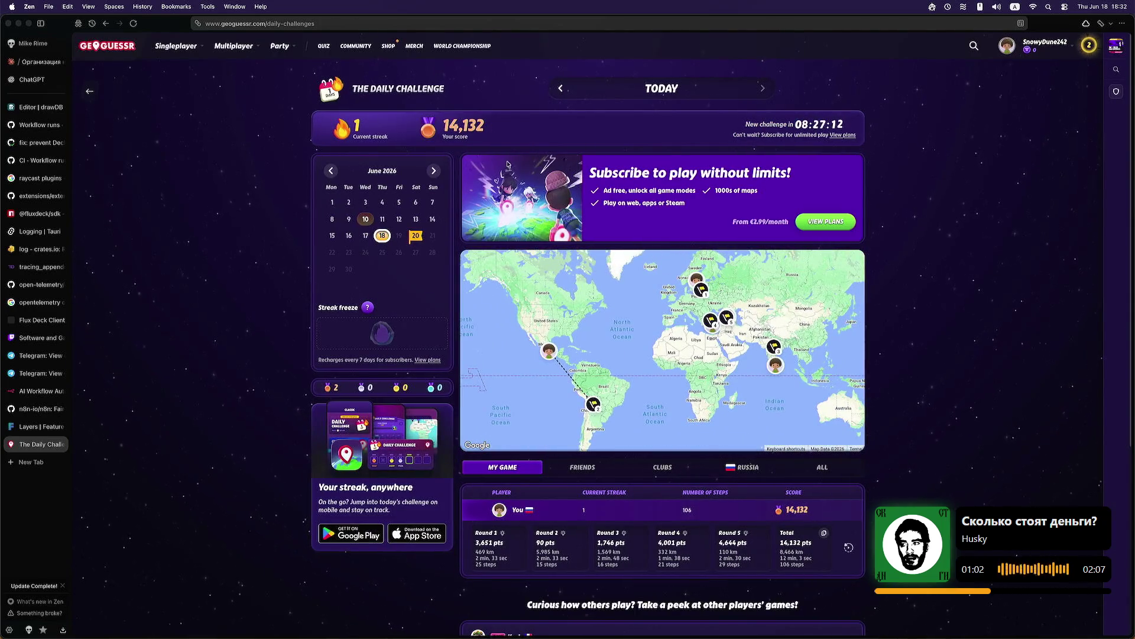
{"action": "scroll", "coordinate": [715, 482], "scroll_direction": "down", "scroll_amount": 5}
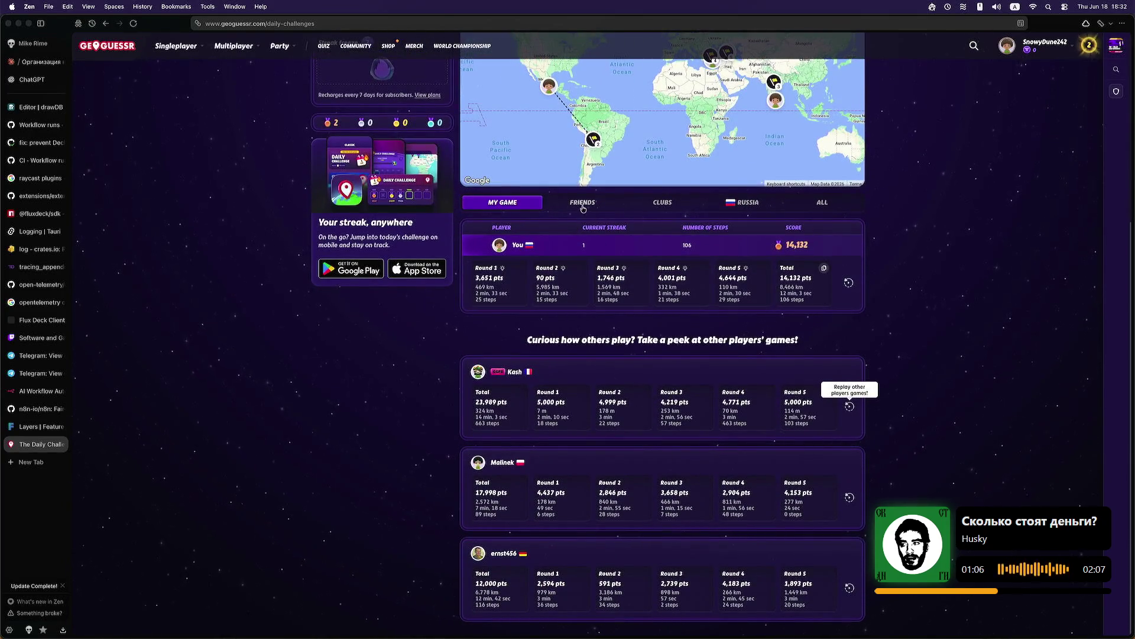
{"action": "scroll", "coordinate": [540, 265], "scroll_direction": "up", "scroll_amount": 1}
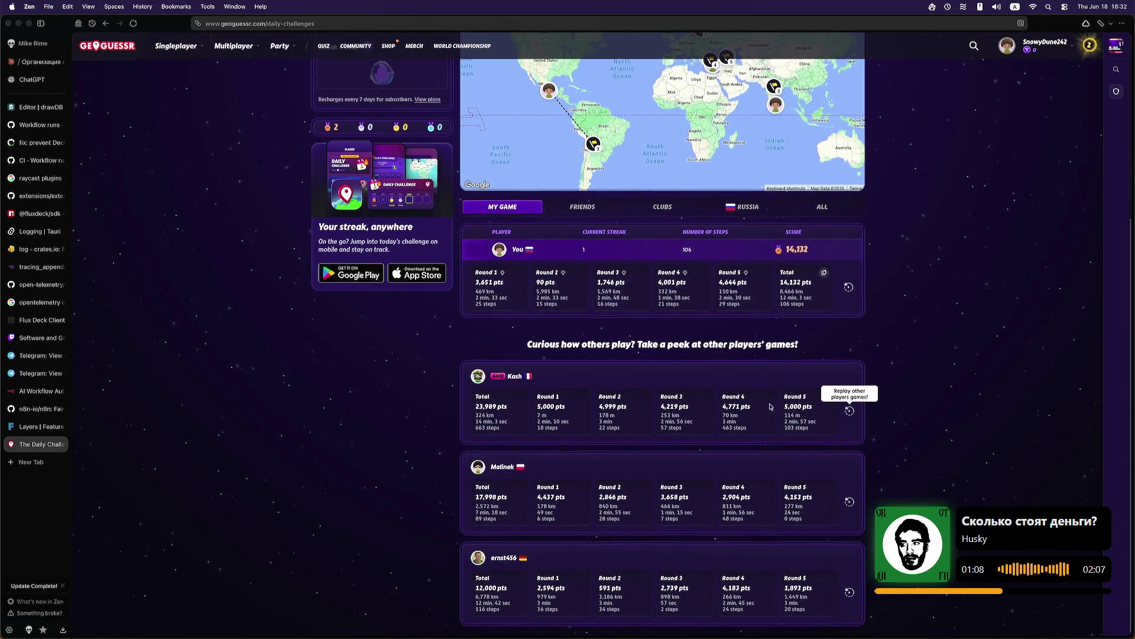
{"action": "scroll", "coordinate": [539, 339], "scroll_direction": "up", "scroll_amount": 1}
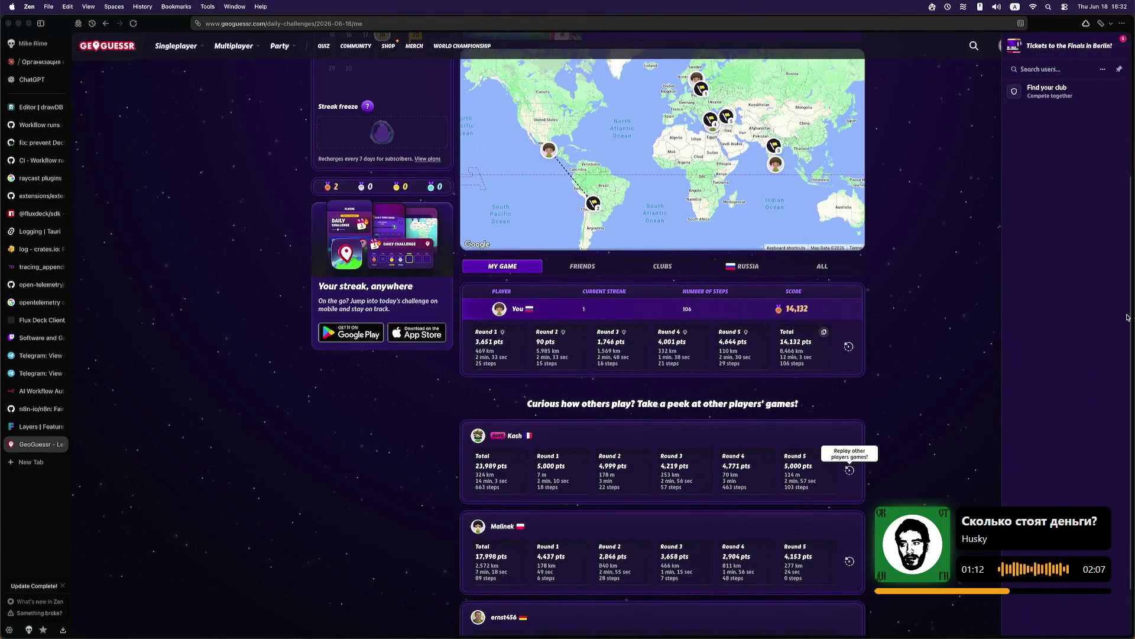
{"action": "scroll", "coordinate": [1005, 266], "scroll_direction": "up", "scroll_amount": 4}
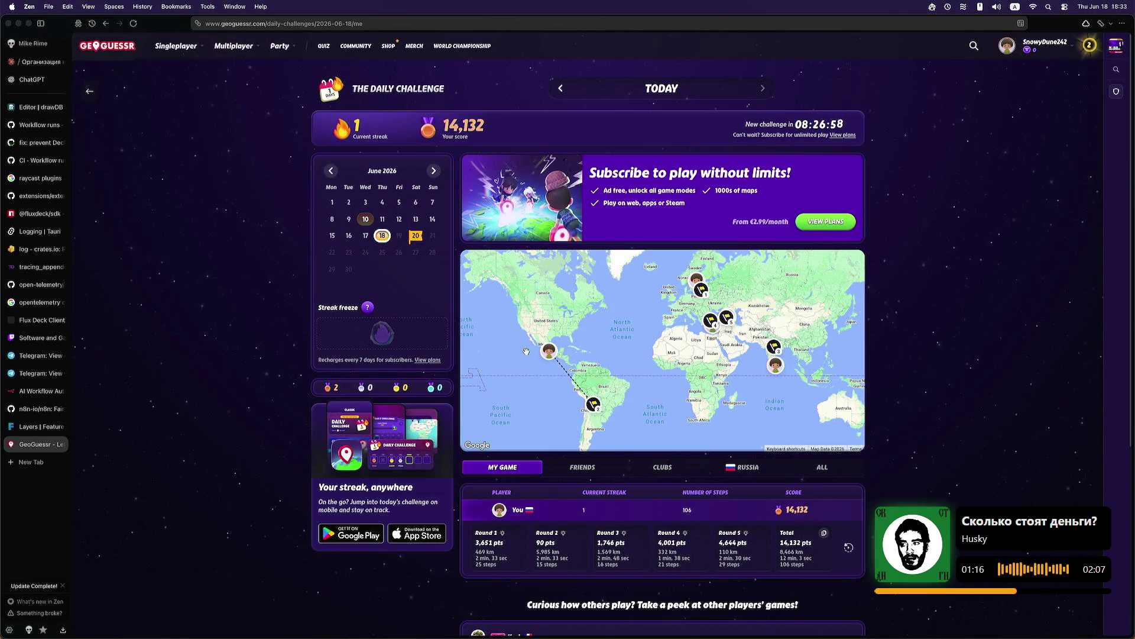
Step: Open the June 10, 2026 daily challenge scores, then head to the Multiplayer Duels page
{"action": "left_click", "coordinate": [366, 220]}
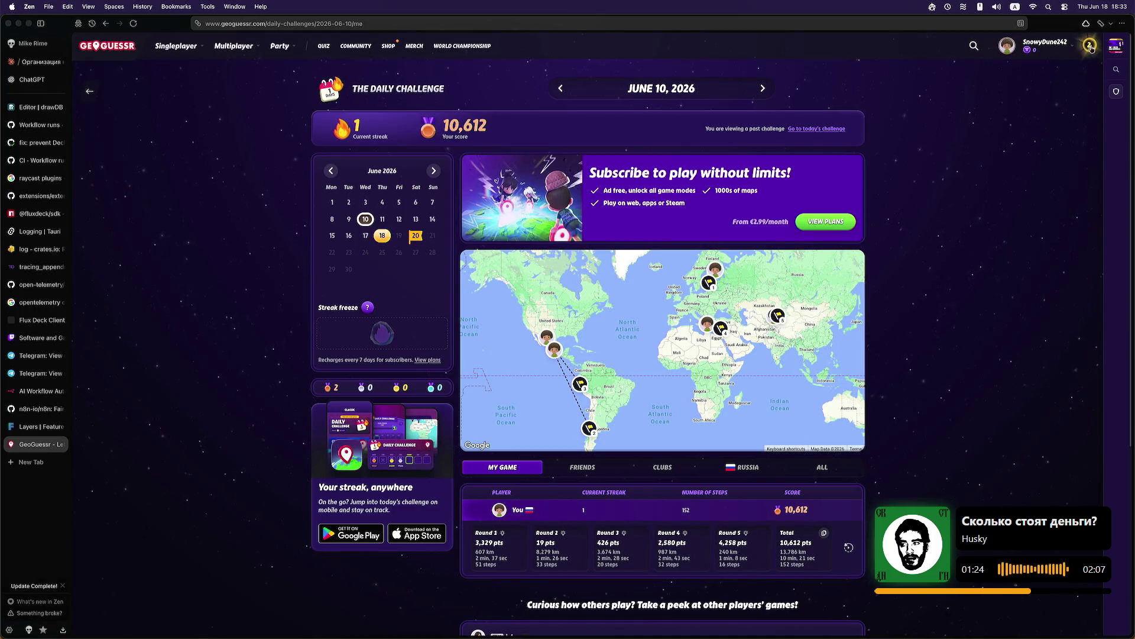
{"action": "mouse_move", "coordinate": [173, 48]}
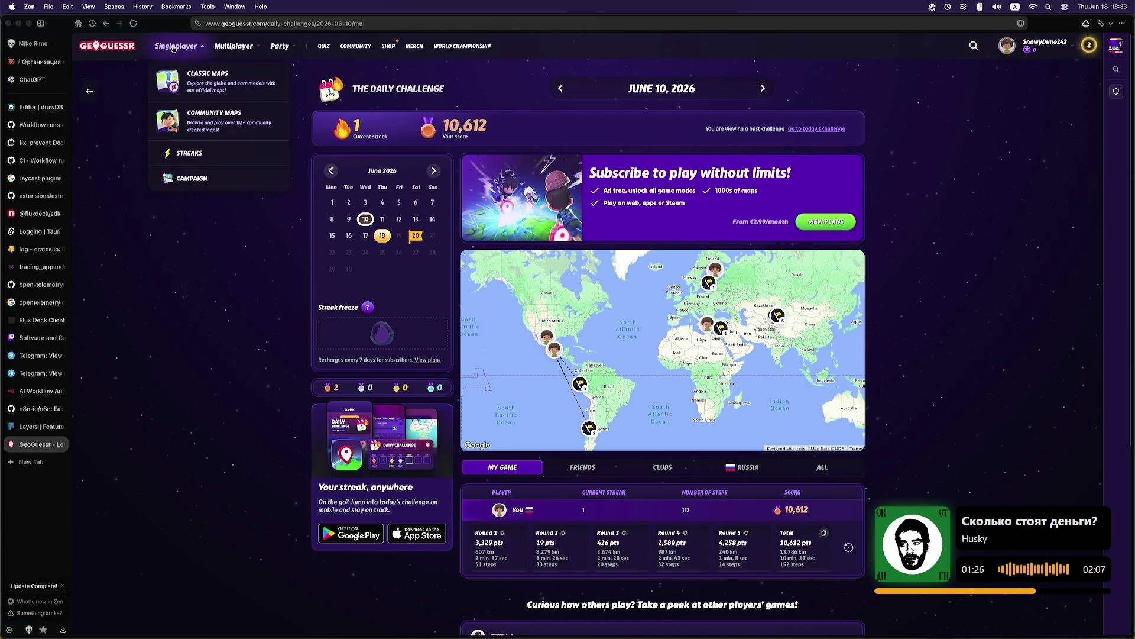
{"action": "left_click", "coordinate": [244, 102]}
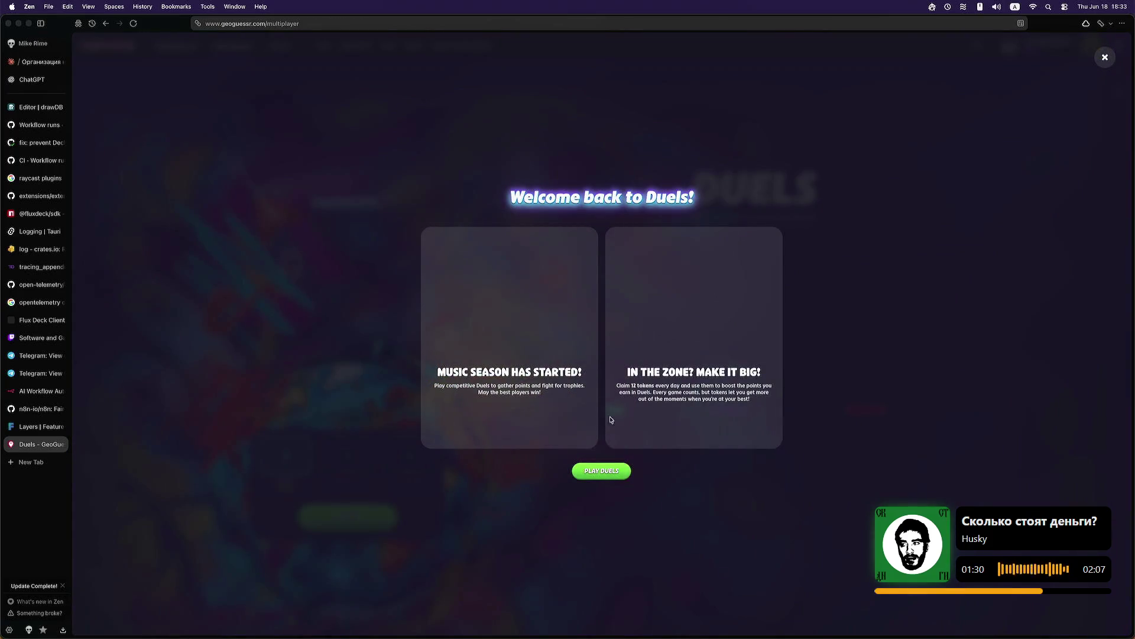
Step: Dismiss the Duels welcome, hit the subscribers-only prompt on Play, and close the Duels tab
{"action": "left_click", "coordinate": [602, 471]}
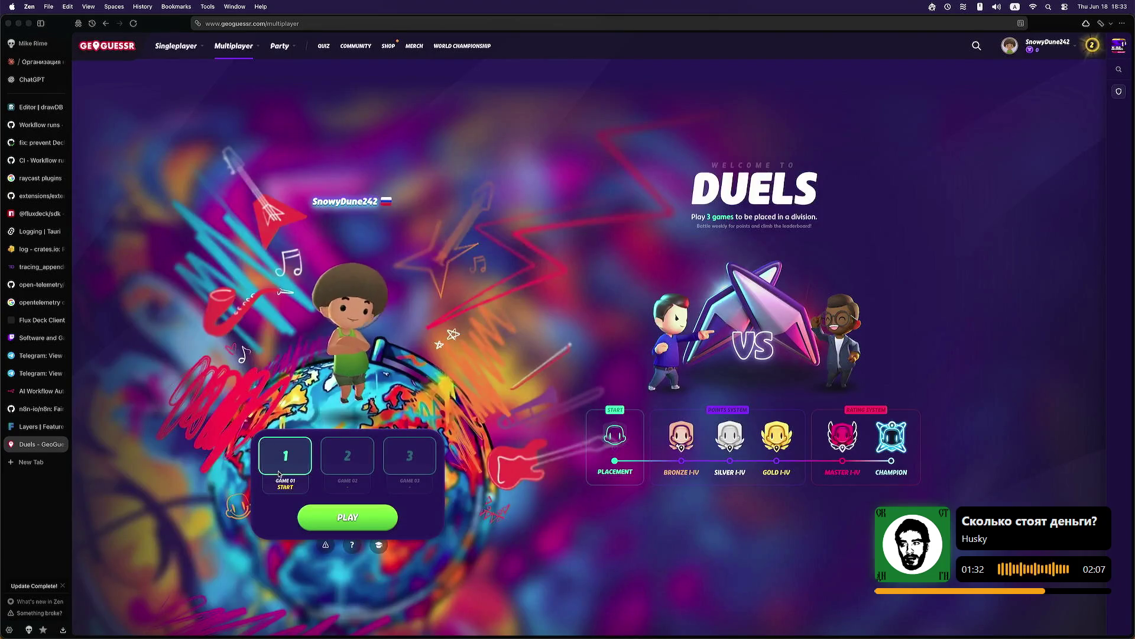
{"action": "left_click", "coordinate": [365, 521]}
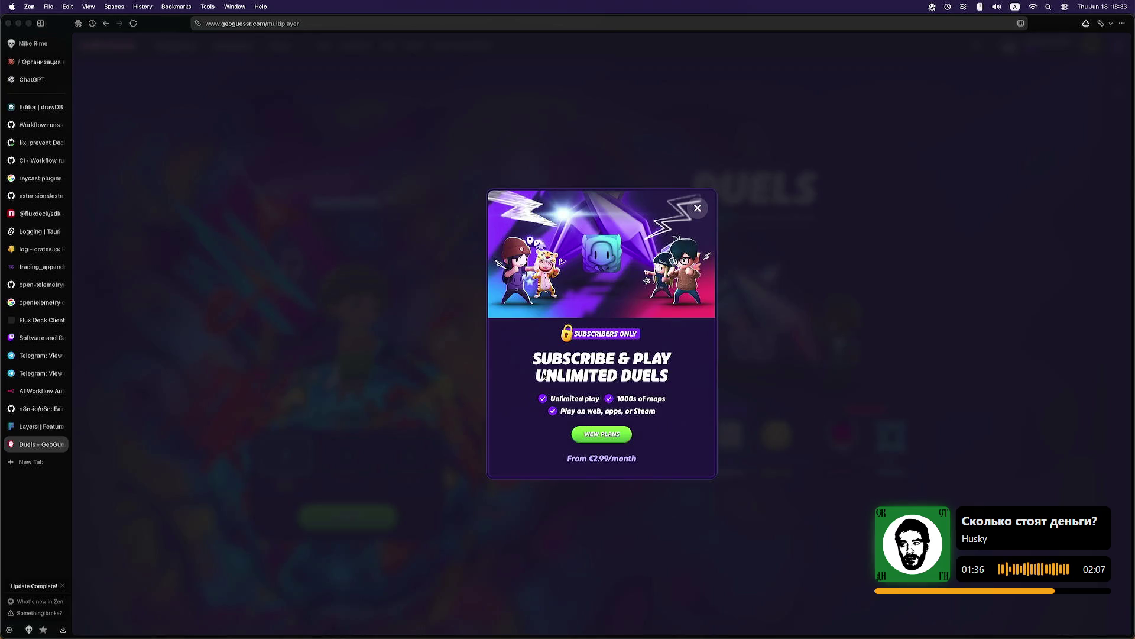
{"action": "left_click", "coordinate": [60, 445]}
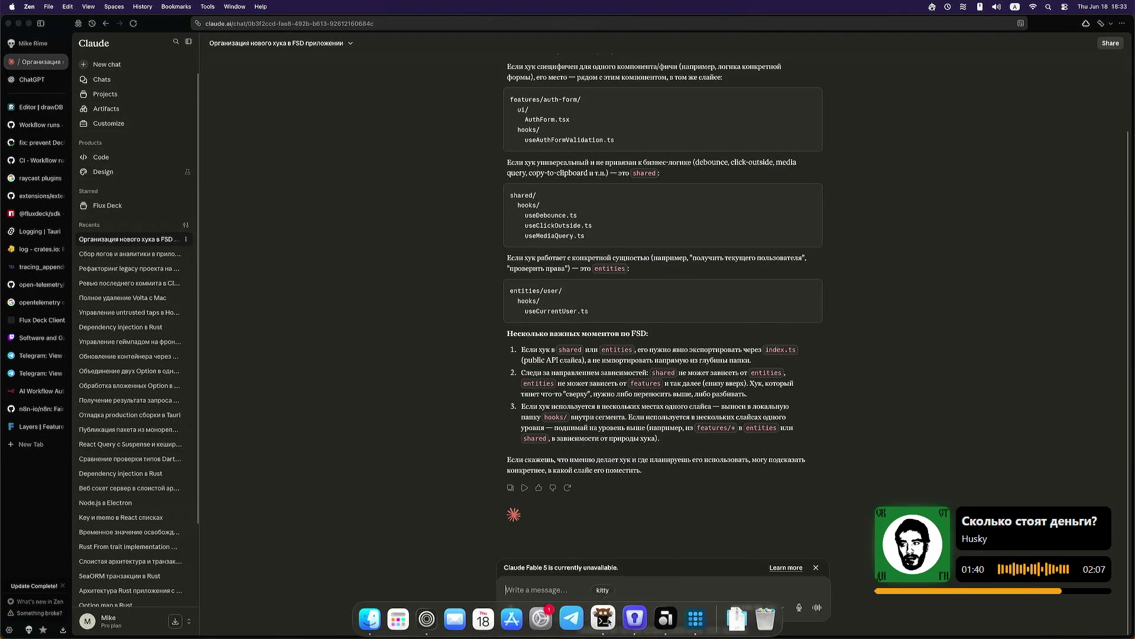
Step: Bring kitty forward and focus the Claude Code Fluxdeck architecture assessment pane
{"action": "left_click", "coordinate": [609, 621]}
{"action": "scroll", "coordinate": [720, 484], "scroll_direction": "down", "scroll_amount": 5}
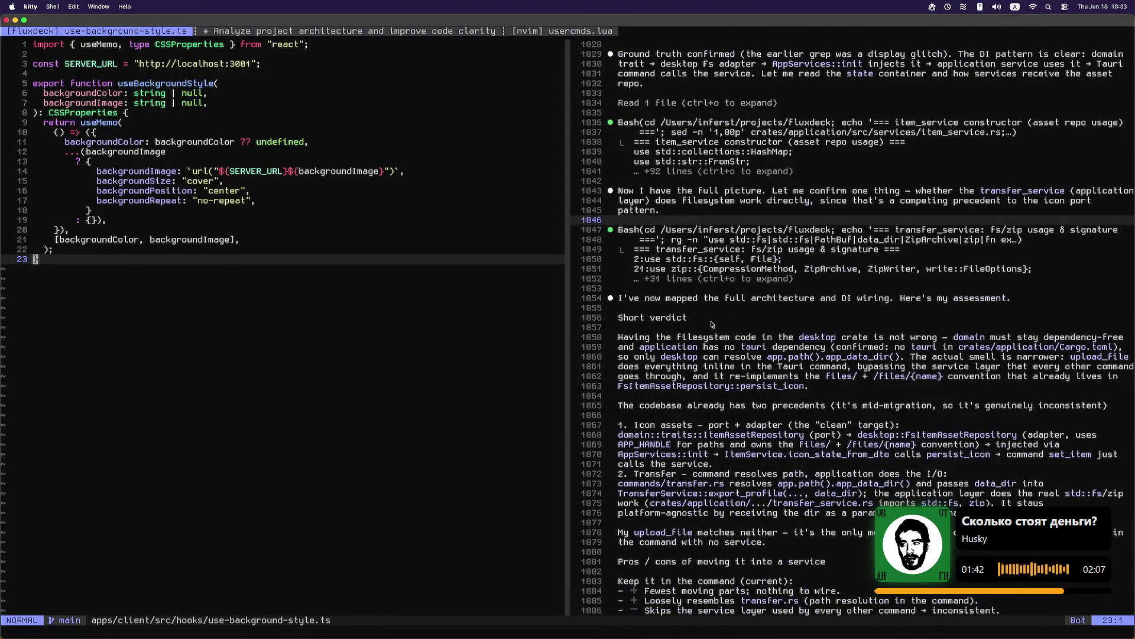
{"action": "left_click", "coordinate": [784, 315]}
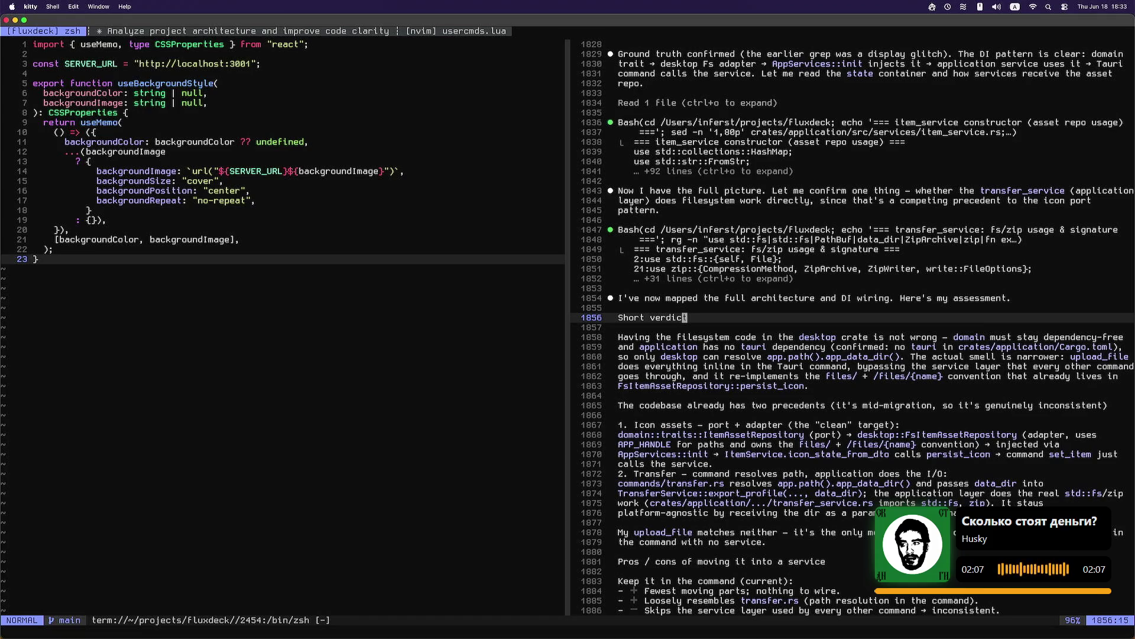
{"action": "key", "text": "XF86AudioNext"}
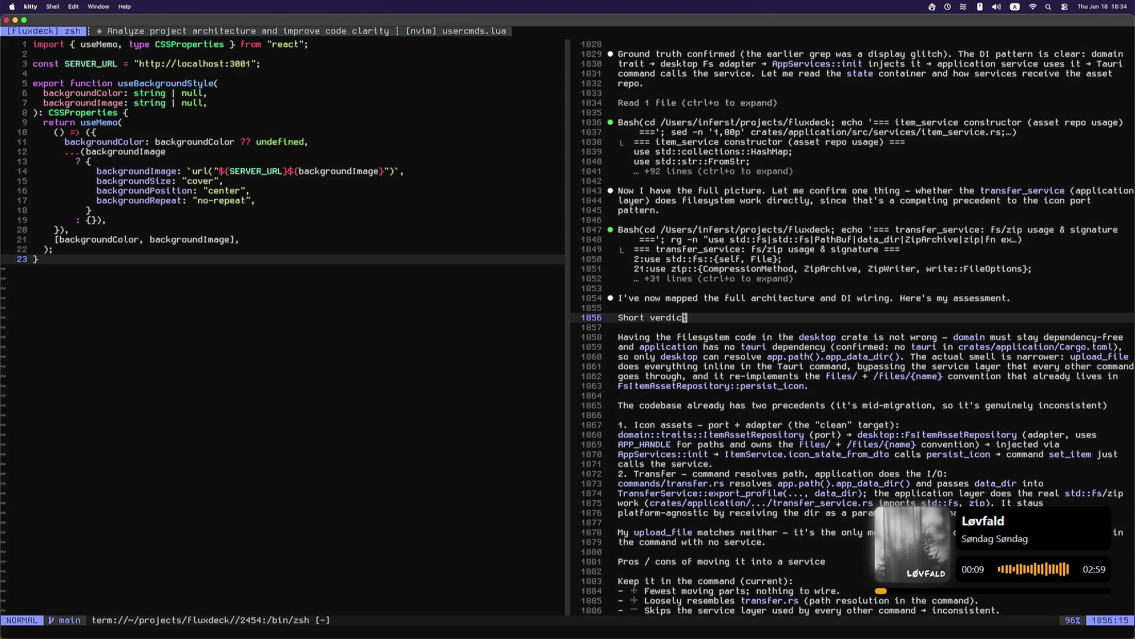
{"action": "key", "text": "super+space"}
Step: Launch Steam from Raycast with 'steam' and follow its accessibility permission request to settings
{"action": "type", "text": "steam"}
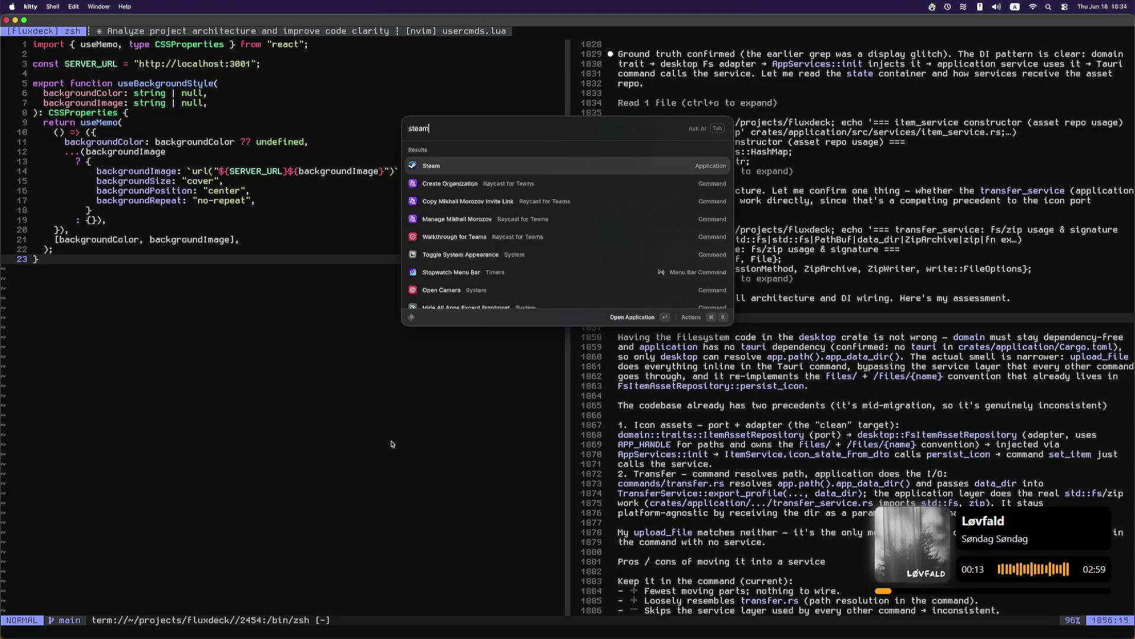
{"action": "key", "text": "Return"}
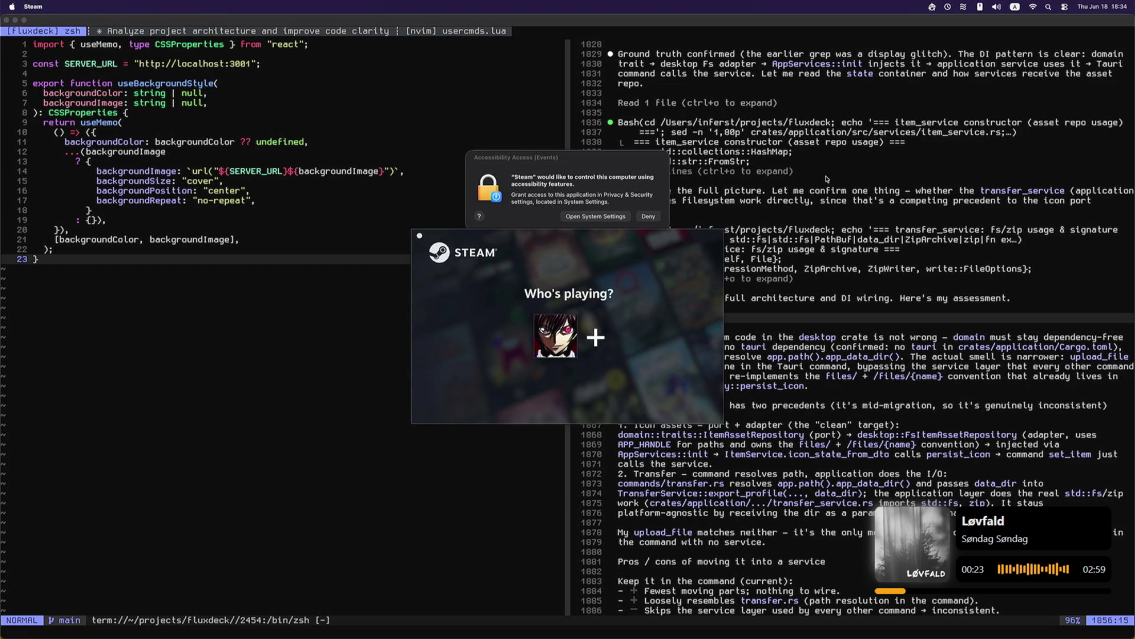
{"action": "left_click", "coordinate": [595, 183]}
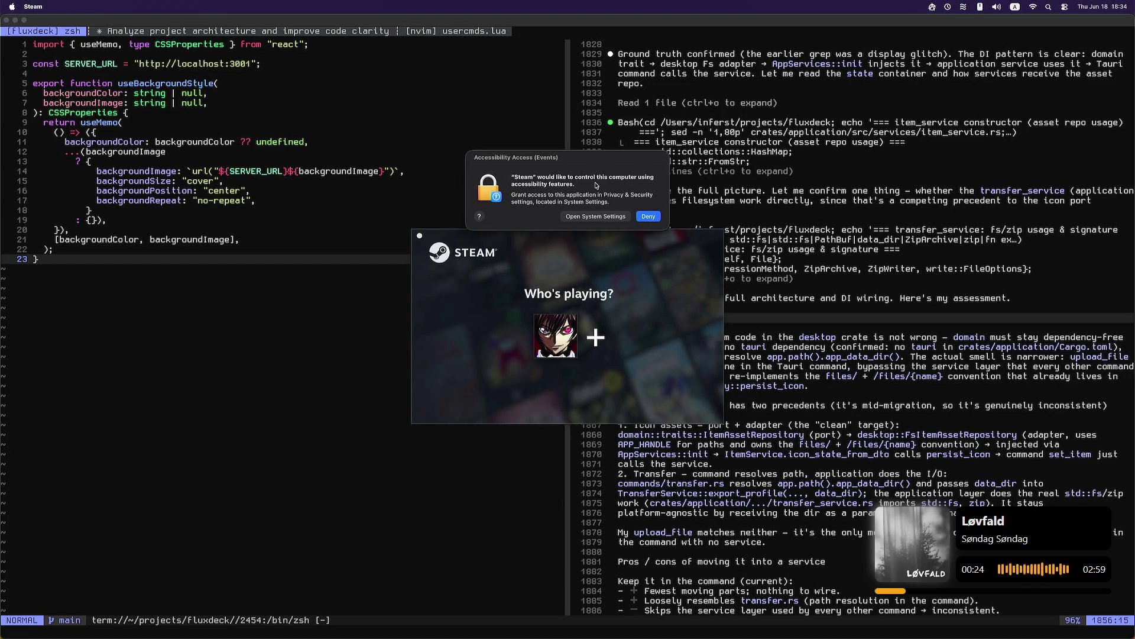
{"action": "left_click", "coordinate": [605, 217]}
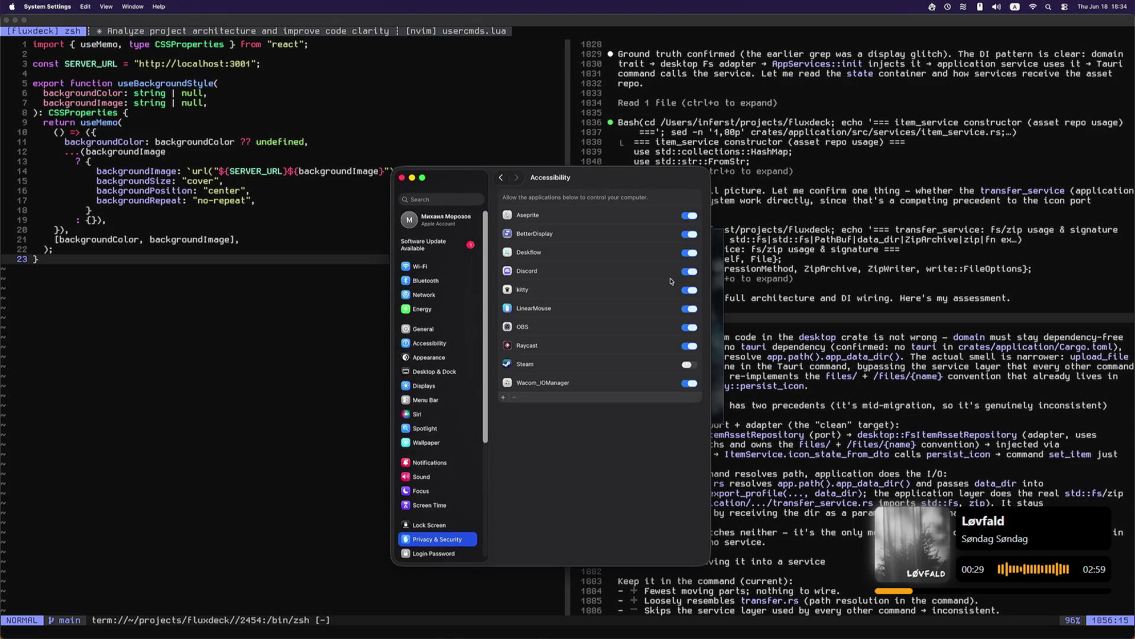
Step: Try switching on Steam's access in the Accessibility privacy list
{"action": "left_click", "coordinate": [689, 365]}
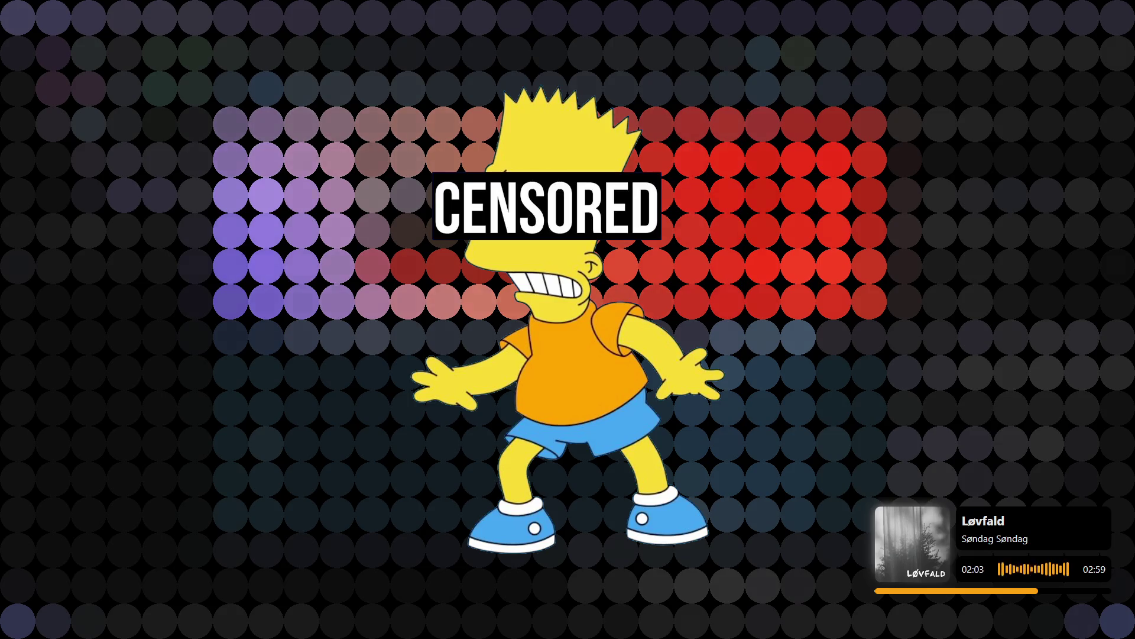
Step: Exit the fullscreen music visualizer with Escape to reveal the desktop
{"action": "key", "text": "Escape"}
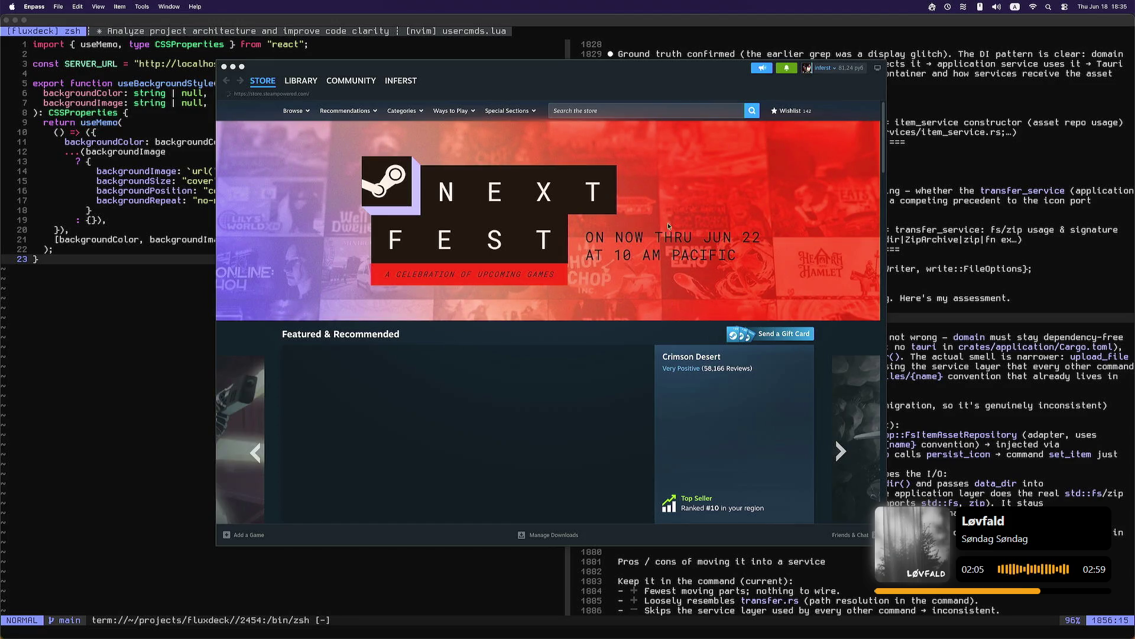
Step: Search 'geogu', open GeoGuessr Steam Edition, try Play Game, and dismiss the invalid-platform error
{"action": "left_click", "coordinate": [656, 111]}
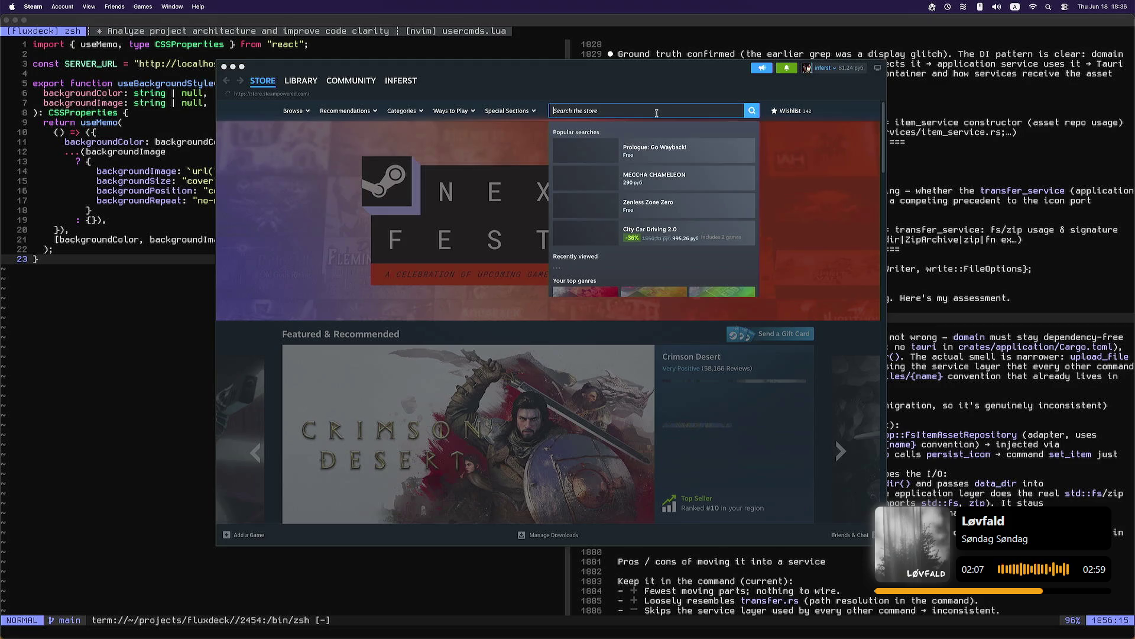
{"action": "type", "text": "geogu"}
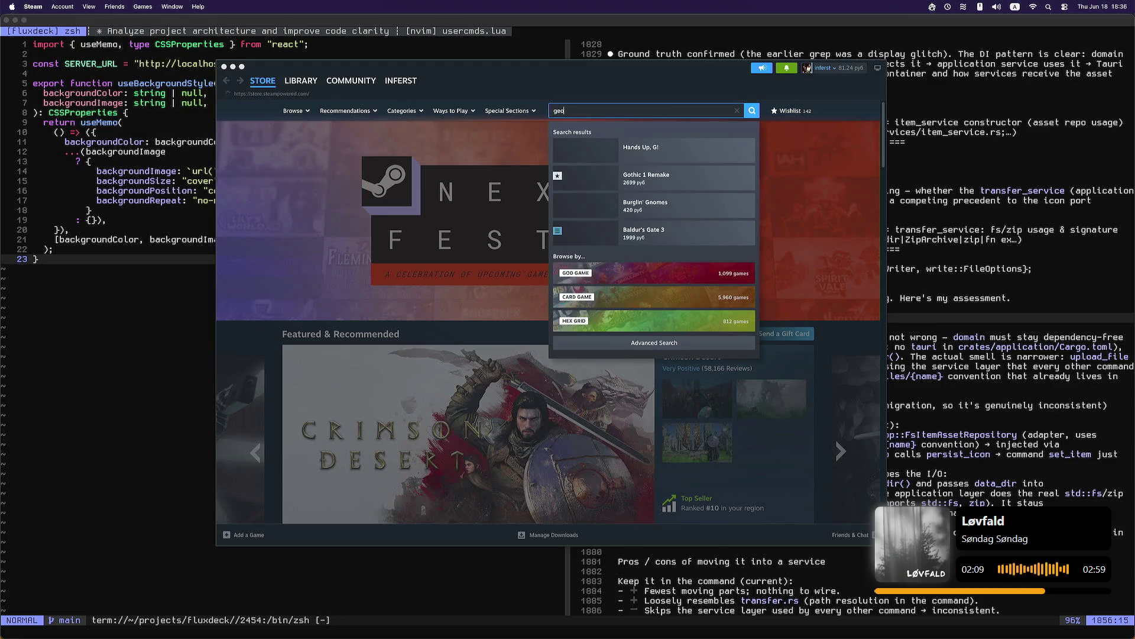
{"action": "left_click", "coordinate": [656, 151]}
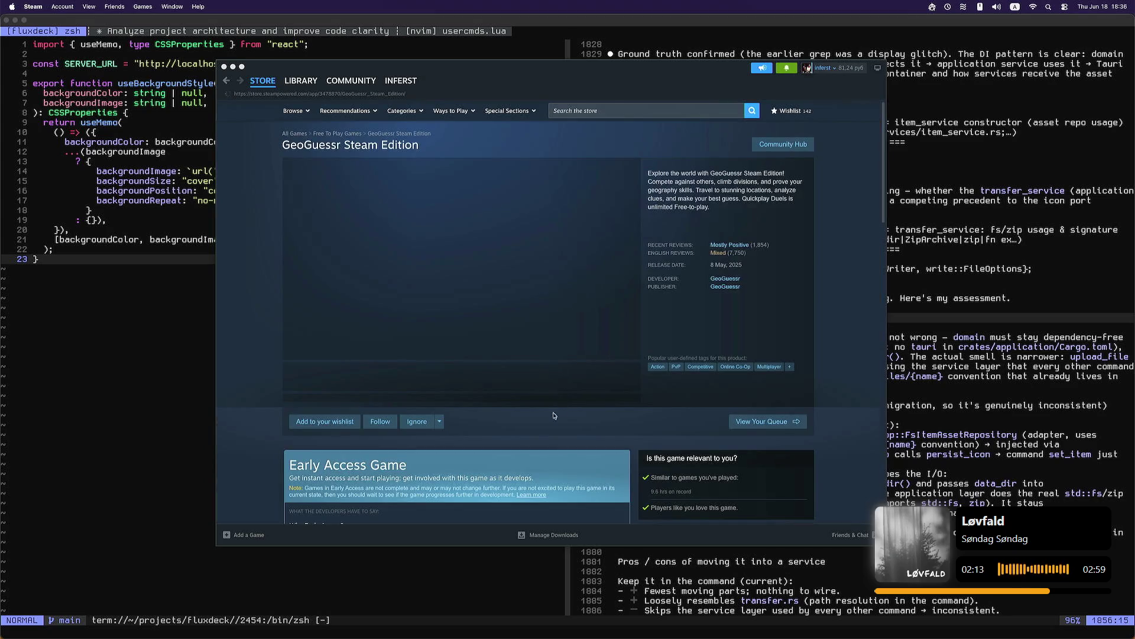
{"action": "scroll", "coordinate": [562, 408], "scroll_direction": "down", "scroll_amount": 5}
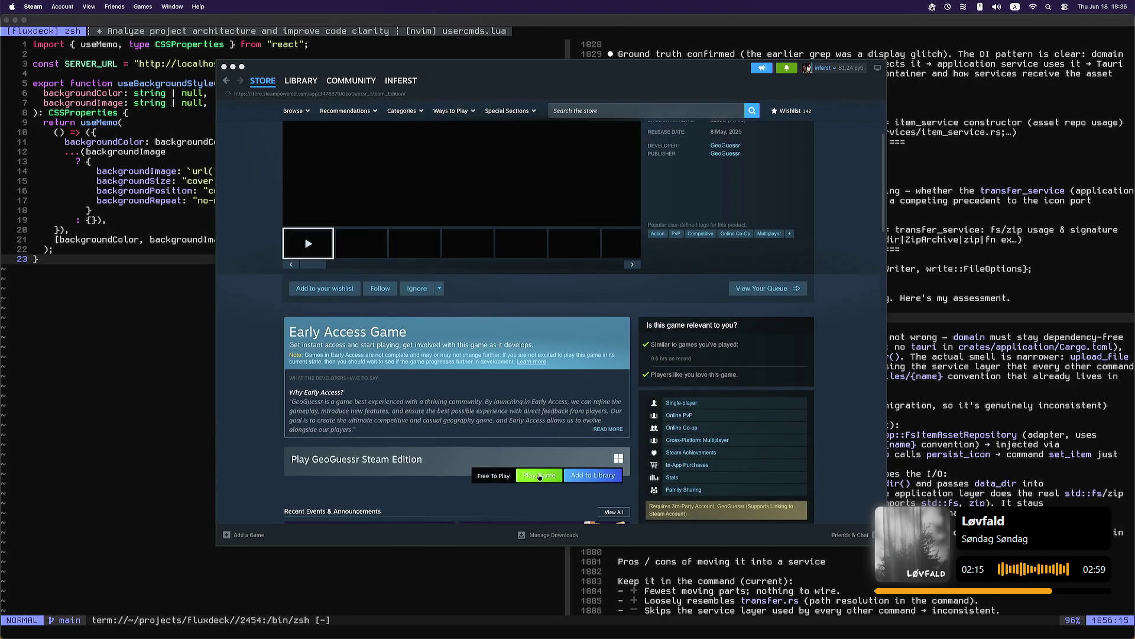
{"action": "left_click", "coordinate": [540, 475]}
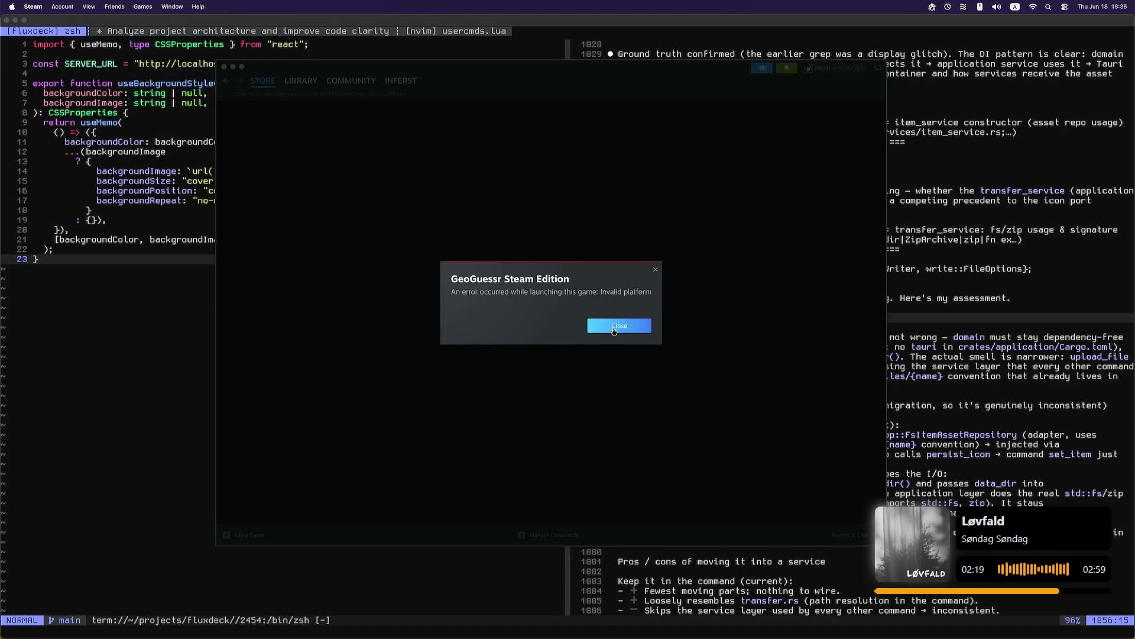
{"action": "left_click", "coordinate": [638, 326]}
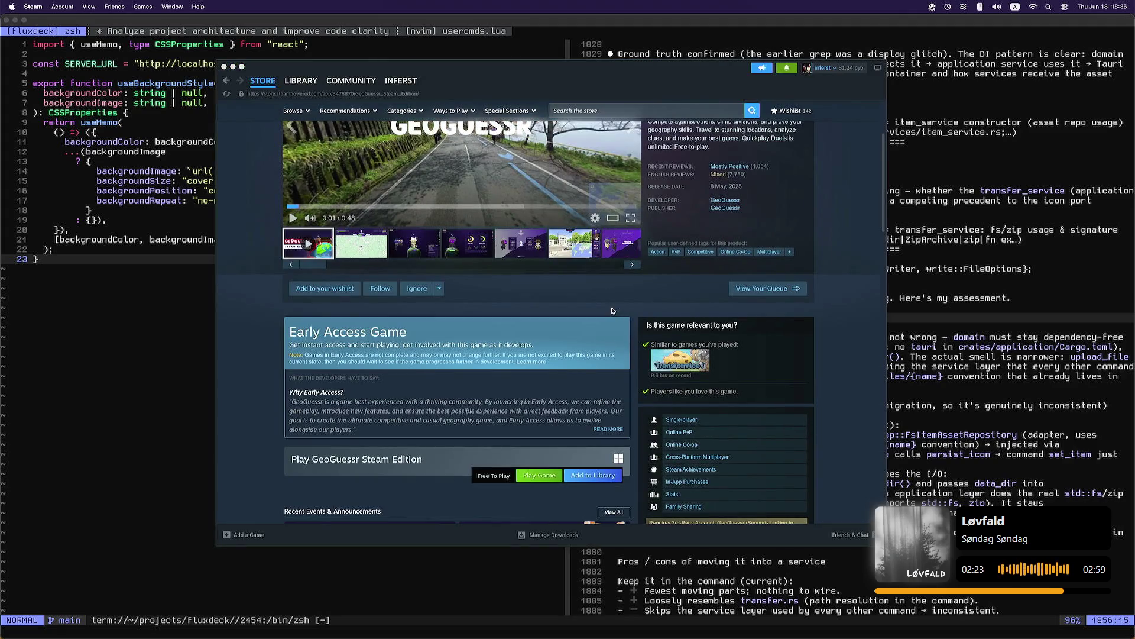
Step: Quit Steam from its Dock icon menu
{"action": "scroll", "coordinate": [742, 355], "scroll_direction": "down", "scroll_amount": 5}
{"action": "scroll", "coordinate": [769, 326], "scroll_direction": "up", "scroll_amount": 4}
{"action": "scroll", "coordinate": [881, 207], "scroll_direction": "down", "scroll_amount": 1}
{"action": "mouse_move", "coordinate": [881, 207]}
{"action": "left_mouse_down"}
{"action": "mouse_move", "coordinate": [874, 284]}
{"action": "mouse_move", "coordinate": [857, 168]}
{"action": "left_mouse_up"}
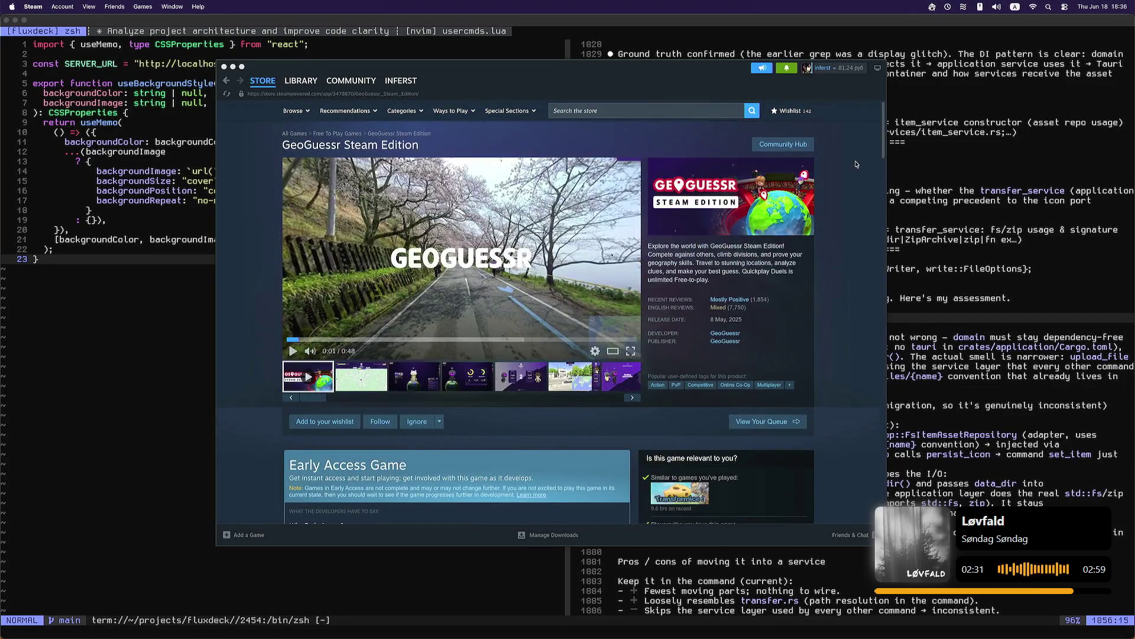
{"action": "right_click", "coordinate": [712, 623]}
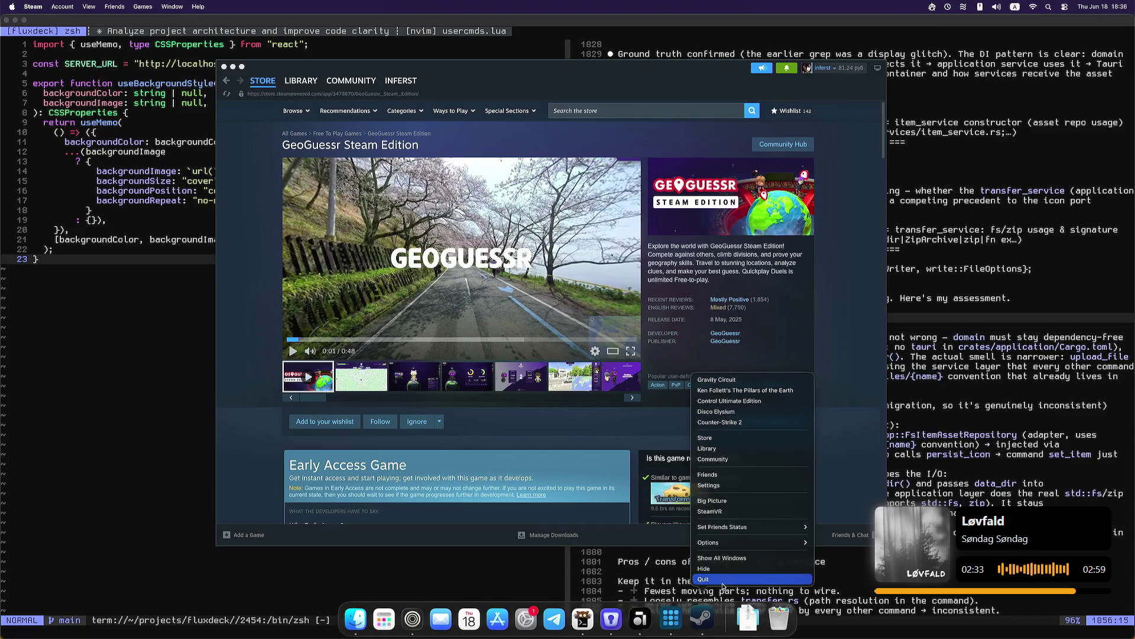
{"action": "left_click", "coordinate": [723, 585]}
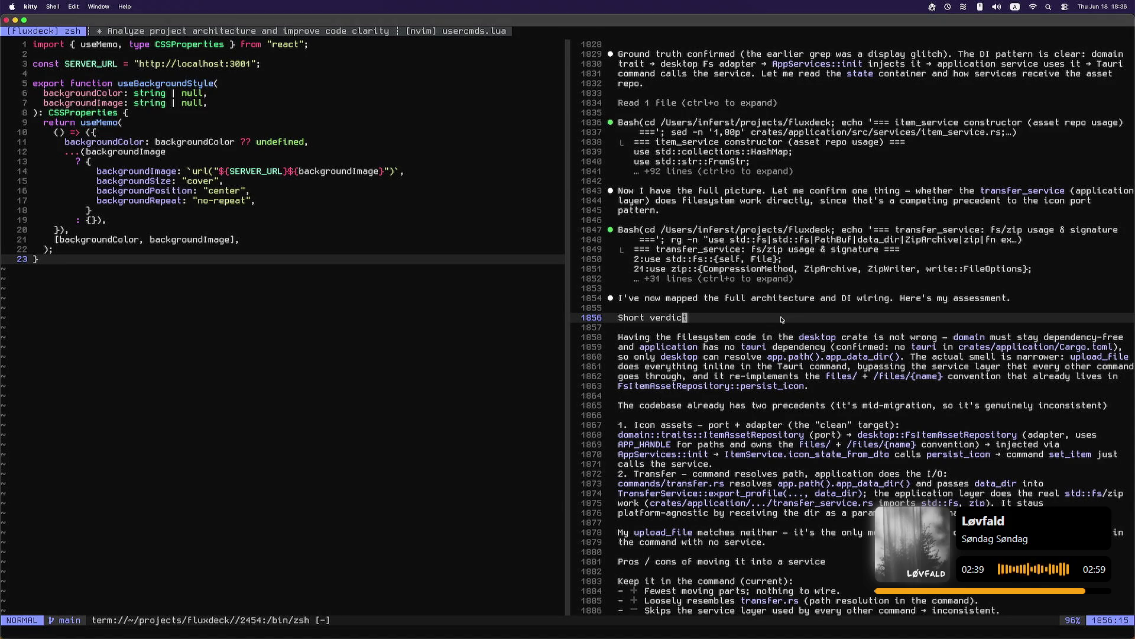
{"action": "key", "text": "braceleft"}
{"action": "key", "text": "braceleft"}
{"action": "key", "text": "braceleft"}
{"action": "key", "text": "braceleft"}
{"action": "key", "text": "braceleft"}
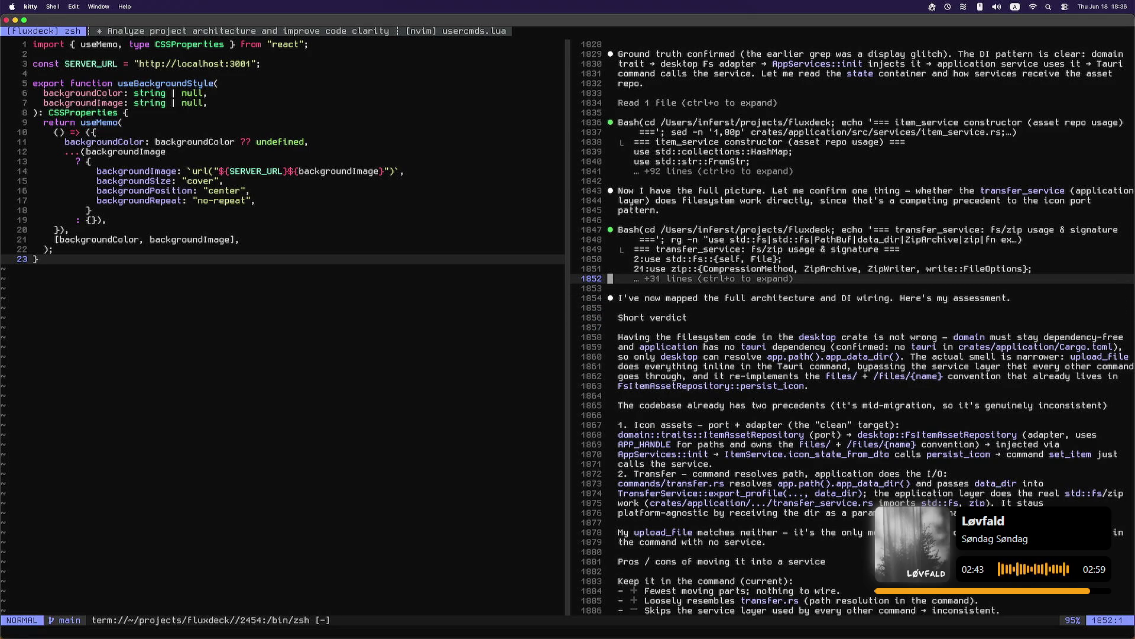
{"action": "key", "text": "braceleft"}
{"action": "key", "text": "braceleft"}
{"action": "key", "text": "braceleft"}
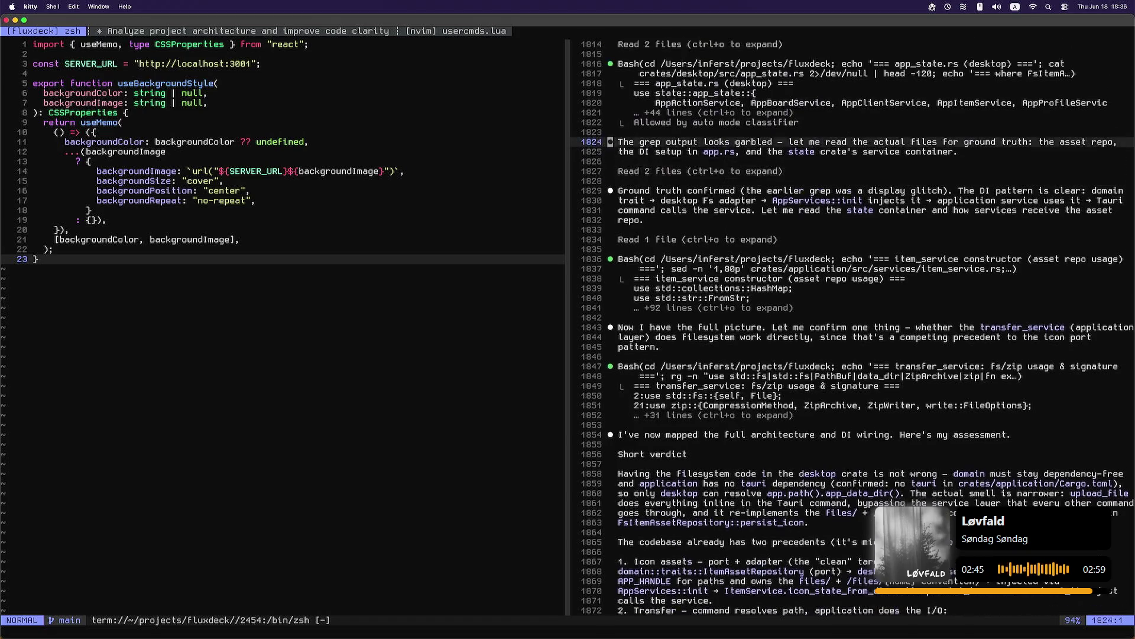
{"action": "key", "text": "braceright"}
{"action": "key", "text": "braceright"}
{"action": "key", "text": "j"}
{"action": "key", "text": "j"}
{"action": "key", "text": "j"}
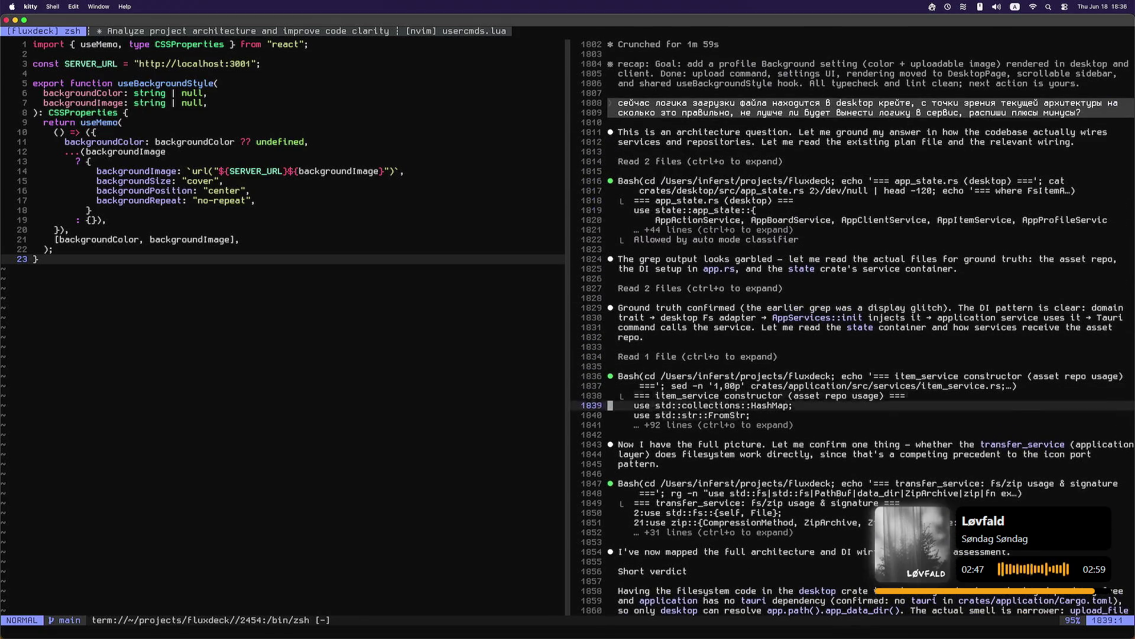
{"action": "scroll", "coordinate": [852, 325], "scroll_direction": "down", "scroll_amount": 2}
{"action": "key", "text": "k"}
{"action": "key", "text": "k"}
{"action": "key", "text": "k"}
{"action": "key", "text": "w"}
{"action": "key", "text": "k"}
{"action": "key", "text": "w"}
{"action": "key", "text": "w"}
{"action": "key", "text": "w"}
{"action": "key", "text": "b"}
{"action": "key", "text": "b"}
{"action": "key", "text": "b"}
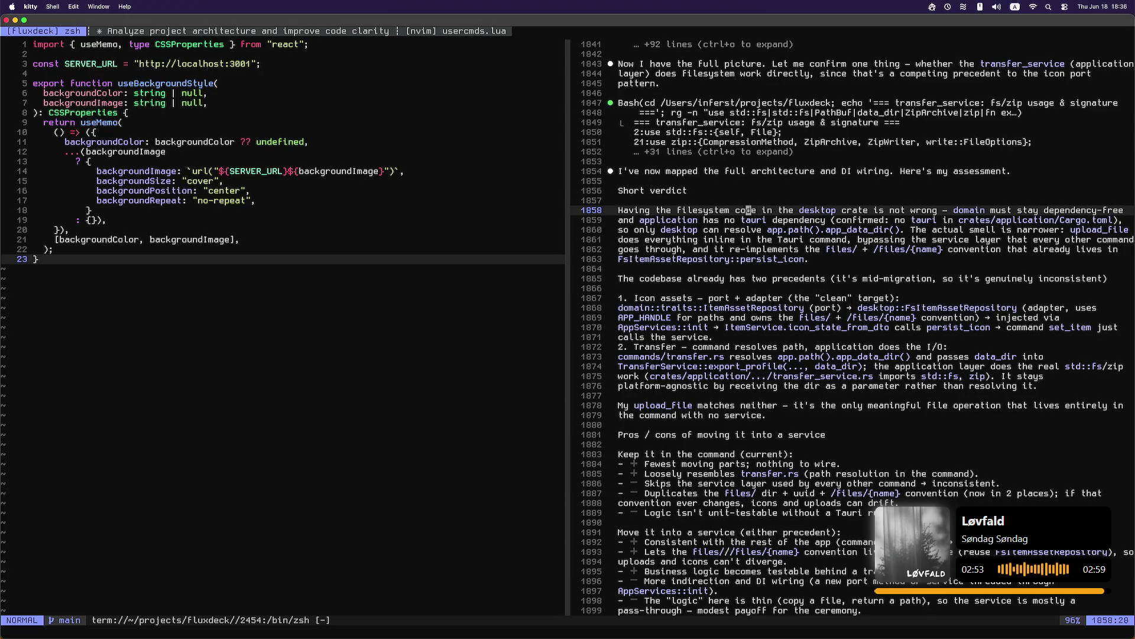
{"action": "key", "text": "j"}
{"action": "key", "text": "l"}
{"action": "key", "text": "l"}
{"action": "key", "text": "l"}
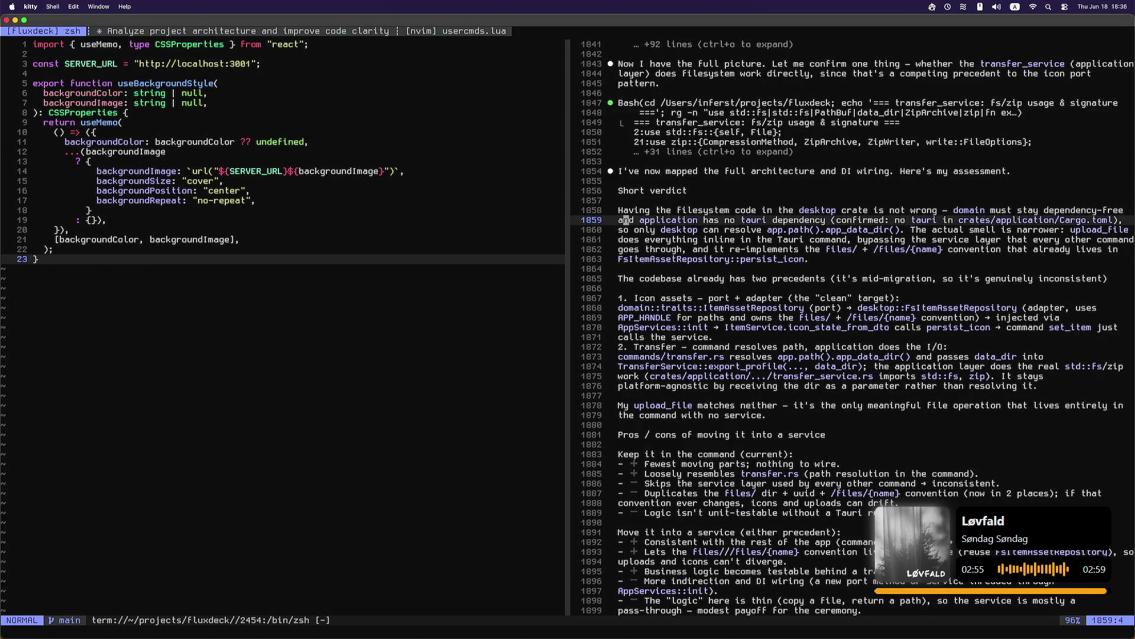
{"action": "key", "text": "j"}
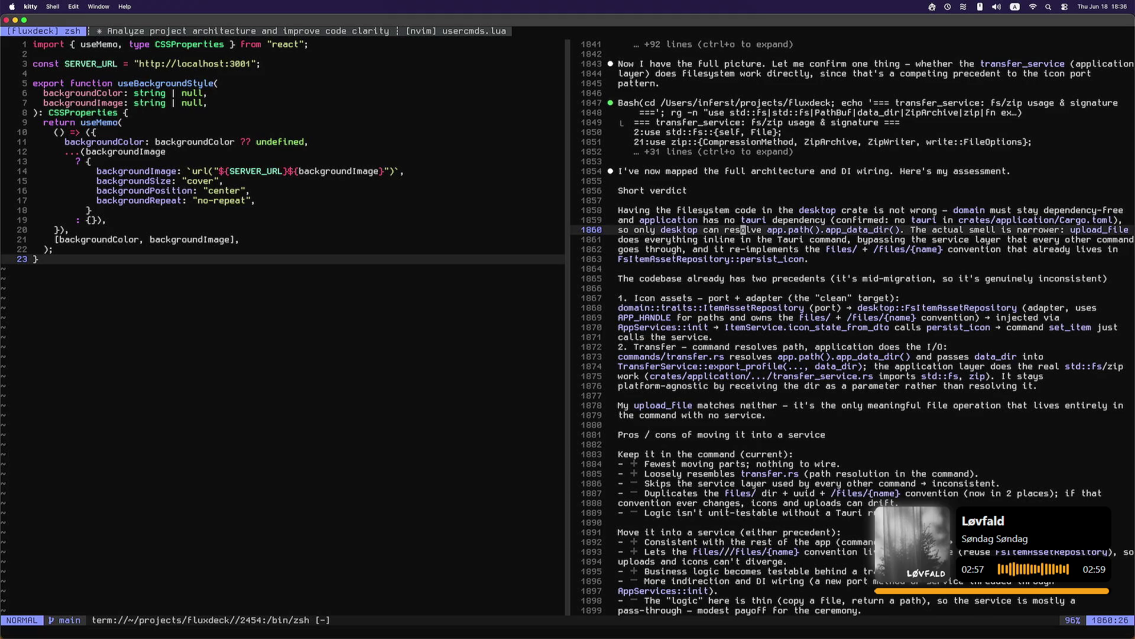
{"action": "key", "text": "b"}
{"action": "key", "text": "b"}
{"action": "key", "text": "w"}
{"action": "key", "text": "w"}
{"action": "key", "text": "b"}
{"action": "key", "text": "b"}
{"action": "key", "text": "b"}
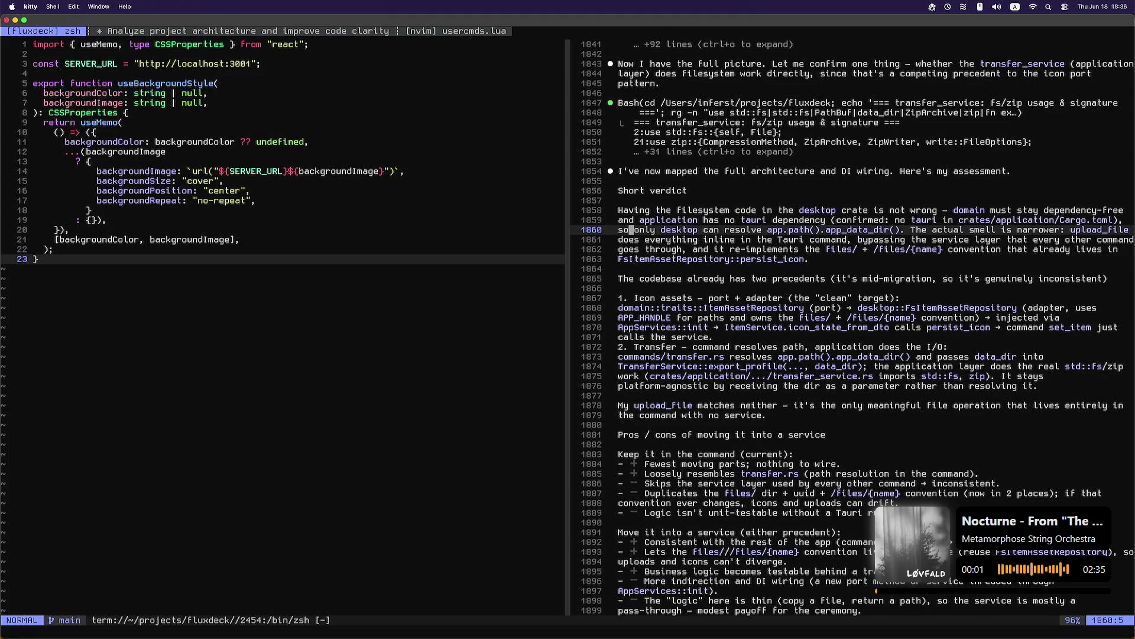
{"action": "key", "text": "j"}
{"action": "key", "text": "l"}
{"action": "key", "text": "l"}
{"action": "key", "text": "l"}
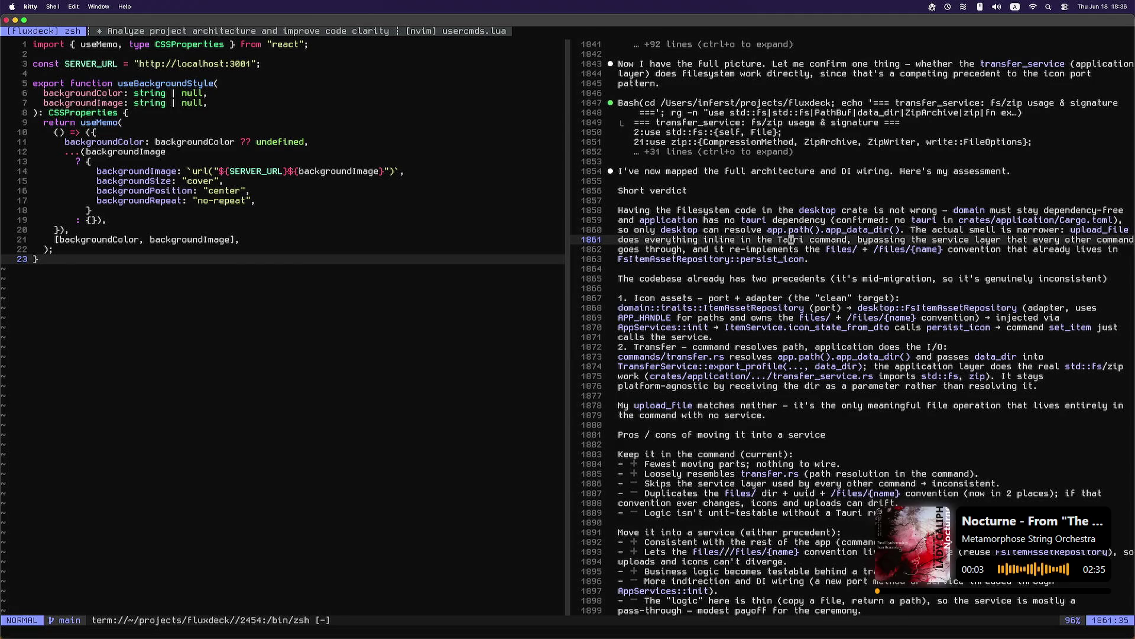
{"action": "key", "text": "l"}
{"action": "key", "text": "l"}
{"action": "key", "text": "l"}
{"action": "key", "text": "h"}
{"action": "key", "text": "h"}
{"action": "key", "text": "h"}
{"action": "key", "text": "h"}
{"action": "key", "text": "h"}
{"action": "key", "text": "h"}
{"action": "key", "text": "j"}
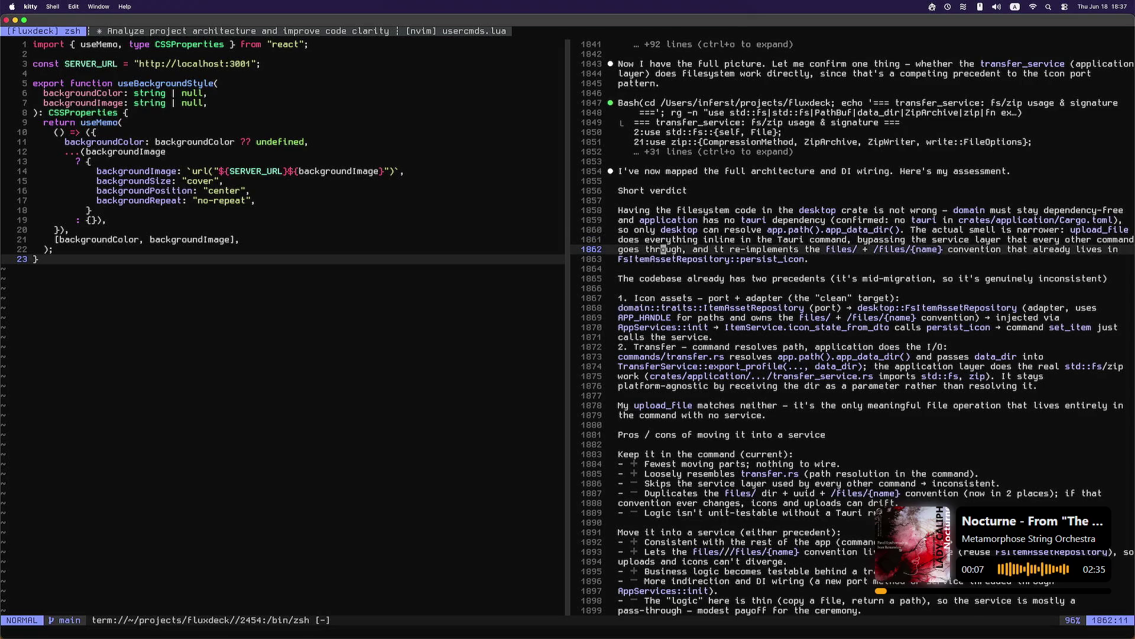
{"action": "key", "text": "w"}
{"action": "key", "text": "w"}
{"action": "key", "text": "w"}
{"action": "key", "text": "b"}
{"action": "key", "text": "b"}
{"action": "key", "text": "b"}
{"action": "key", "text": "b"}
{"action": "key", "text": "j"}
{"action": "key", "text": "j"}
{"action": "key", "text": "j"}
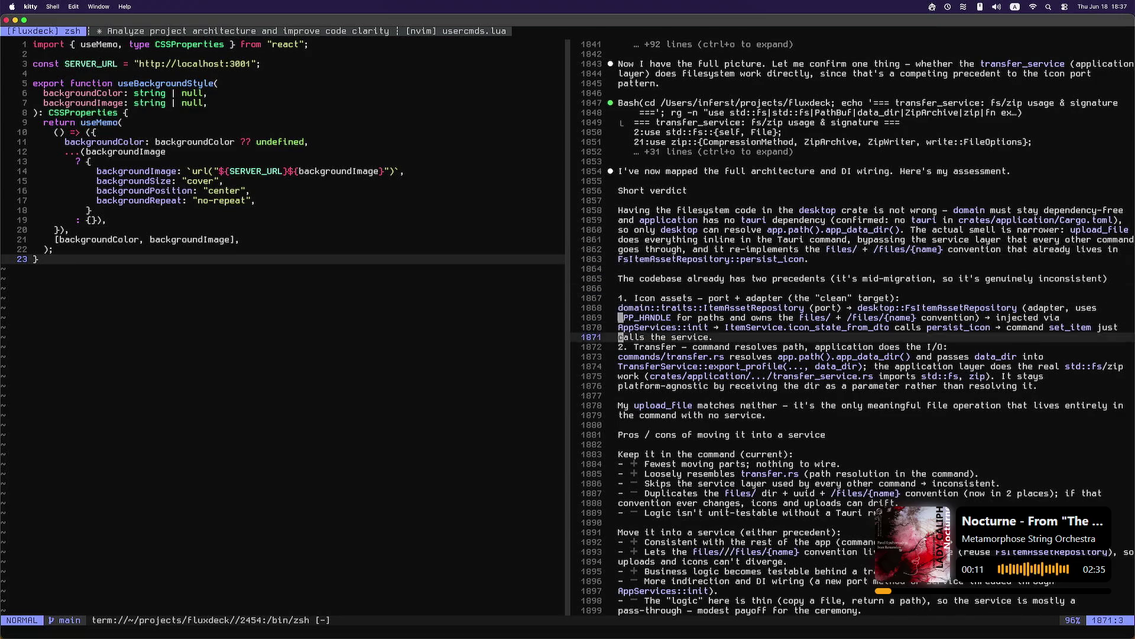
{"action": "key", "text": "k"}
{"action": "key", "text": "k"}
{"action": "key", "text": "k"}
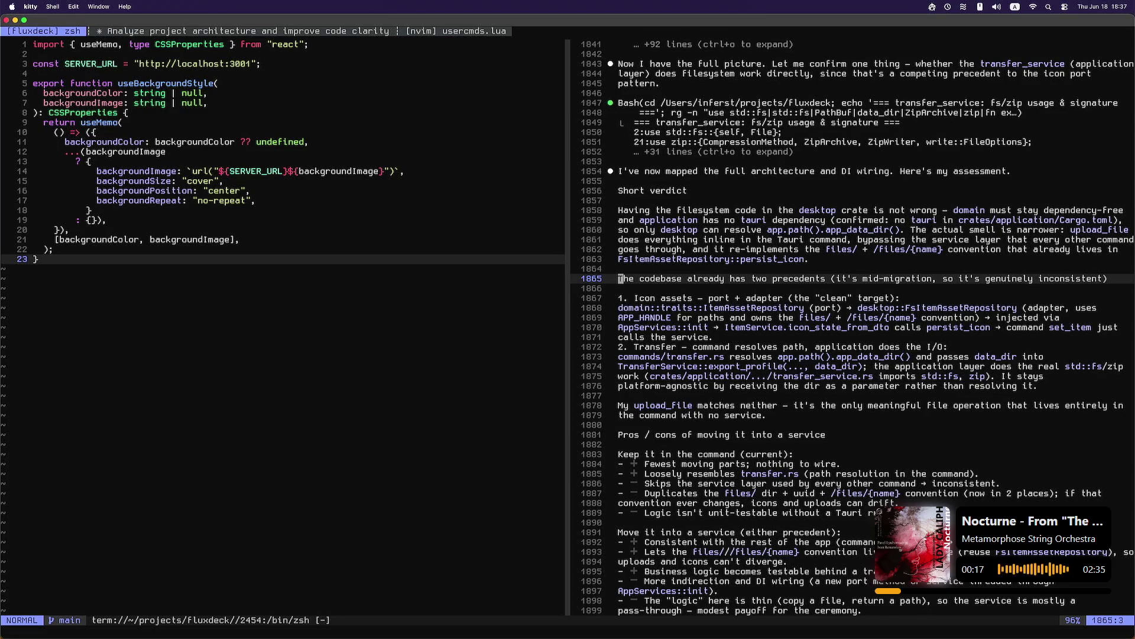
{"action": "key", "text": "j"}
{"action": "key", "text": "j"}
{"action": "key", "text": "j"}
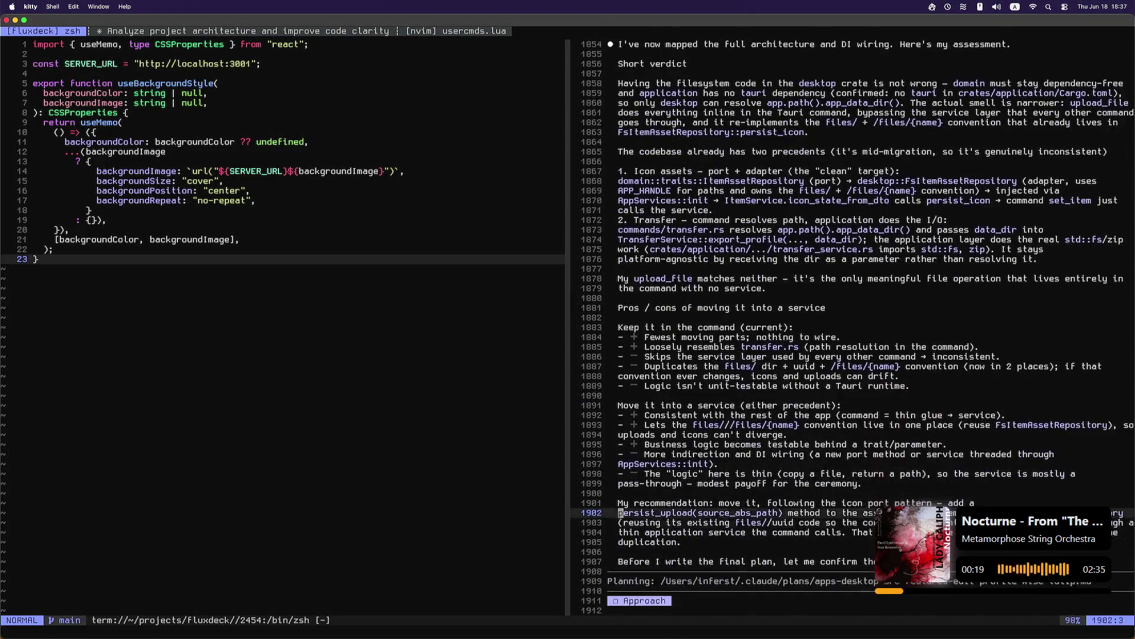
Step: Step through Claude's icon-assets and Transfer precedents: ItemAssetRepository, APP_HANDLE, ItemService, TransferService
{"action": "key", "text": "k"}
{"action": "key", "text": "k"}
{"action": "key", "text": "k"}
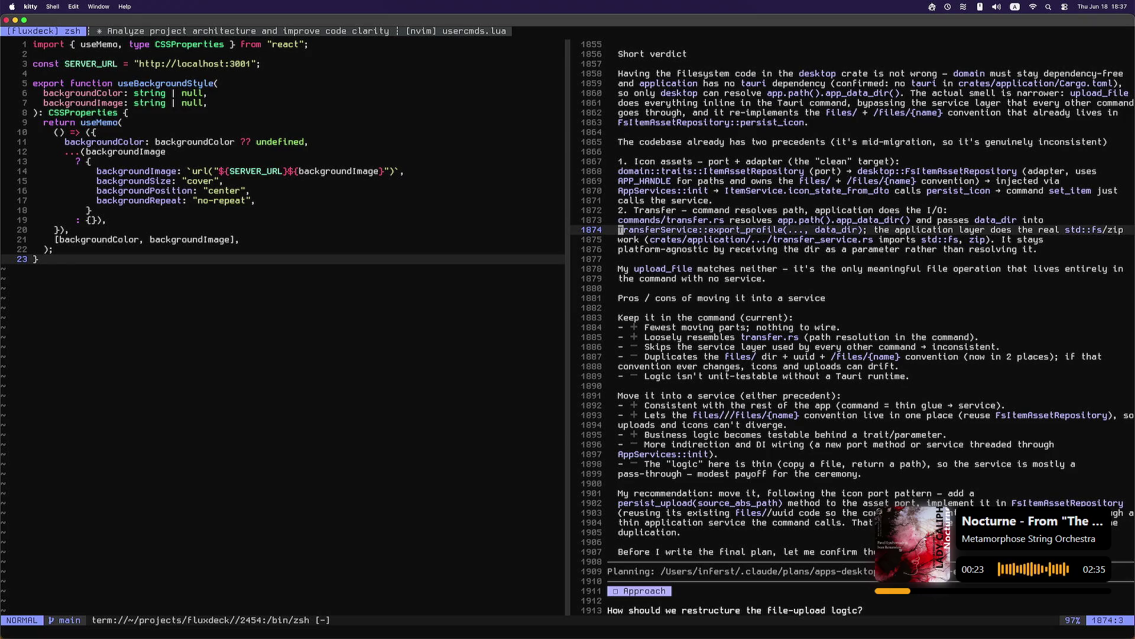
{"action": "key", "text": "k"}
{"action": "key", "text": "k"}
{"action": "key", "text": "k"}
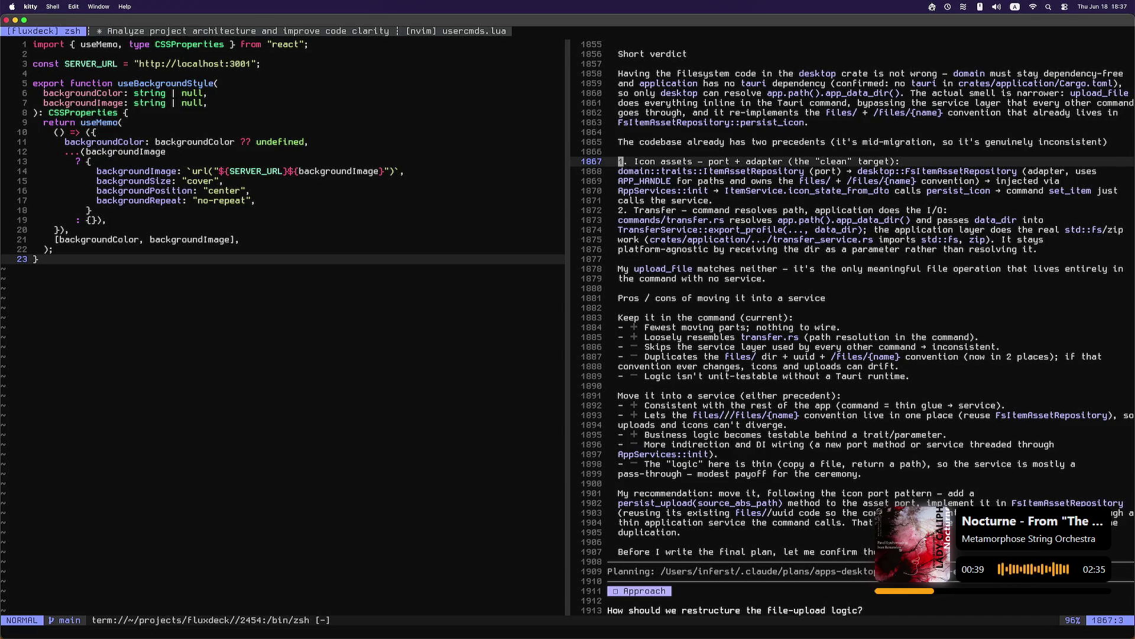
{"action": "left_click", "coordinate": [621, 171]}
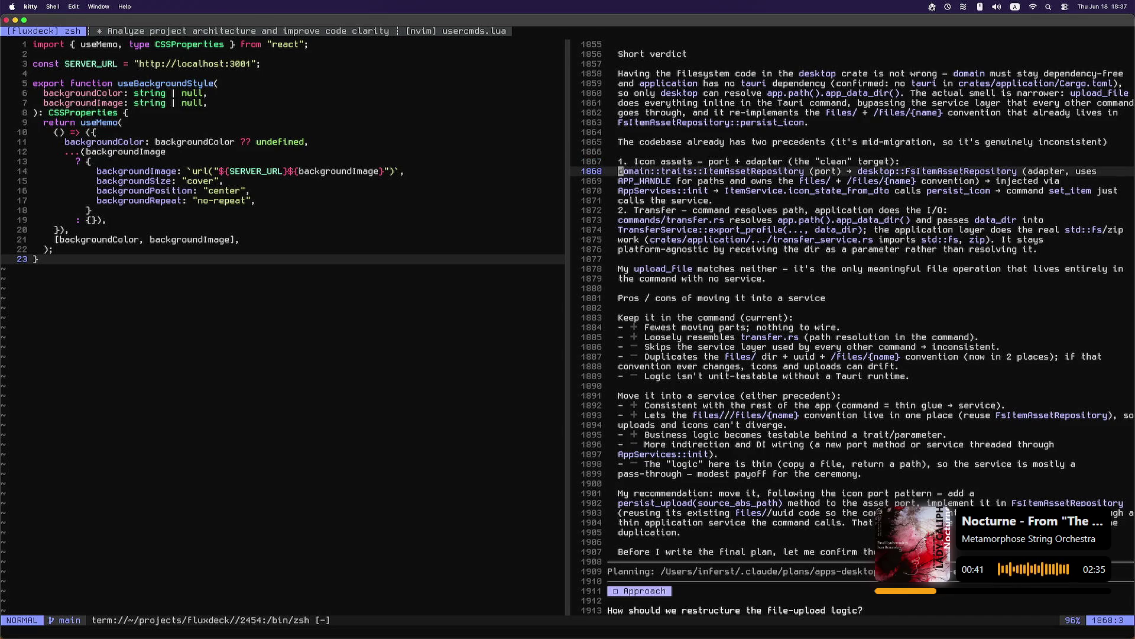
{"action": "key", "text": "l"}
{"action": "key", "text": "l"}
{"action": "key", "text": "l"}
{"action": "key", "text": "h"}
{"action": "key", "text": "h"}
{"action": "key", "text": "h"}
{"action": "key", "text": "j"}
{"action": "key", "text": "l"}
{"action": "key", "text": "l"}
{"action": "key", "text": "l"}
{"action": "key", "text": "l"}
{"action": "key", "text": "l"}
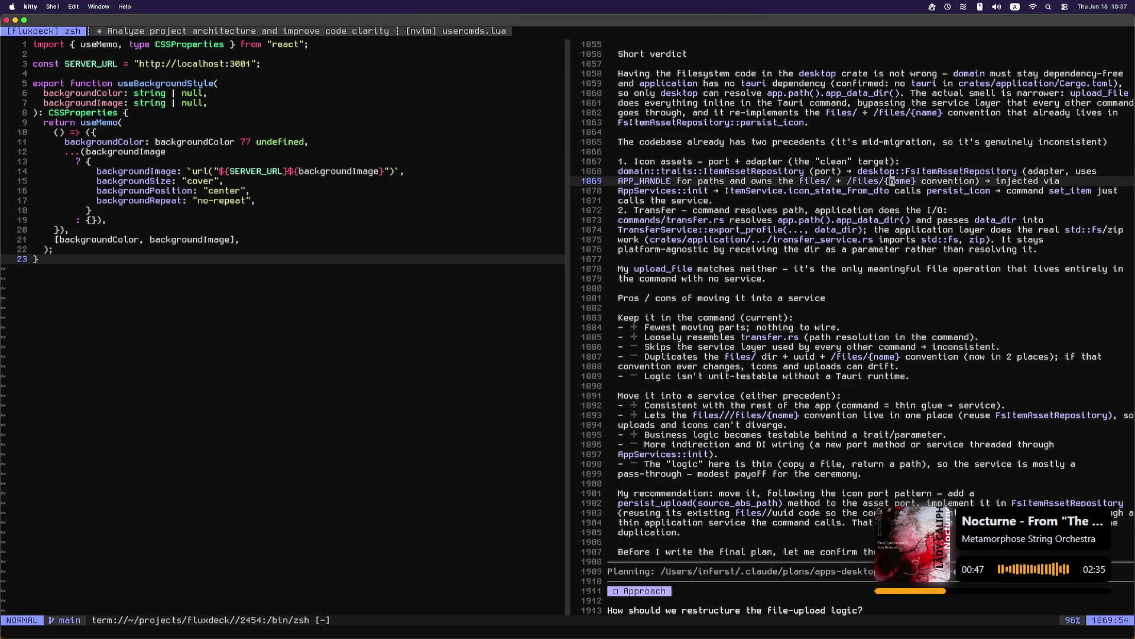
{"action": "key", "text": "h"}
{"action": "key", "text": "h"}
{"action": "key", "text": "h"}
{"action": "key", "text": "j"}
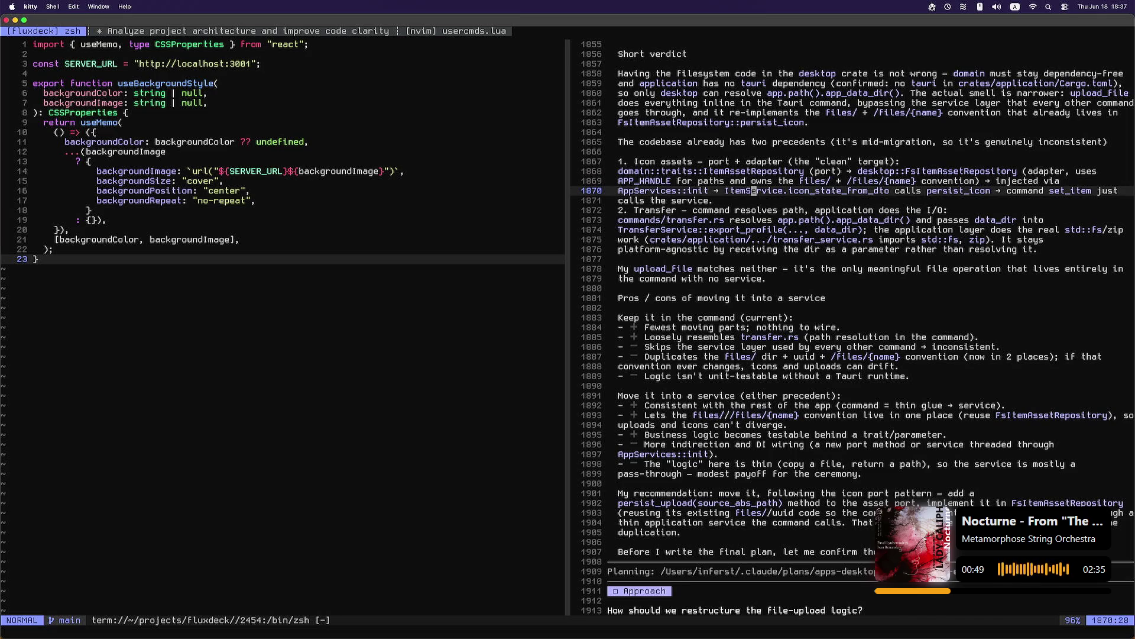
{"action": "key", "text": "h"}
{"action": "key", "text": "h"}
{"action": "key", "text": "h"}
{"action": "key", "text": "j"}
{"action": "key", "text": "j"}
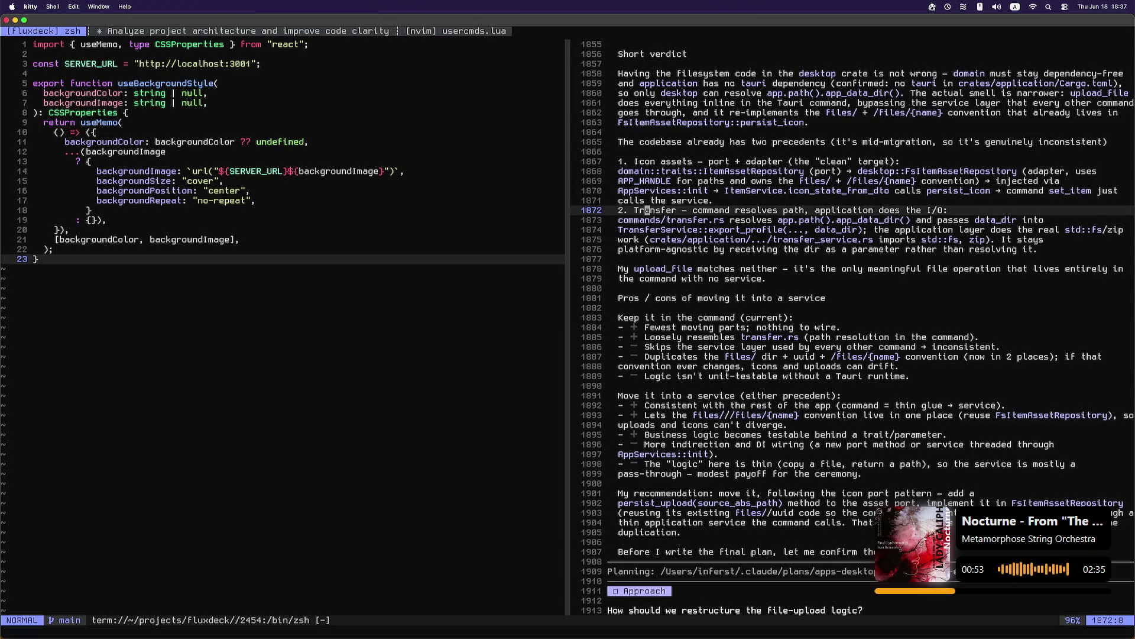
{"action": "key", "text": "j"}
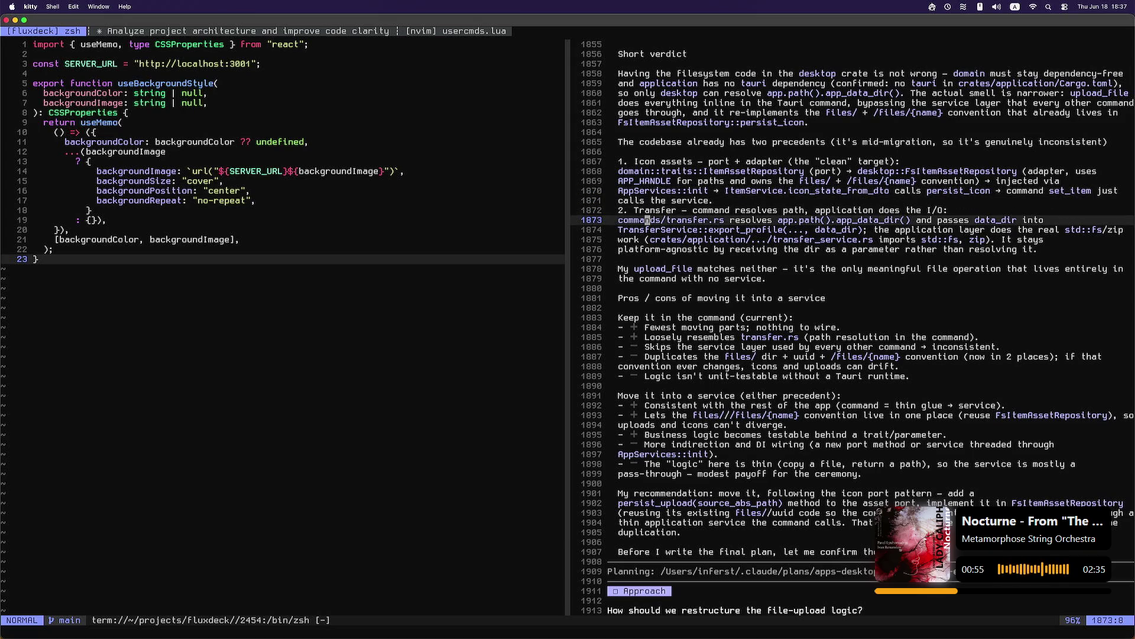
{"action": "key", "text": "j"}
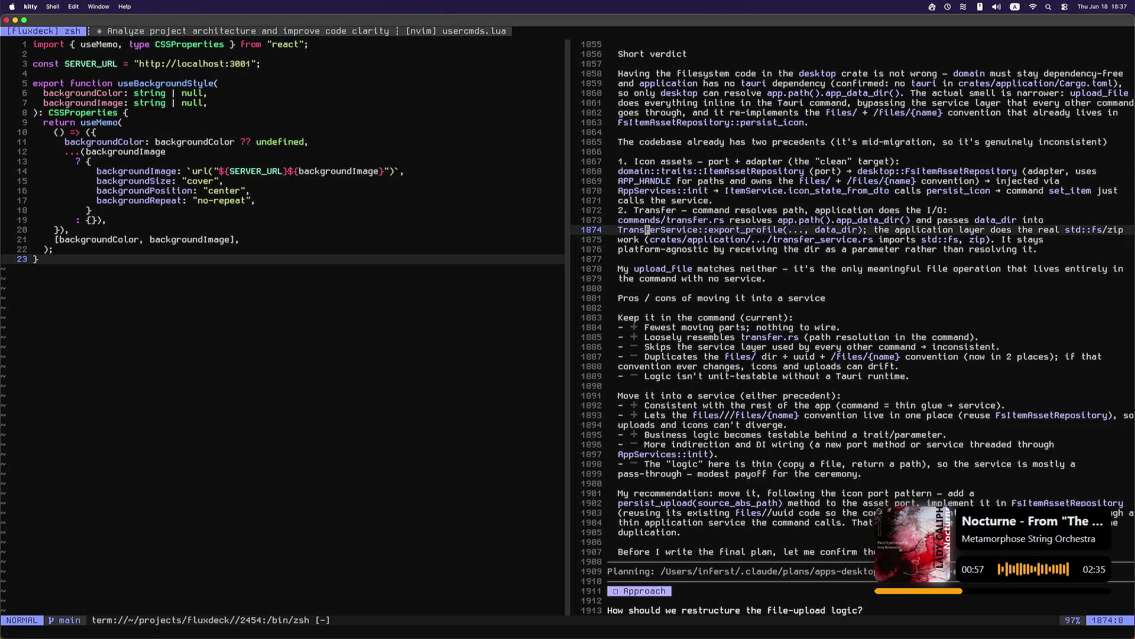
{"action": "key", "text": "l"}
{"action": "key", "text": "l"}
{"action": "key", "text": "l"}
{"action": "key", "text": "h"}
{"action": "key", "text": "h"}
{"action": "key", "text": "h"}
{"action": "key", "text": "h"}
{"action": "key", "text": "h"}
{"action": "key", "text": "h"}
{"action": "key", "text": "j"}
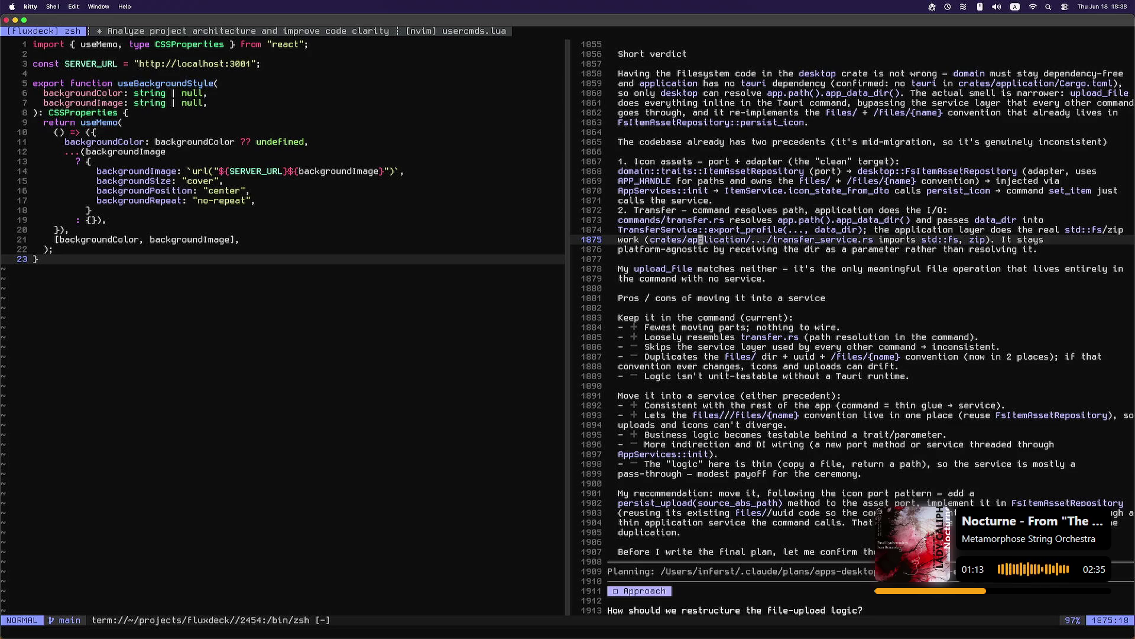
Step: Continue past the transfer_service.rs path and upload_file verdict into the service pros and cons
{"action": "left_click", "coordinate": [754, 239]}
{"action": "key", "text": "l"}
{"action": "key", "text": "l"}
{"action": "key", "text": "l"}
{"action": "key", "text": "h"}
{"action": "key", "text": "h"}
{"action": "key", "text": "h"}
{"action": "key", "text": "h"}
{"action": "key", "text": "h"}
{"action": "key", "text": "h"}
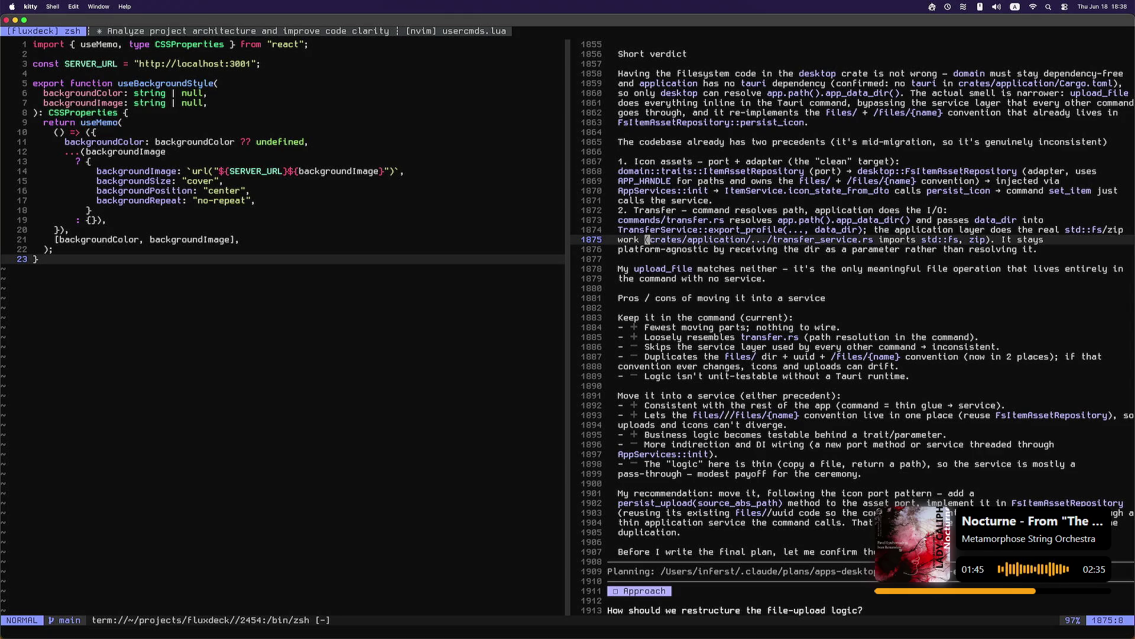
{"action": "key", "text": "j"}
{"action": "key", "text": "j"}
{"action": "key", "text": "j"}
{"action": "key", "text": "b"}
{"action": "key", "text": "w"}
{"action": "key", "text": "w"}
{"action": "key", "text": "w"}
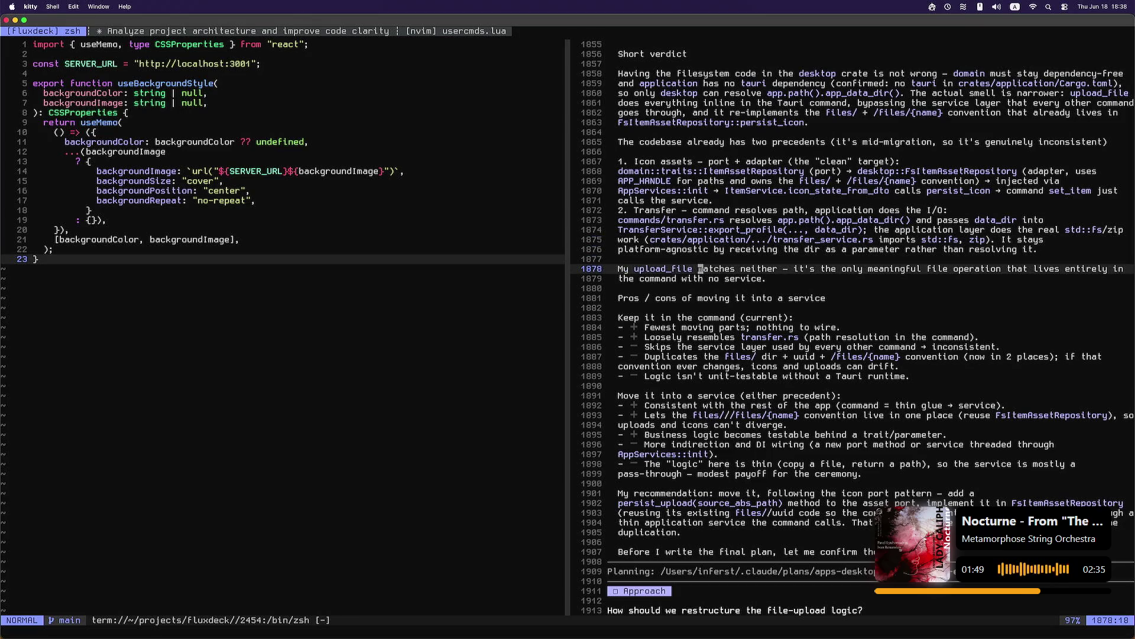
{"action": "key", "text": "b"}
{"action": "key", "text": "b"}
{"action": "key", "text": "h"}
{"action": "key", "text": "j"}
{"action": "key", "text": "j"}
{"action": "key", "text": "j"}
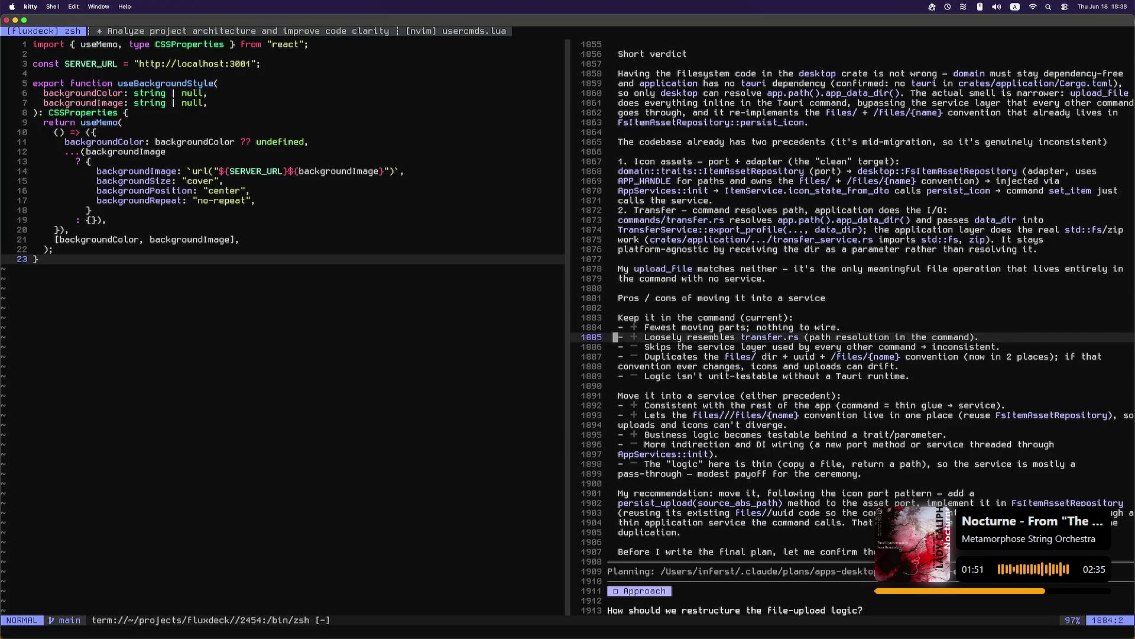
{"action": "key", "text": "k"}
{"action": "key", "text": "k"}
{"action": "key", "text": "k"}
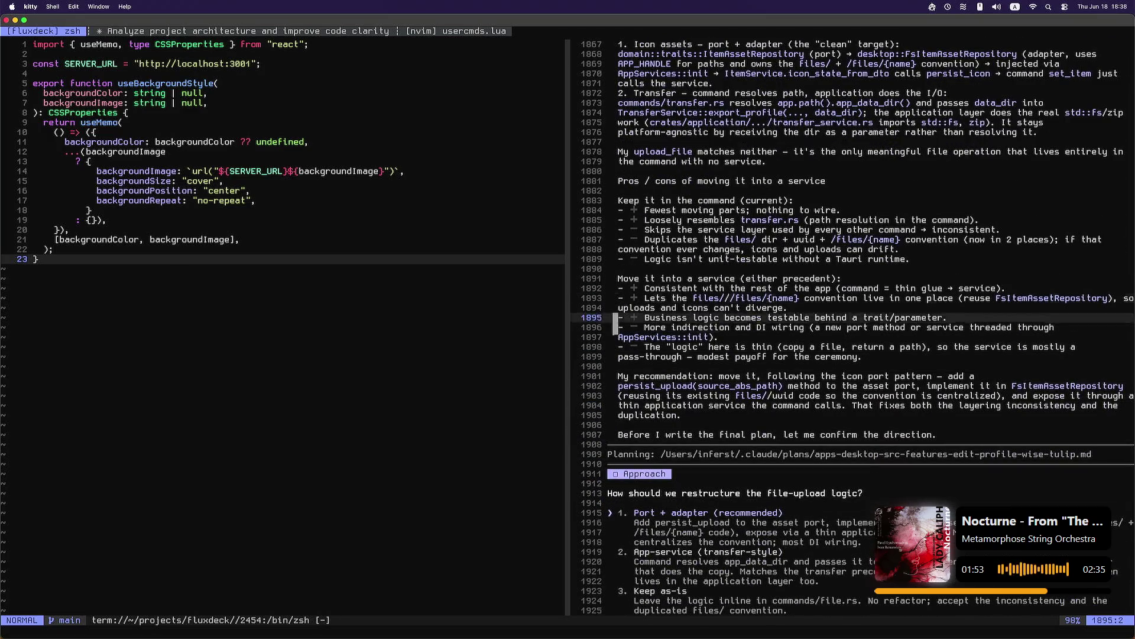
{"action": "key", "text": "k"}
{"action": "key", "text": "k"}
{"action": "key", "text": "k"}
{"action": "key", "text": "l"}
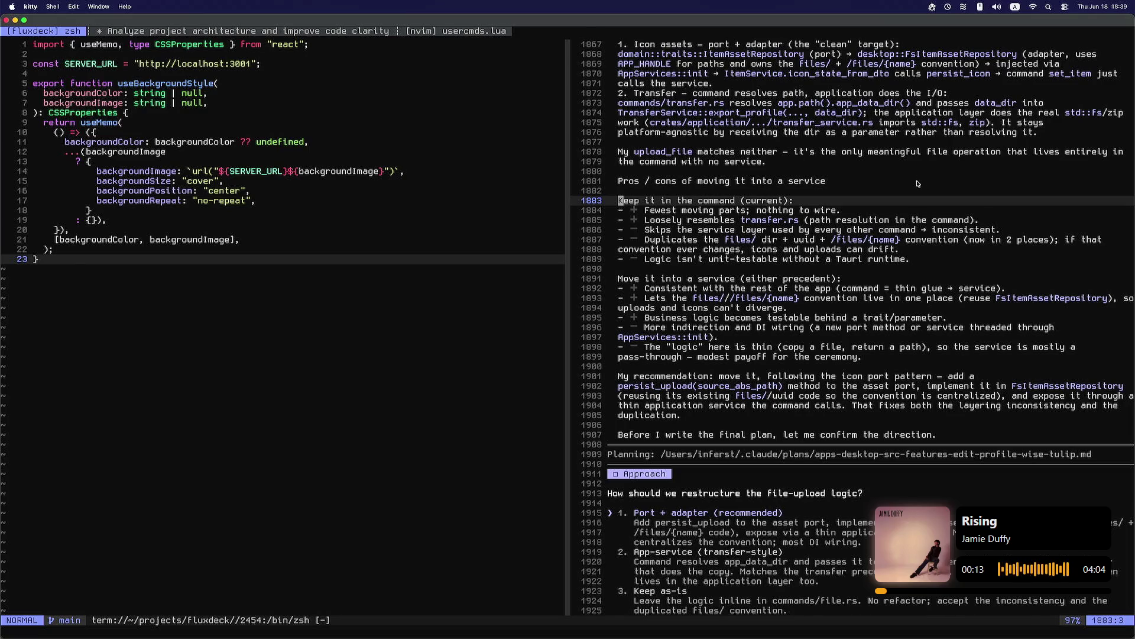
{"action": "key", "text": "j"}
{"action": "key", "text": "j"}
{"action": "key", "text": "j"}
{"action": "key", "text": "k"}
{"action": "key", "text": "k"}
{"action": "key", "text": "k"}
{"action": "key", "text": "k"}
{"action": "key", "text": "k"}
{"action": "key", "text": "j"}
{"action": "key", "text": "j"}
{"action": "key", "text": "l"}
{"action": "key", "text": "l"}
{"action": "key", "text": "l"}
{"action": "key", "text": "h"}
{"action": "key", "text": "h"}
{"action": "key", "text": "h"}
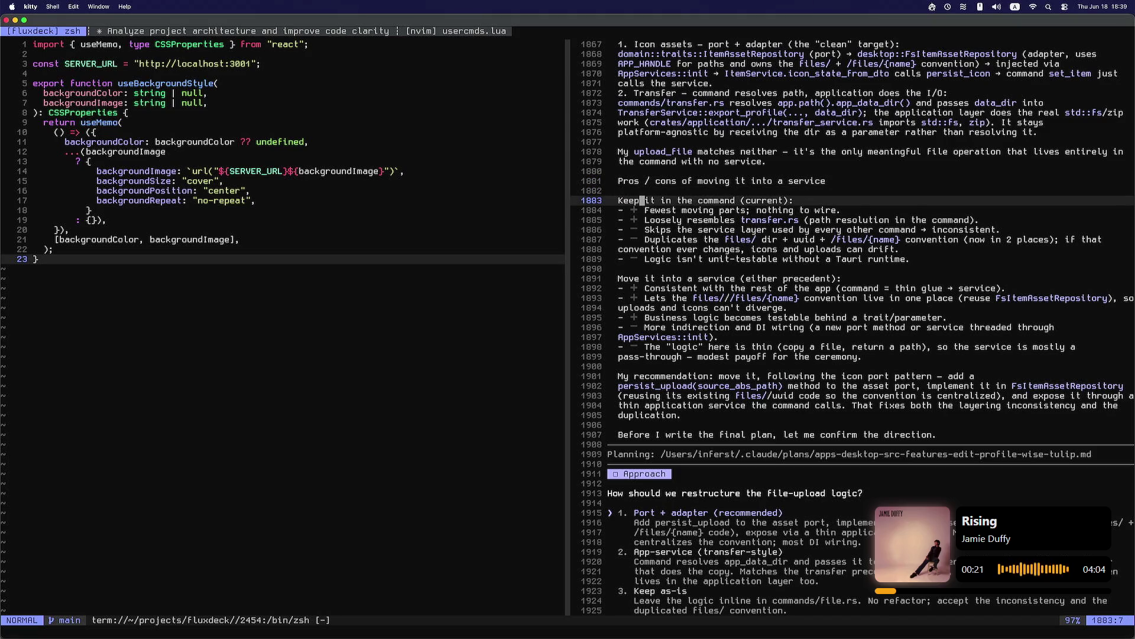
{"action": "key", "text": "j"}
{"action": "key", "text": "l"}
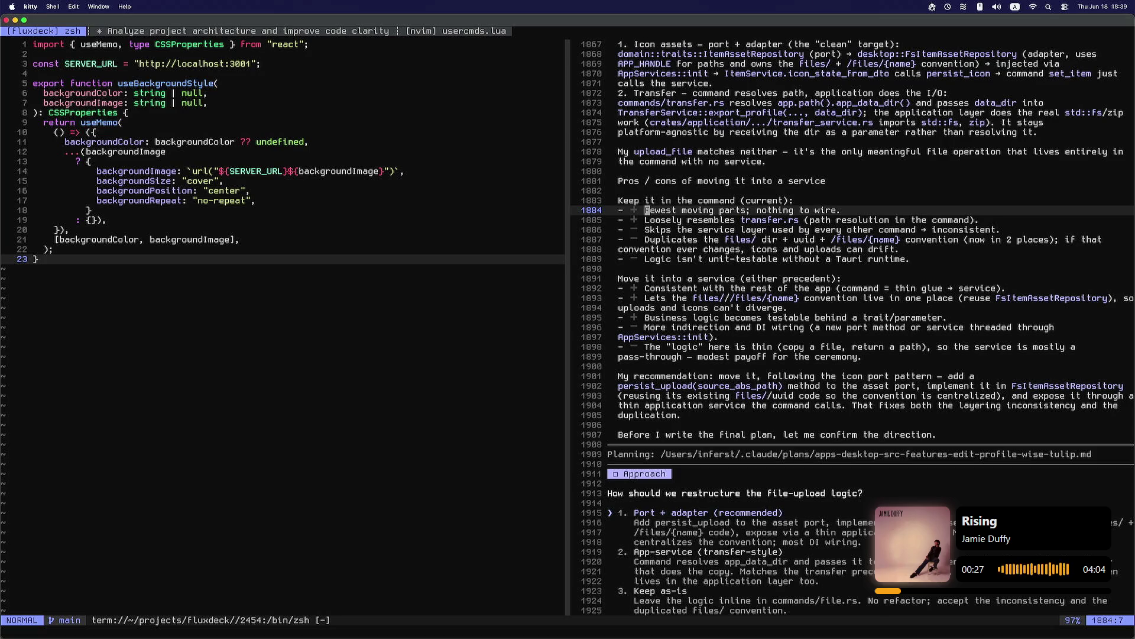
{"action": "key", "text": "j"}
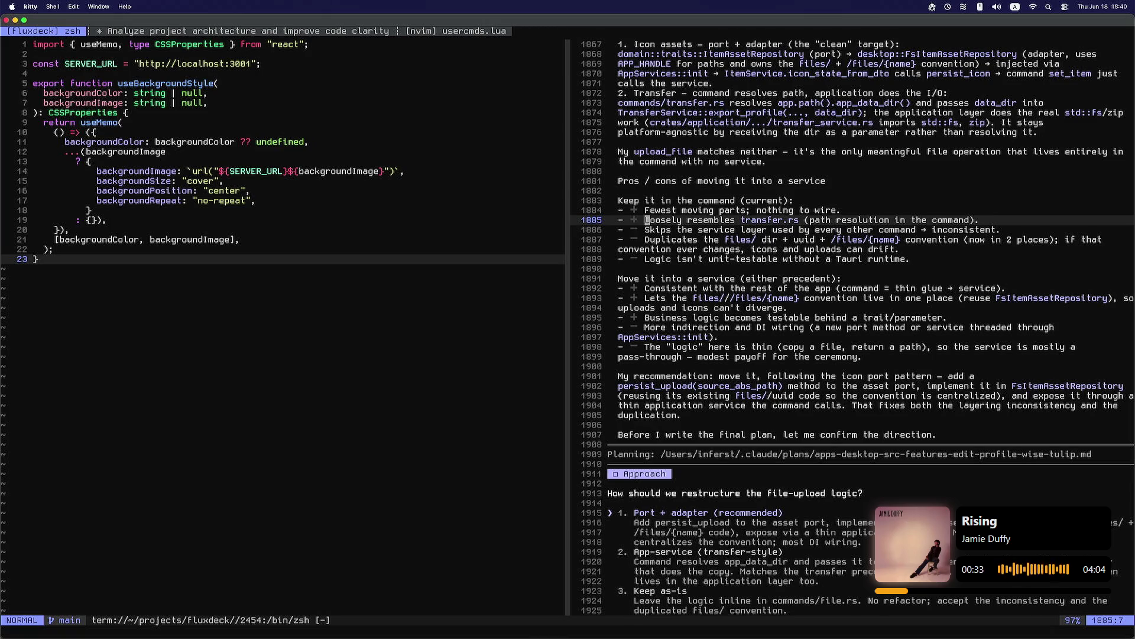
{"action": "key", "text": "j"}
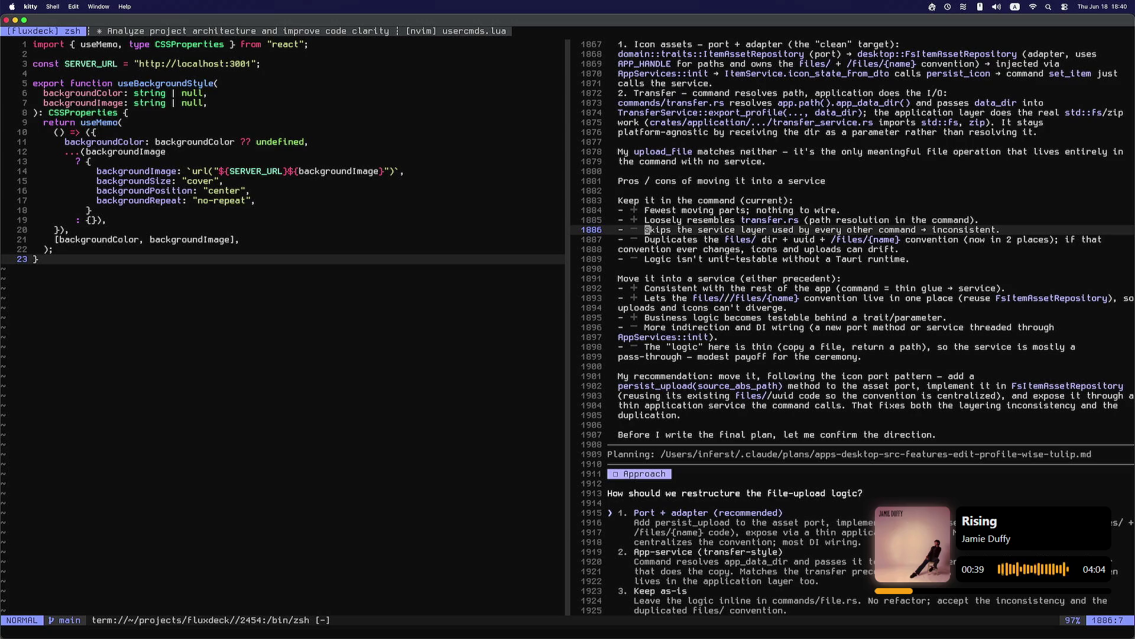
{"action": "key", "text": "j"}
{"action": "key", "text": "l"}
{"action": "key", "text": "l"}
{"action": "key", "text": "l"}
{"action": "key", "text": "h"}
{"action": "key", "text": "h"}
{"action": "key", "text": "h"}
{"action": "key", "text": "h"}
{"action": "key", "text": "h"}
{"action": "key", "text": "j"}
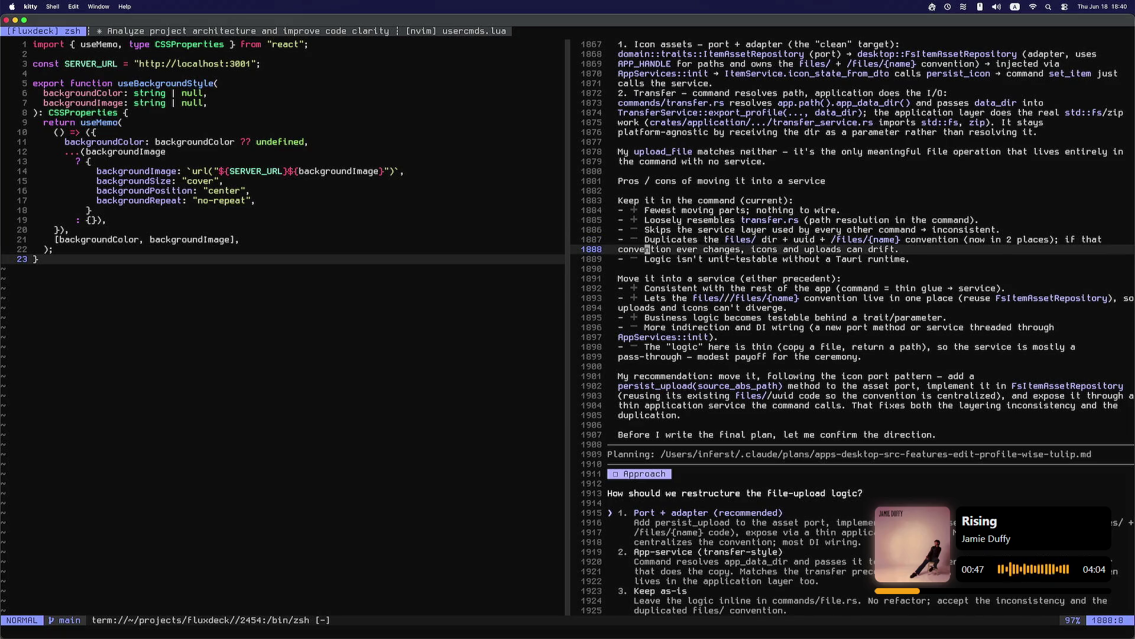
{"action": "key", "text": "j"}
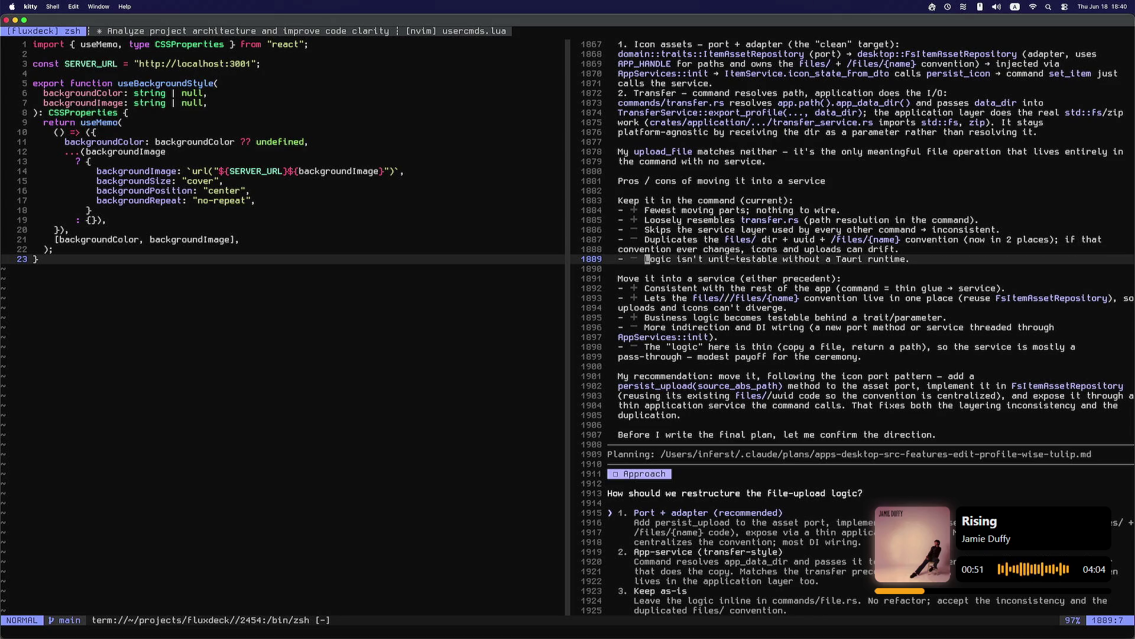
{"action": "key", "text": "j"}
{"action": "key", "text": "j"}
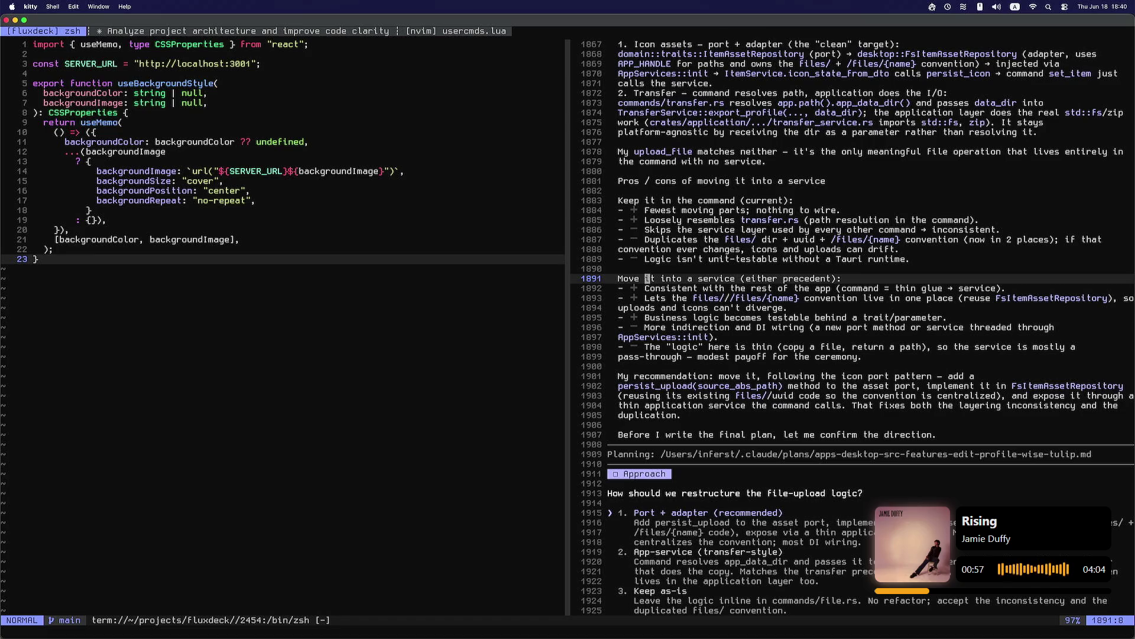
{"action": "key", "text": "j"}
{"action": "key", "text": "j"}
{"action": "key", "text": "j"}
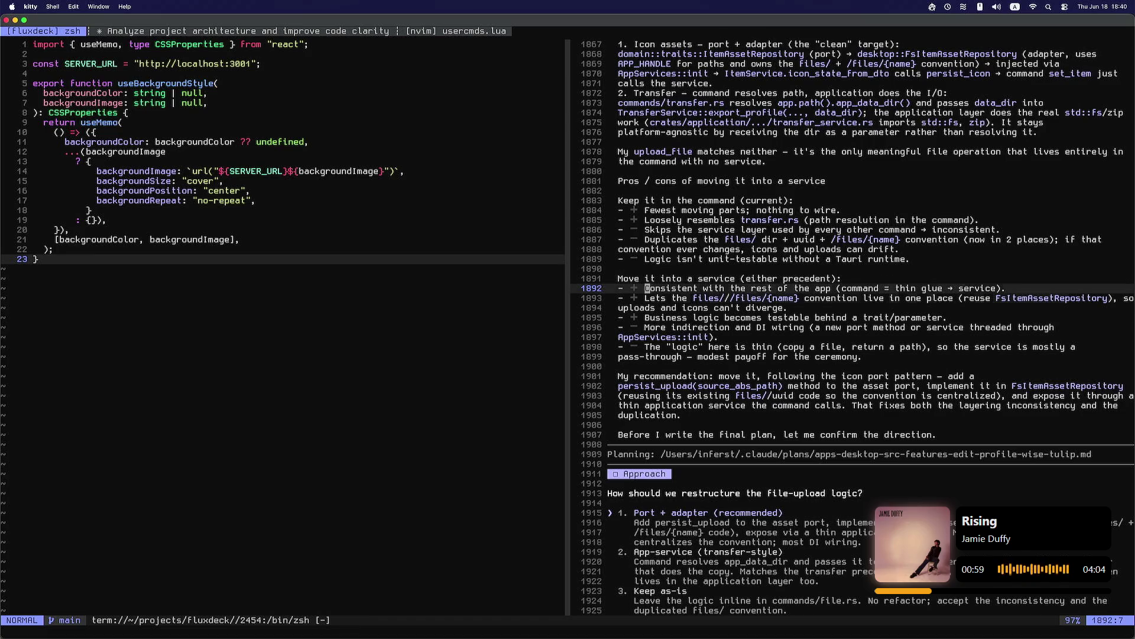
{"action": "key", "text": "k"}
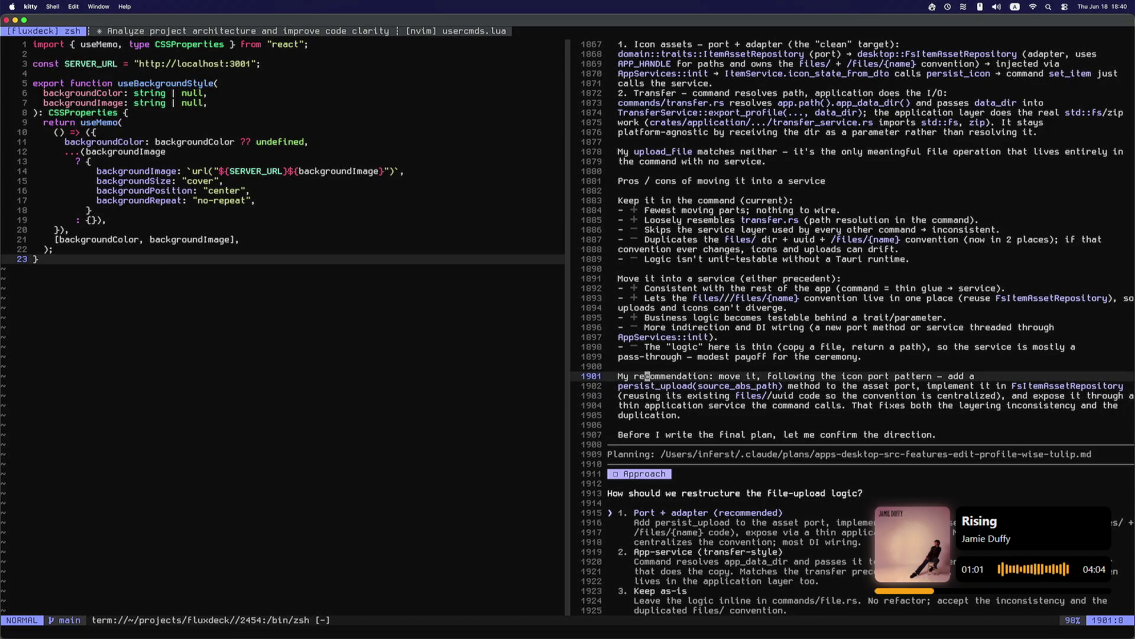
{"action": "key", "text": "l"}
{"action": "key", "text": "l"}
{"action": "key", "text": "l"}
{"action": "key", "text": "h"}
{"action": "key", "text": "h"}
{"action": "key", "text": "h"}
{"action": "key", "text": "j"}
{"action": "key", "text": "l"}
{"action": "key", "text": "l"}
{"action": "key", "text": "l"}
{"action": "key", "text": "l"}
{"action": "key", "text": "l"}
{"action": "key", "text": "l"}
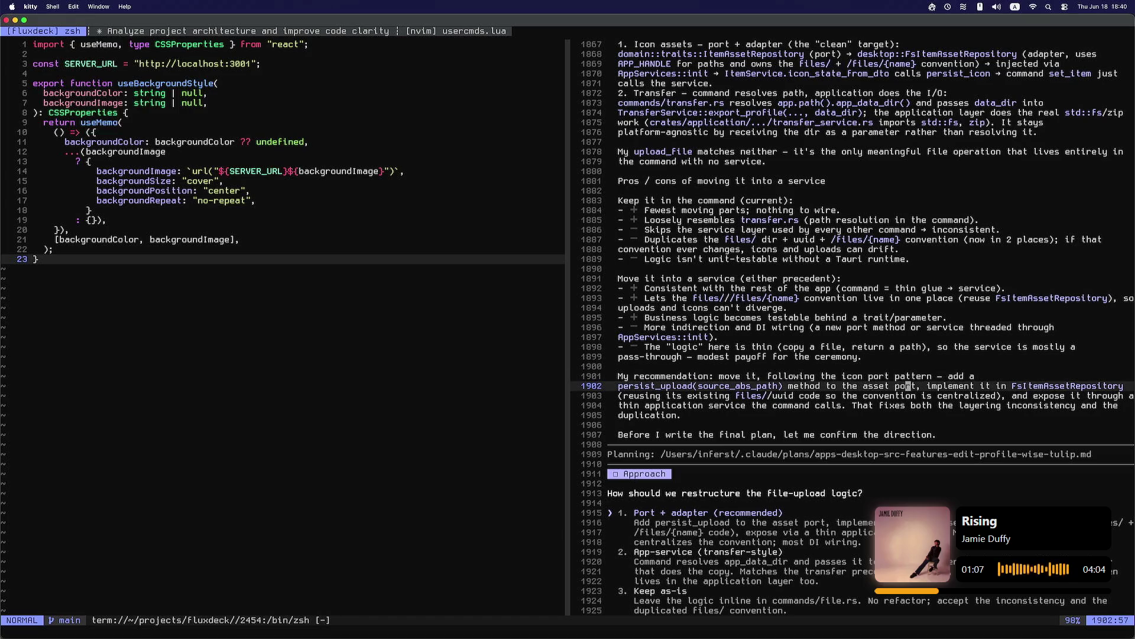
{"action": "key", "text": "l"}
{"action": "key", "text": "l"}
{"action": "key", "text": "l"}
{"action": "key", "text": "h"}
{"action": "key", "text": "h"}
{"action": "key", "text": "h"}
{"action": "key", "text": "h"}
{"action": "key", "text": "h"}
{"action": "key", "text": "h"}
{"action": "key", "text": "j"}
{"action": "key", "text": "l"}
{"action": "key", "text": "l"}
{"action": "key", "text": "l"}
{"action": "key", "text": "l"}
{"action": "key", "text": "l"}
{"action": "key", "text": "l"}
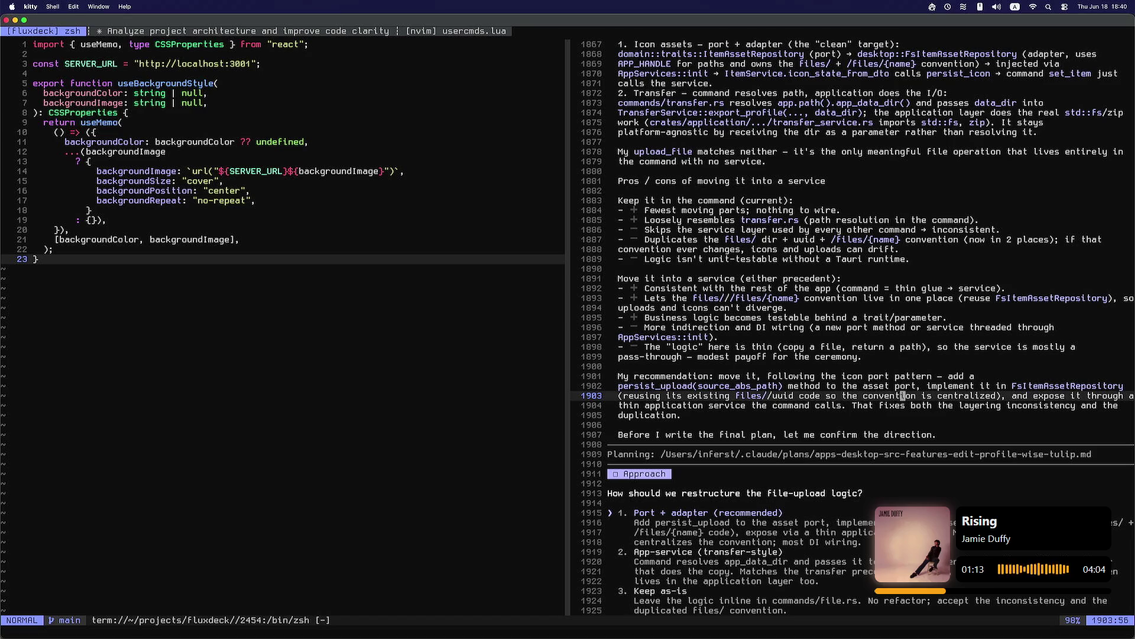
{"action": "key", "text": "l"}
{"action": "key", "text": "l"}
{"action": "key", "text": "l"}
{"action": "key", "text": "h"}
{"action": "key", "text": "h"}
{"action": "key", "text": "h"}
{"action": "key", "text": "h"}
{"action": "key", "text": "h"}
{"action": "key", "text": "h"}
{"action": "key", "text": "k"}
{"action": "key", "text": "k"}
{"action": "key", "text": "k"}
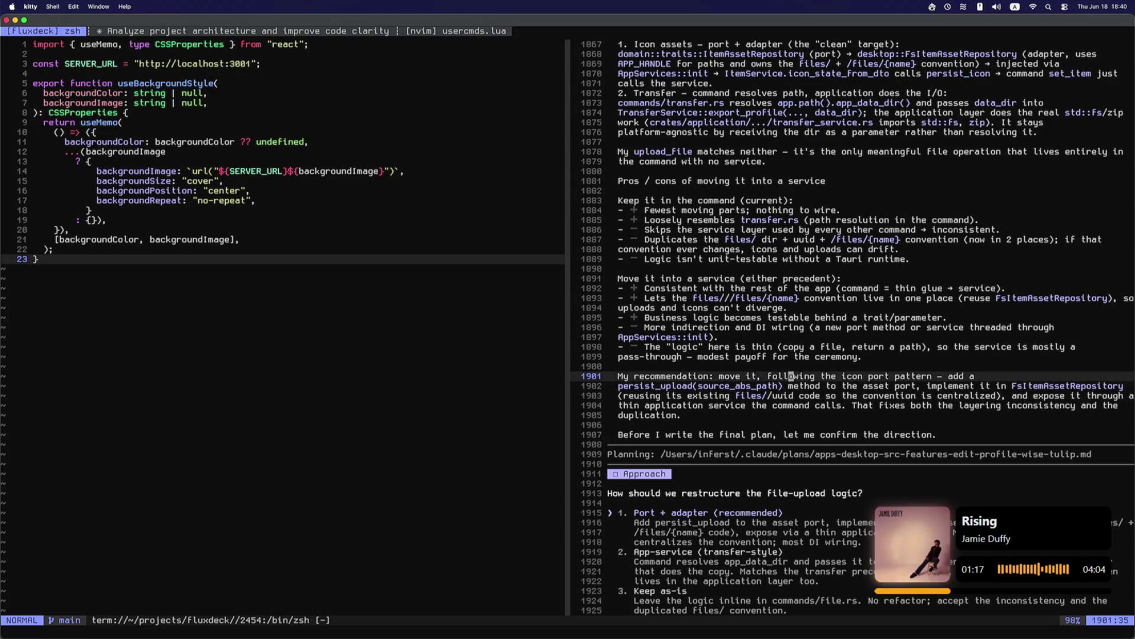
{"action": "key", "text": "j"}
{"action": "key", "text": "j"}
{"action": "key", "text": "j"}
{"action": "key", "text": "j"}
{"action": "key", "text": "j"}
{"action": "key", "text": "j"}
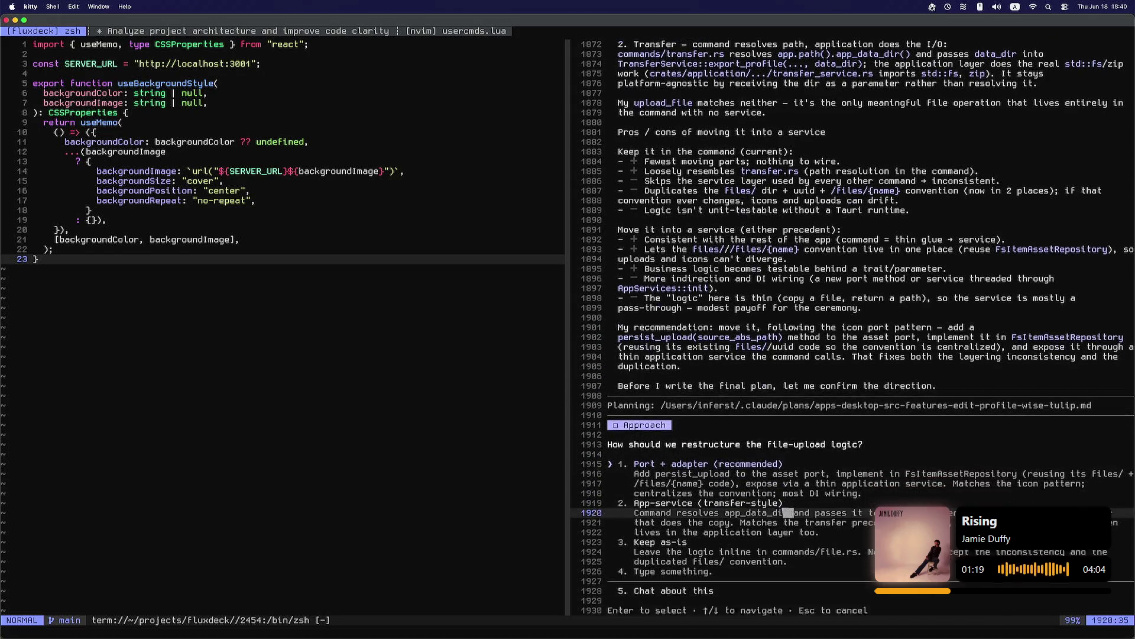
Step: Review the restructuring options and answer Claude with 'Port + adapter (recommended)'
{"action": "key", "text": "l"}
{"action": "key", "text": "l"}
{"action": "key", "text": "l"}
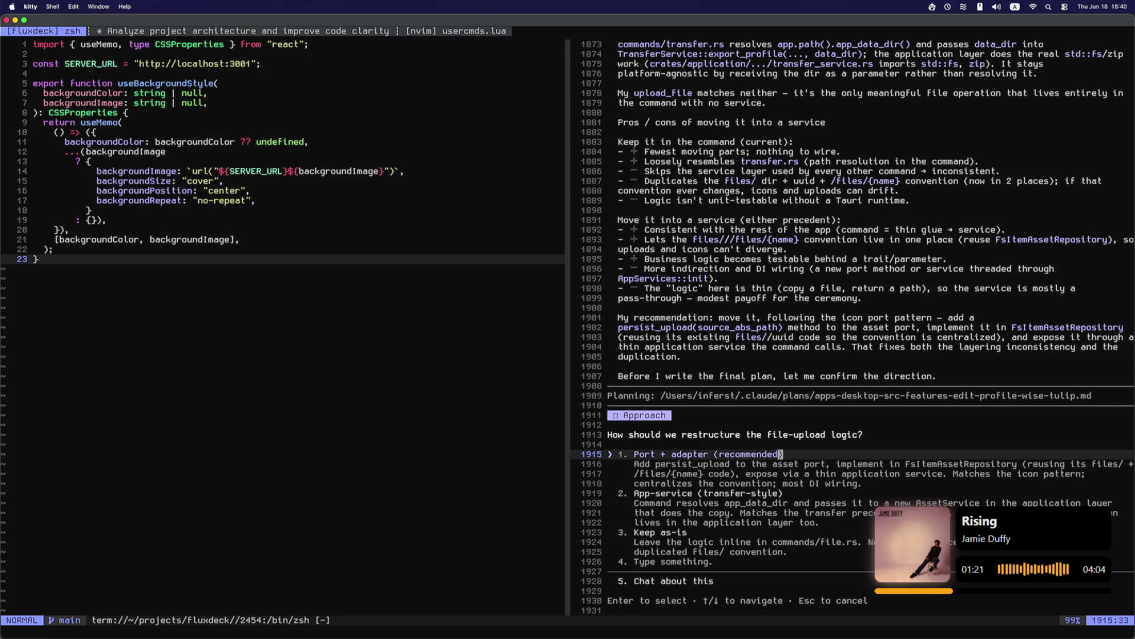
{"action": "key", "text": "j"}
{"action": "key", "text": "j"}
{"action": "key", "text": "j"}
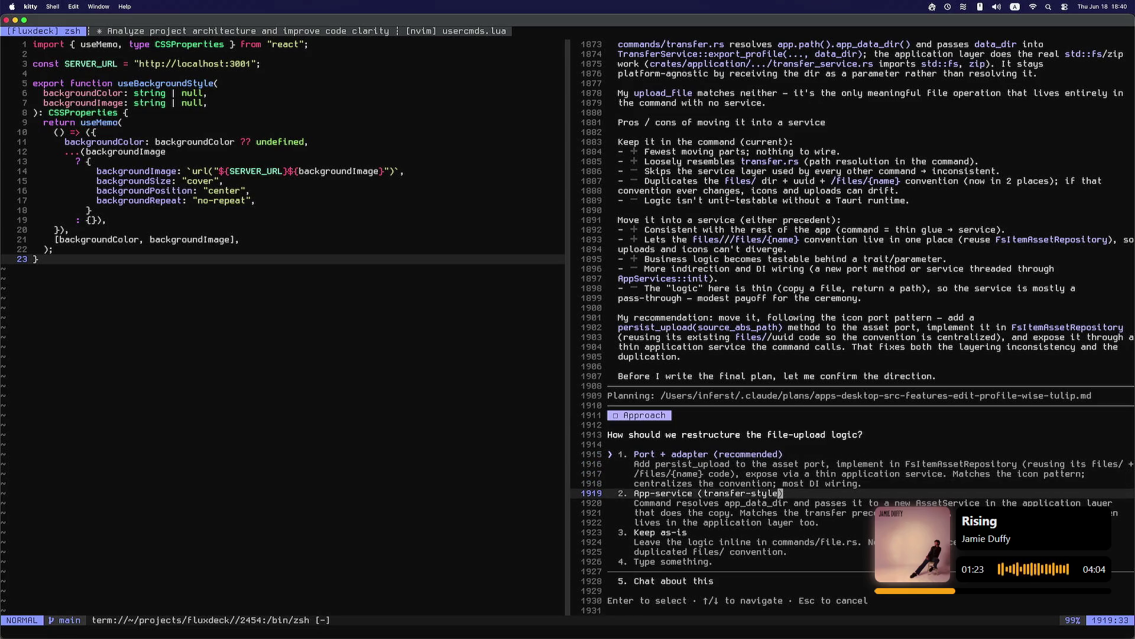
{"action": "key", "text": "k"}
{"action": "key", "text": "k"}
{"action": "key", "text": "k"}
{"action": "key", "text": "h"}
{"action": "key", "text": "h"}
{"action": "key", "text": "h"}
{"action": "key", "text": "l"}
{"action": "key", "text": "l"}
{"action": "key", "text": "l"}
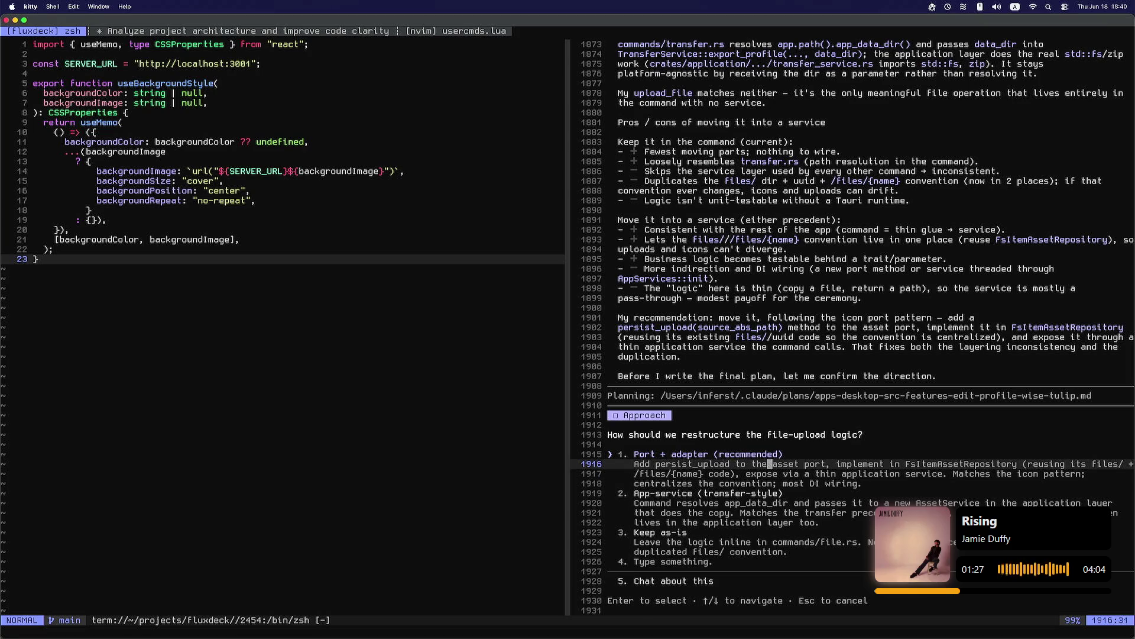
{"action": "key", "text": "l"}
{"action": "key", "text": "l"}
{"action": "key", "text": "l"}
{"action": "key", "text": "i"}
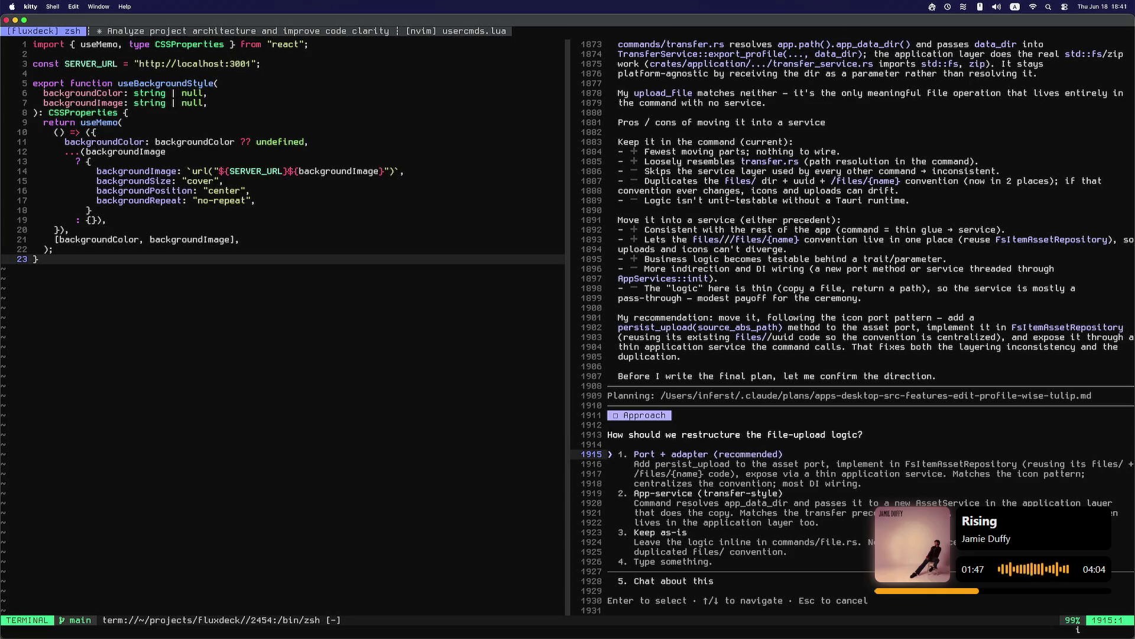
{"action": "key", "text": "Return"}
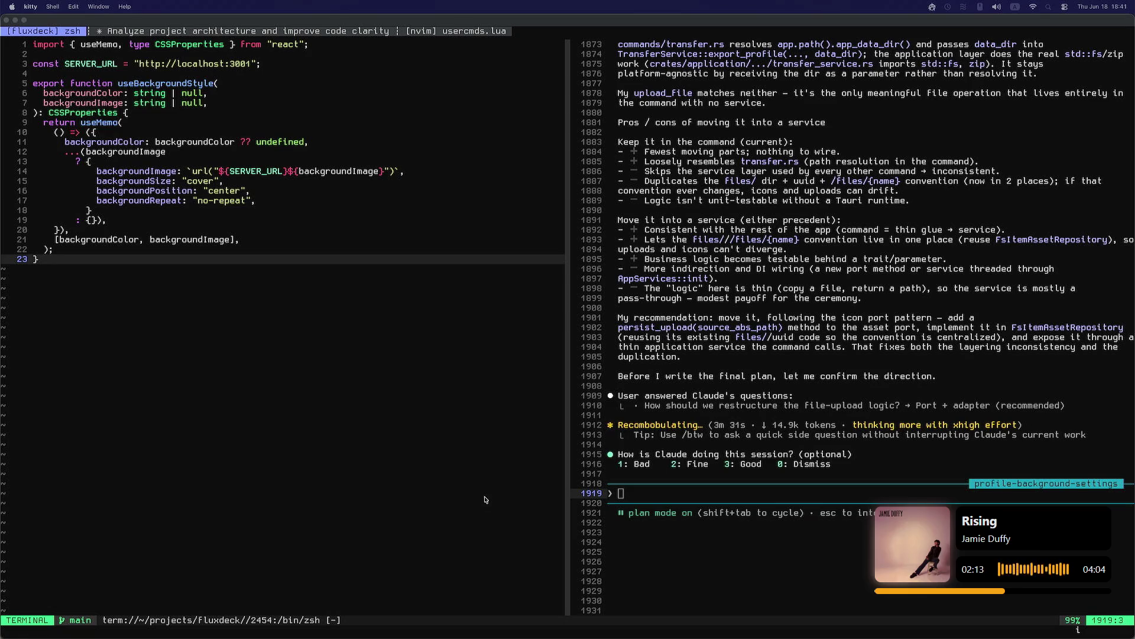
{"action": "left_click", "coordinate": [434, 619]}
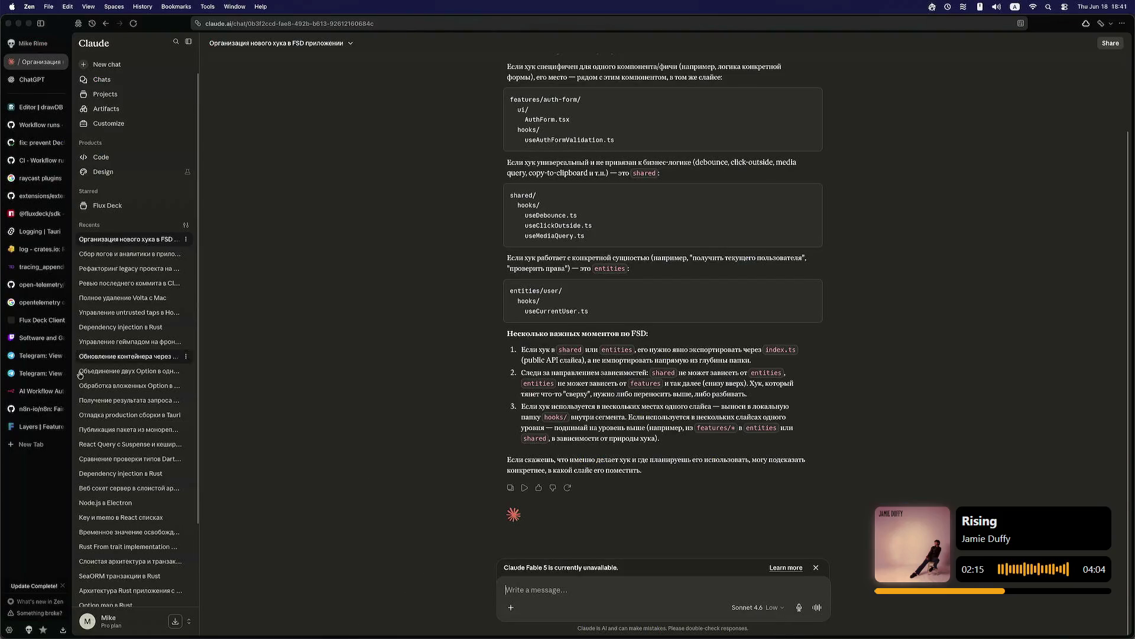
{"action": "left_click", "coordinate": [41, 444]}
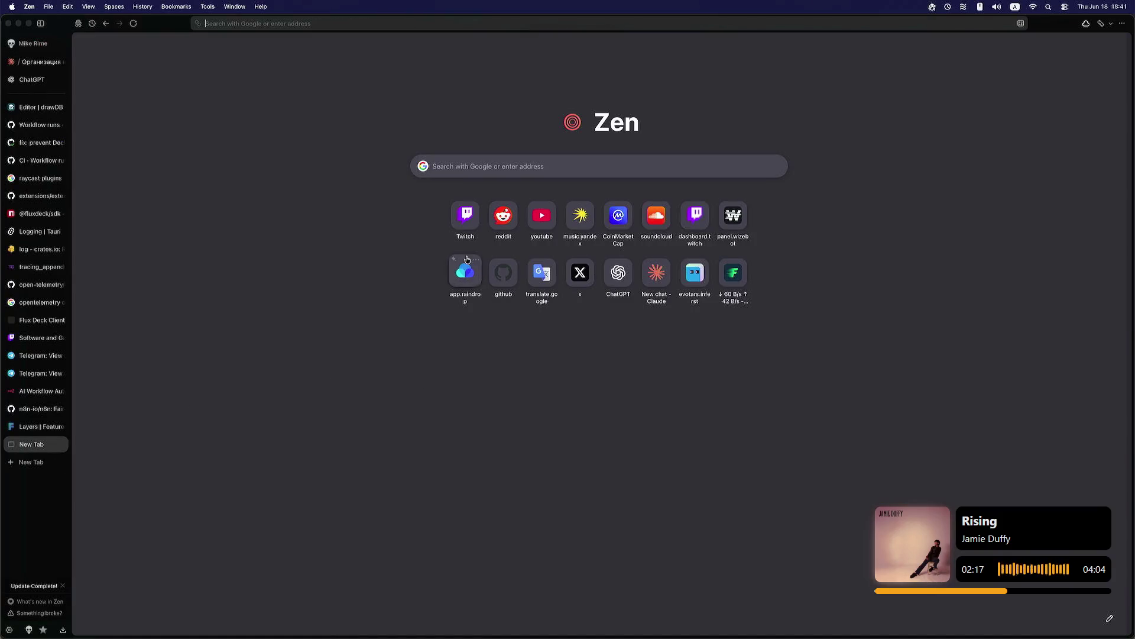
{"action": "left_click", "coordinate": [465, 215]}
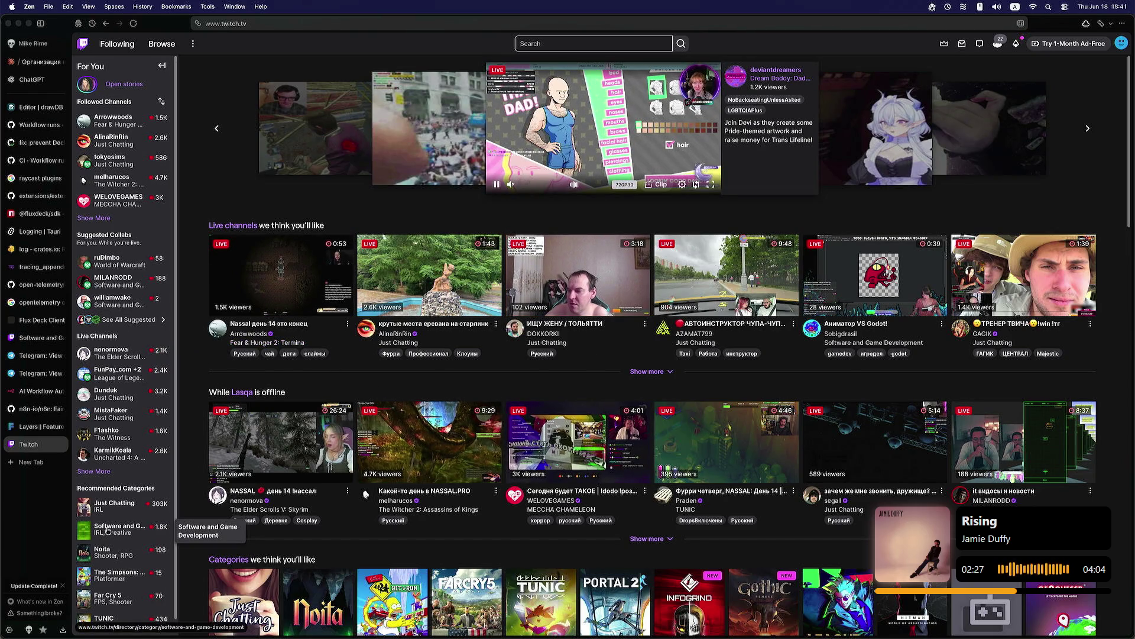
{"action": "left_click", "coordinate": [115, 527]}
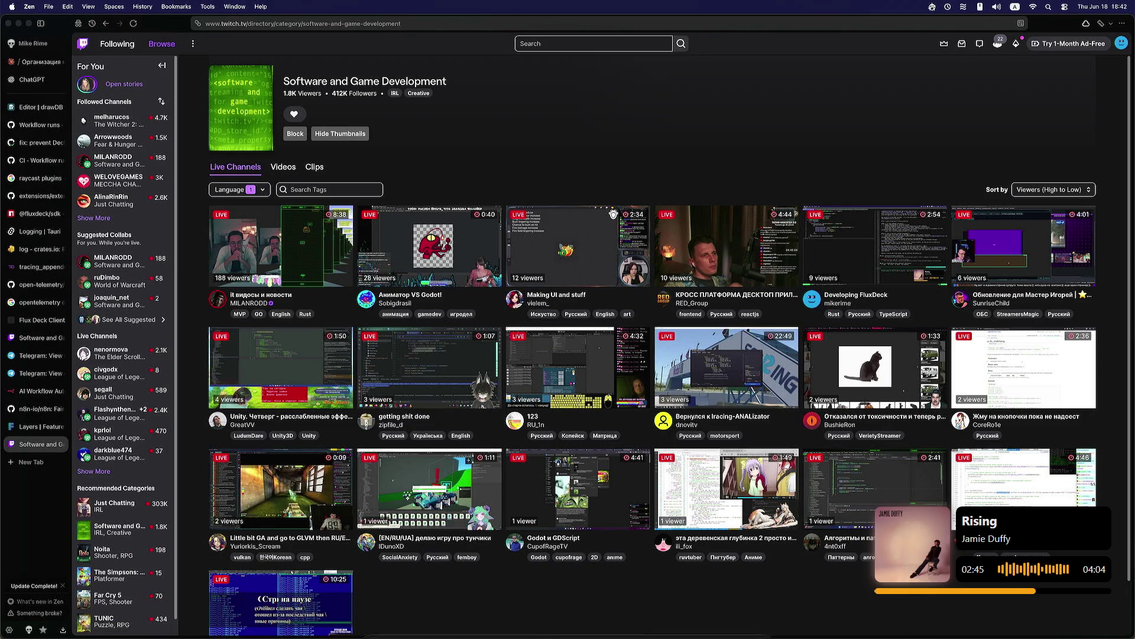
{"action": "left_click", "coordinate": [60, 444]}
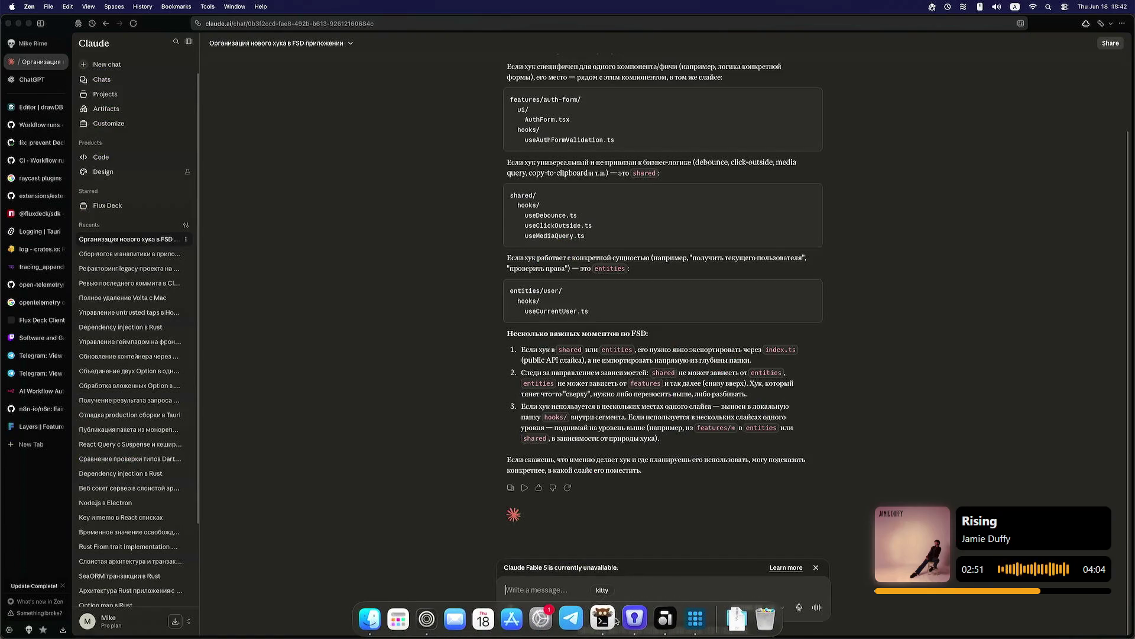
Step: Return to kitty for Claude's finished upload_file refactor plan and switch input to Pinyin
{"action": "left_click", "coordinate": [597, 618]}
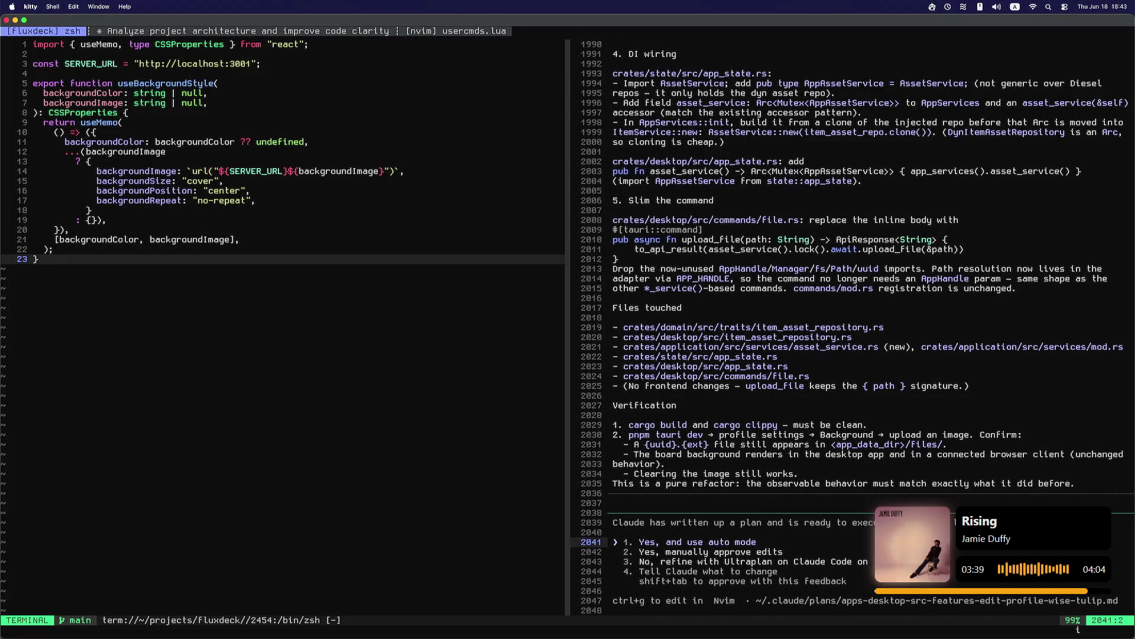
{"action": "key", "text": "ctrl+space"}
Step: Page back up through Claude's refactor plan to the adapter, service and domain port steps
{"action": "left_click", "coordinate": [818, 308]}
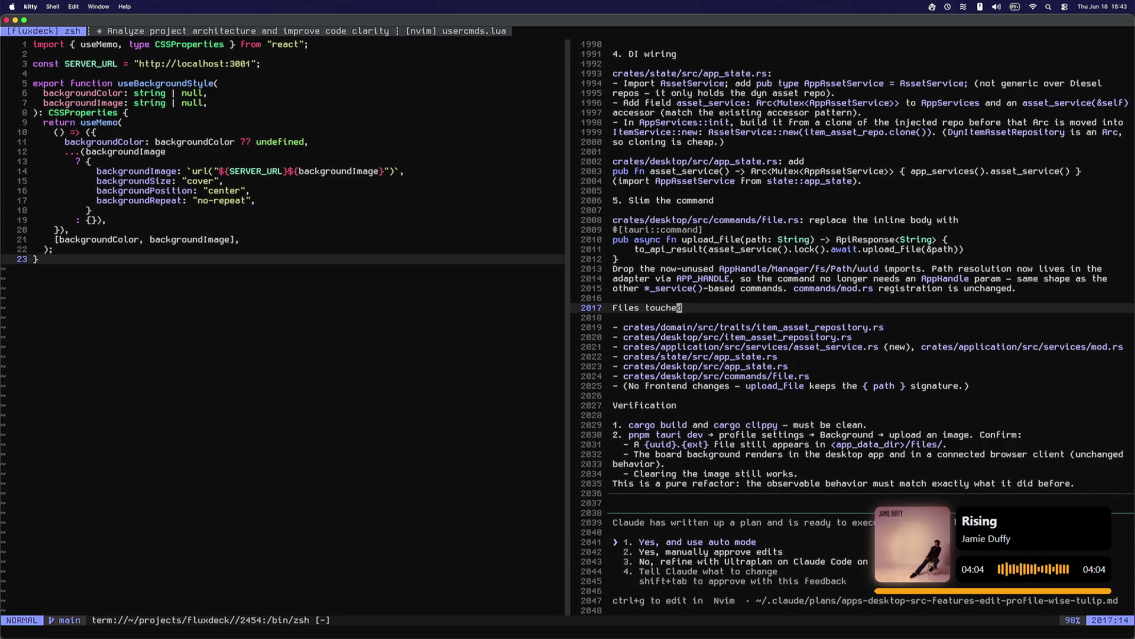
{"action": "left_click", "coordinate": [818, 386]}
{"action": "key", "text": "ctrl+u"}
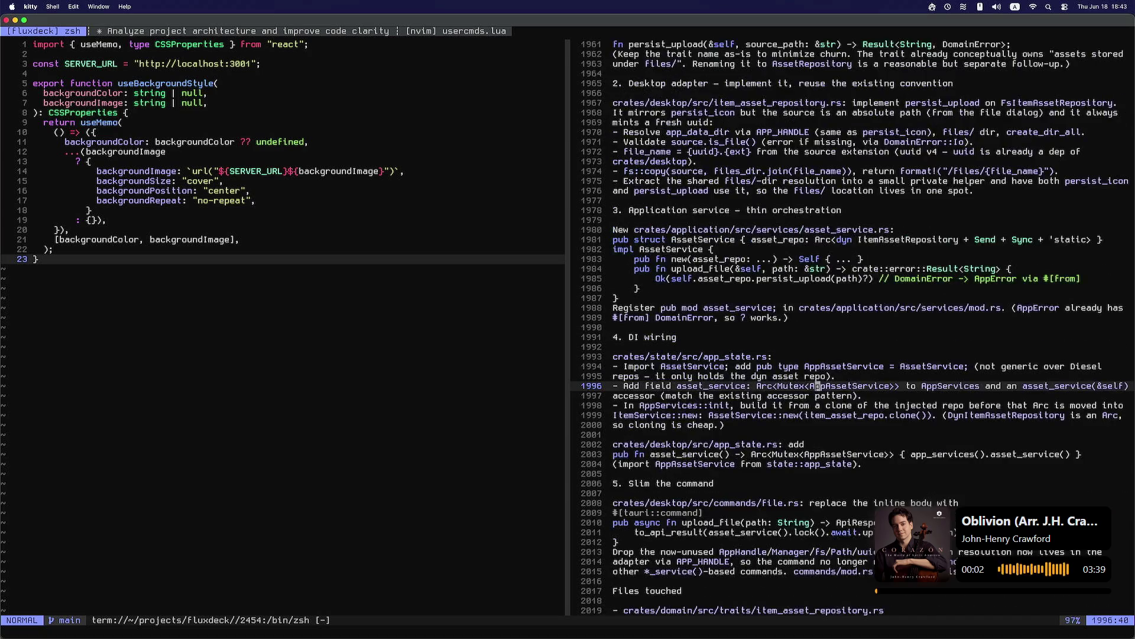
{"action": "key", "text": "ctrl+u"}
{"action": "key", "text": "ctrl+u"}
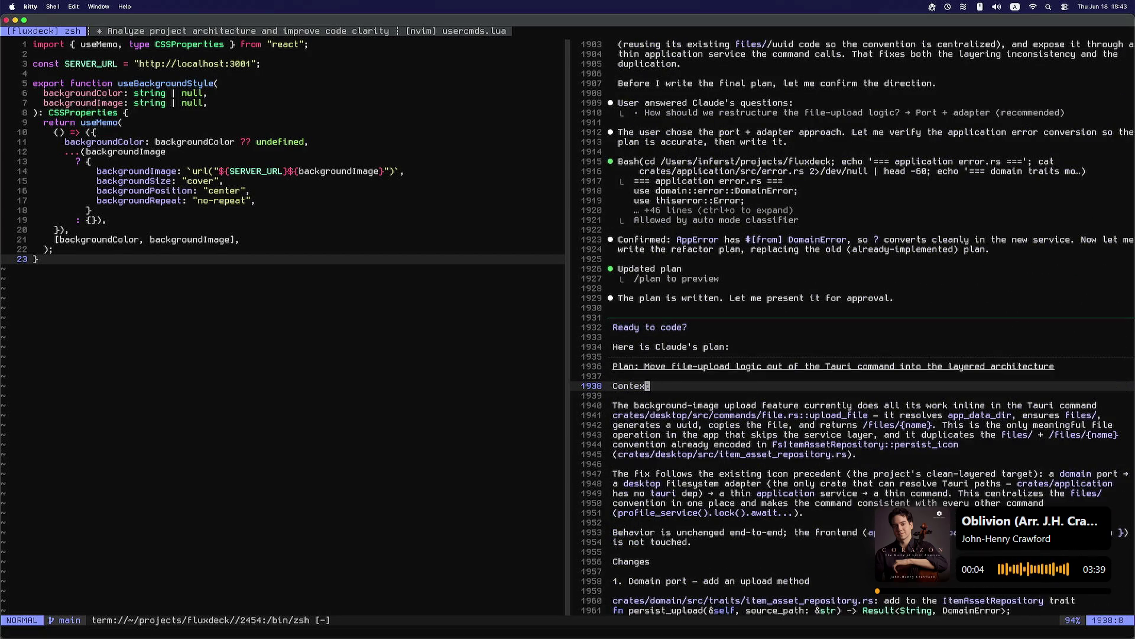
{"action": "key", "text": "ctrl+d"}
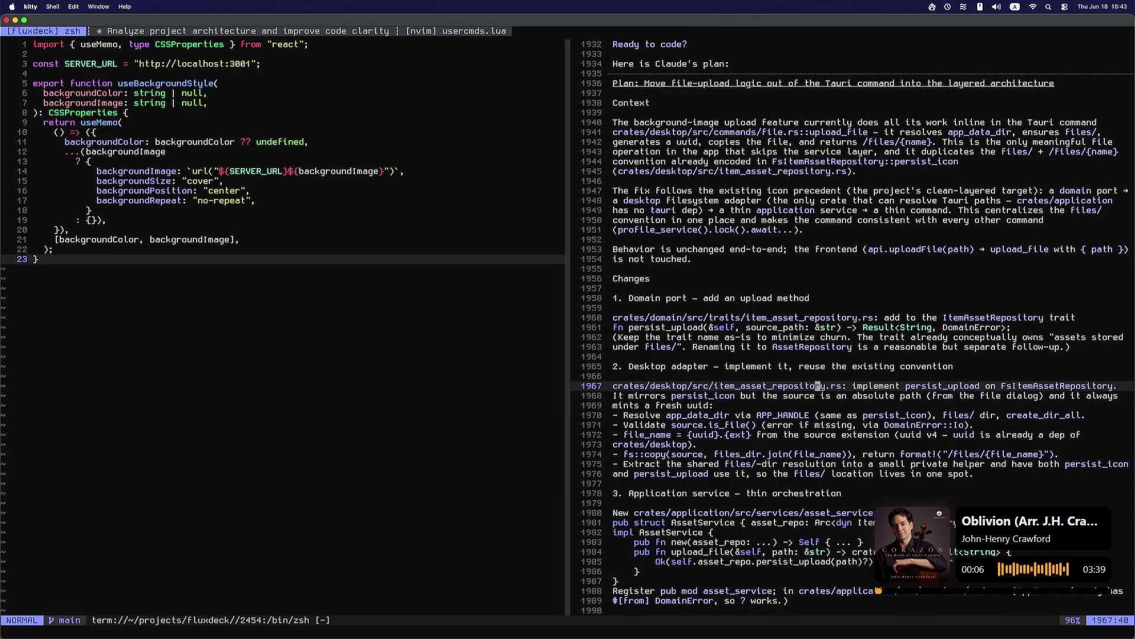
{"action": "key", "text": "0"}
{"action": "key", "text": "k"}
{"action": "key", "text": "k"}
{"action": "key", "text": "k"}
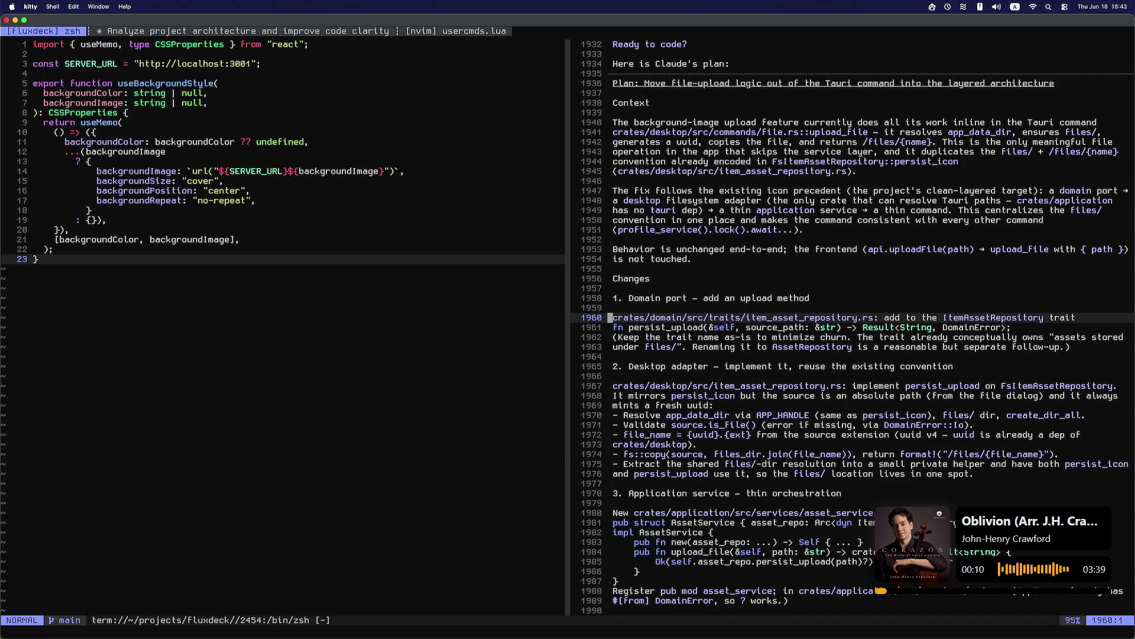
Step: Read down through the DI wiring to the plan's end and approve it with auto mode
{"action": "key", "text": "j"}
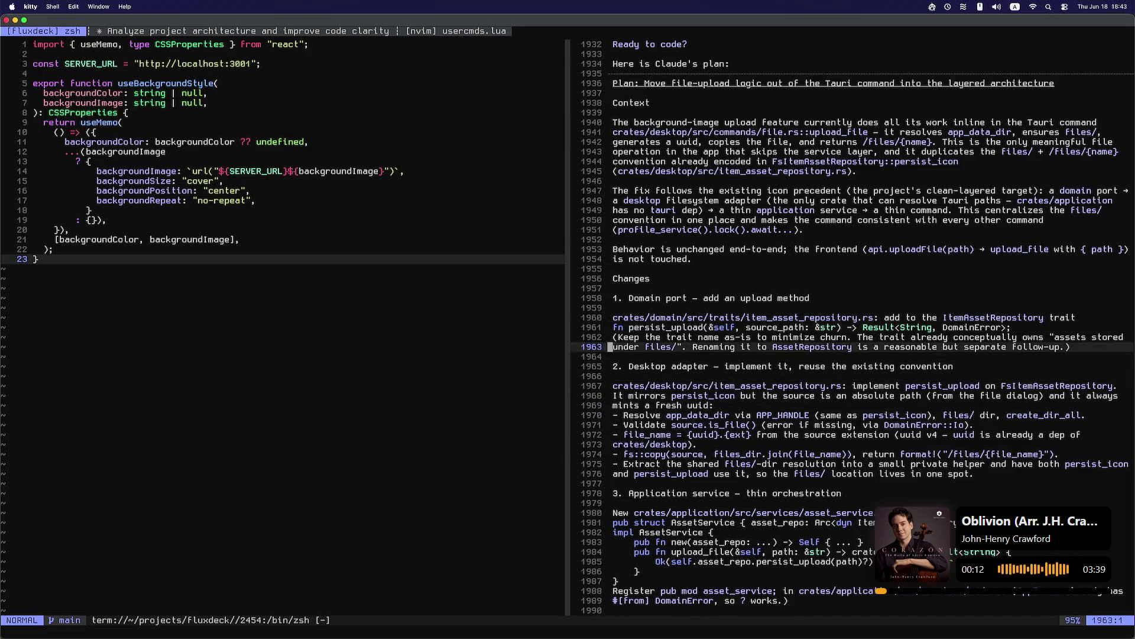
{"action": "key", "text": "j"}
{"action": "key", "text": "j"}
{"action": "key", "text": "j"}
{"action": "key", "text": "z"}
{"action": "key", "text": "z"}
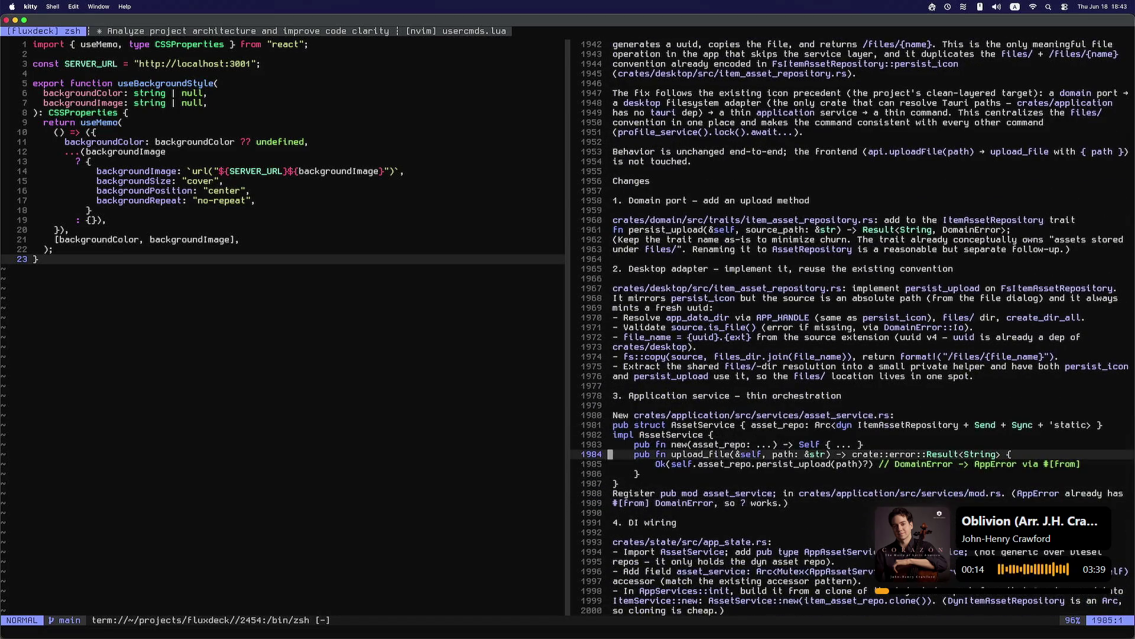
{"action": "key", "text": "k"}
{"action": "key", "text": "k"}
{"action": "key", "text": "k"}
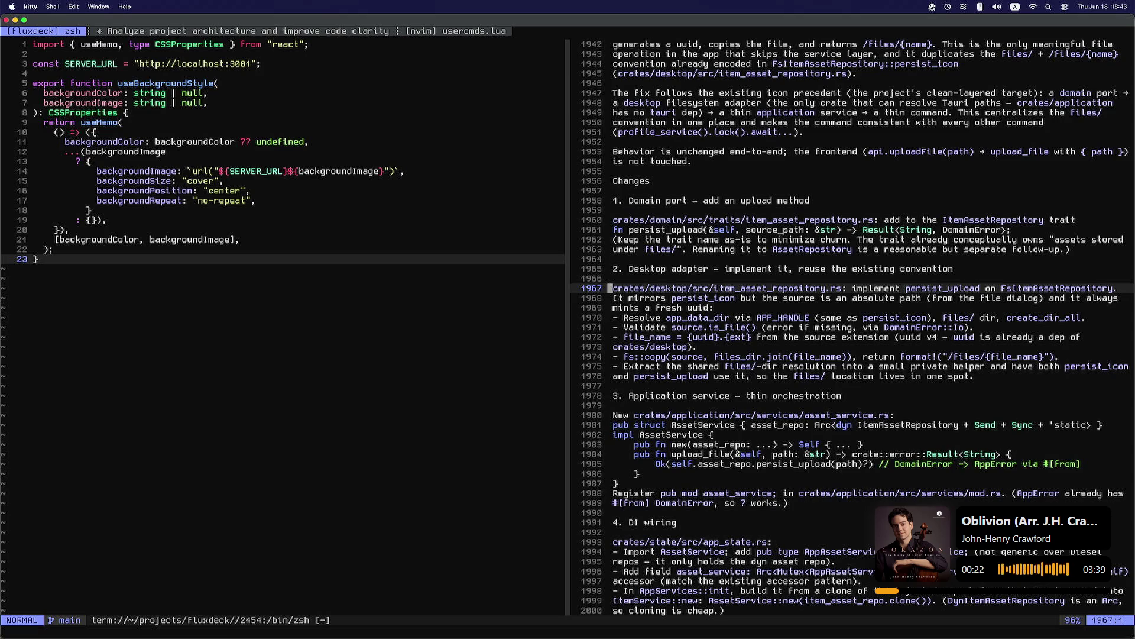
{"action": "key", "text": "j"}
{"action": "key", "text": "j"}
{"action": "key", "text": "j"}
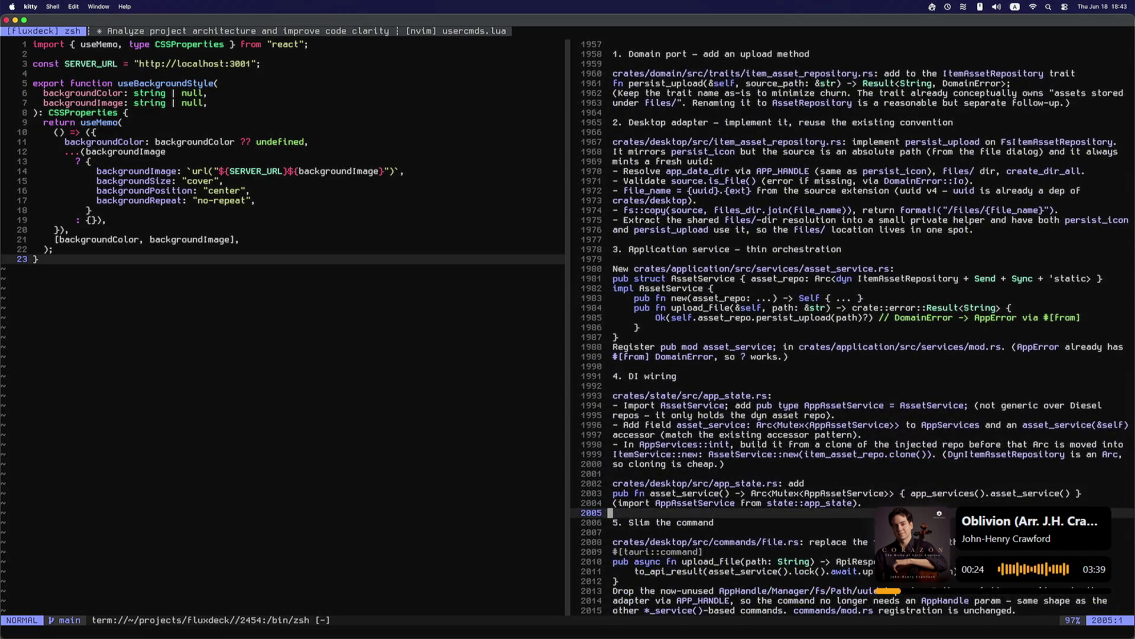
{"action": "key", "text": "j"}
{"action": "key", "text": "j"}
{"action": "key", "text": "j"}
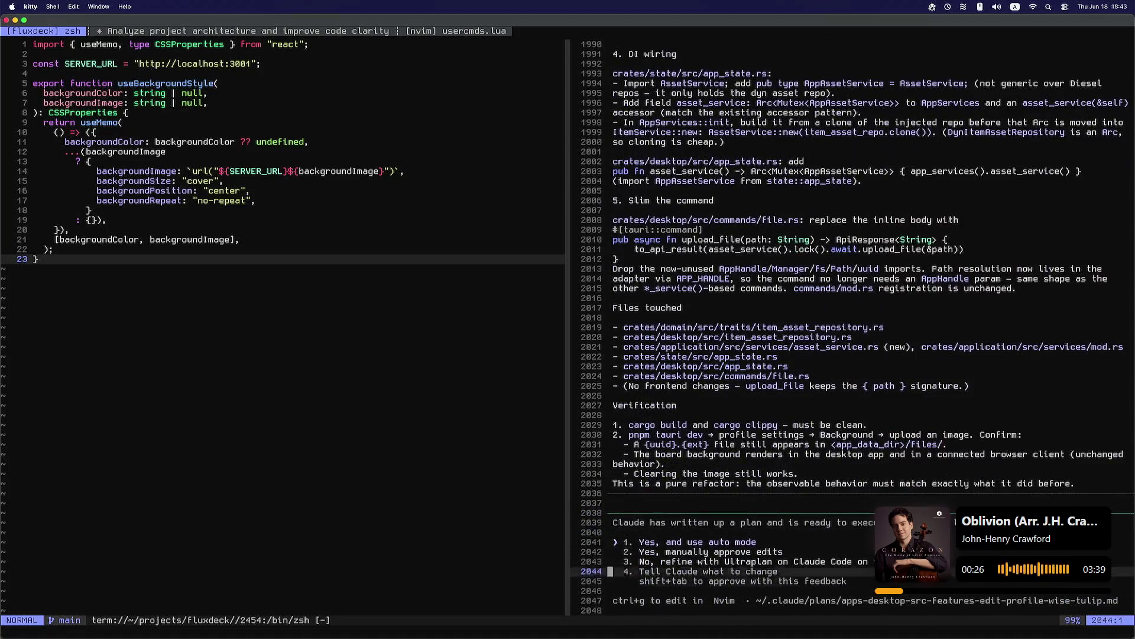
{"action": "key", "text": "i"}
{"action": "key", "text": "Return"}
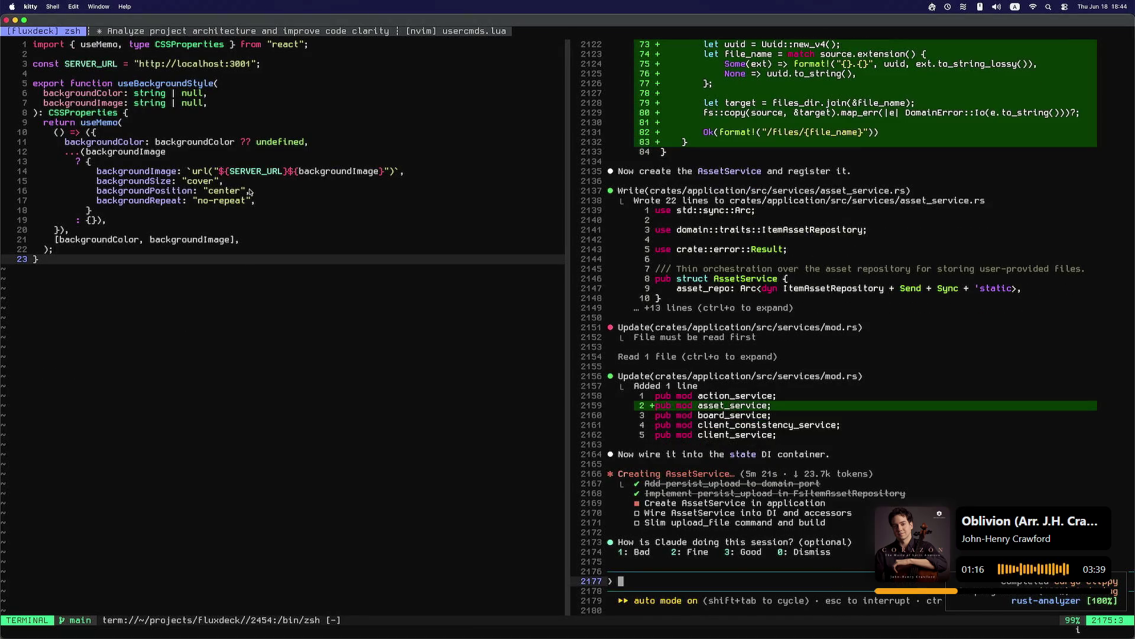
Step: Focus the use-background-style.ts code buffer while Claude applies the AssetService edits
{"action": "left_click", "coordinate": [193, 190]}
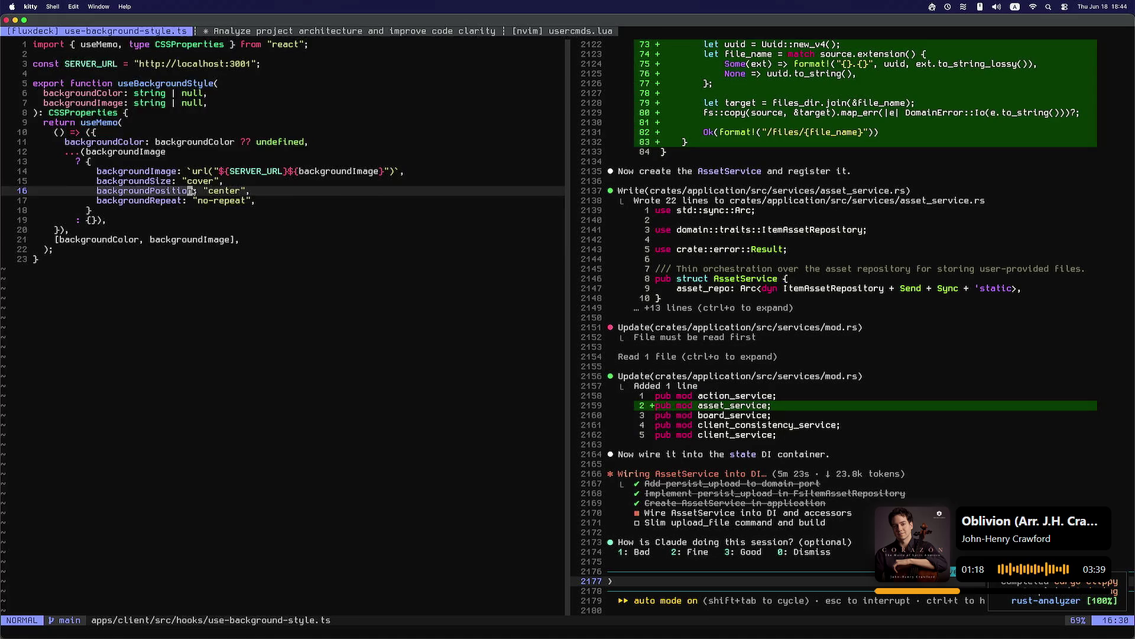
Step: Interrupt the dev build in the left zsh pane, then bring Zen up on the Workflow runs tab
{"action": "key", "text": "ctrl+6"}
{"action": "key", "text": "i"}
{"action": "key", "text": "ctrl+c"}
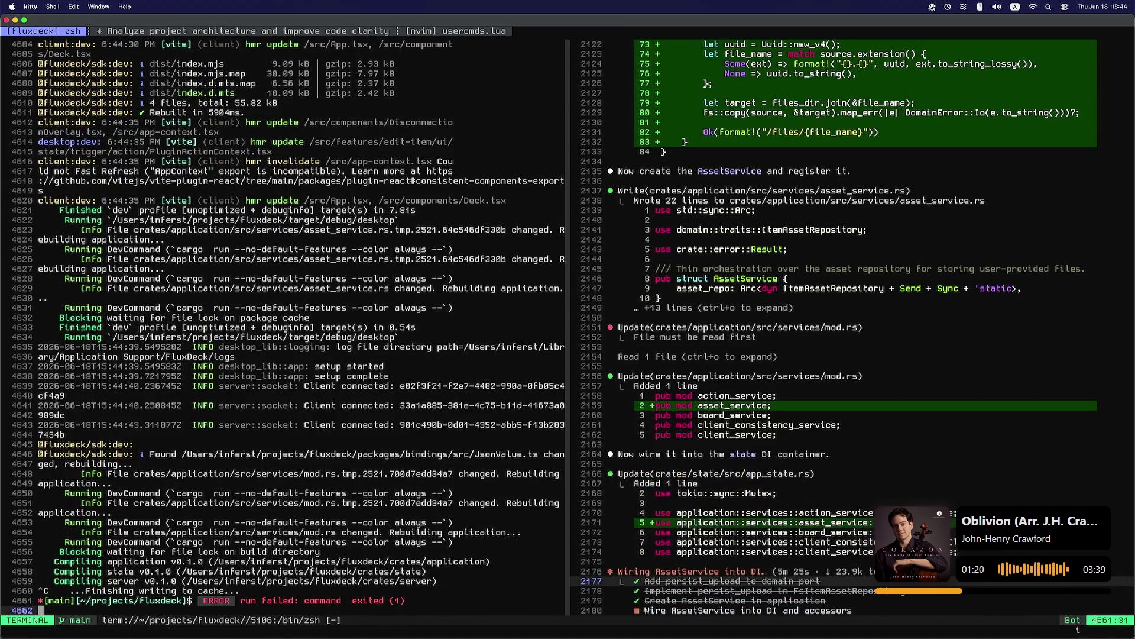
{"action": "key", "text": "Escape"}
{"action": "key", "text": "k"}
{"action": "key", "text": "k"}
{"action": "key", "text": "k"}
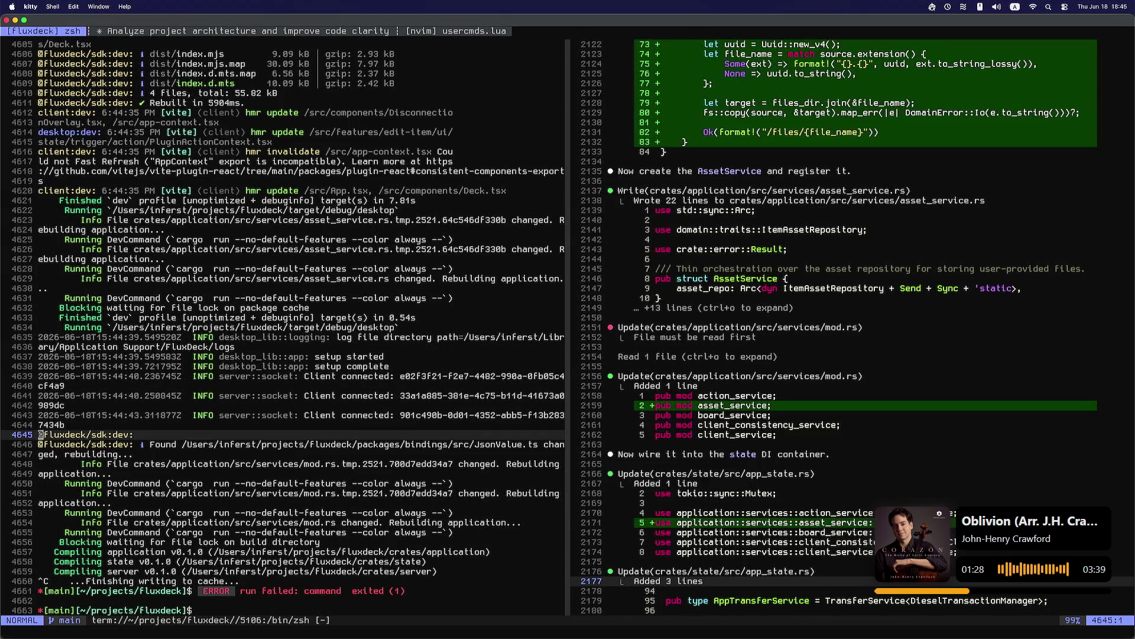
{"action": "left_click", "coordinate": [447, 618]}
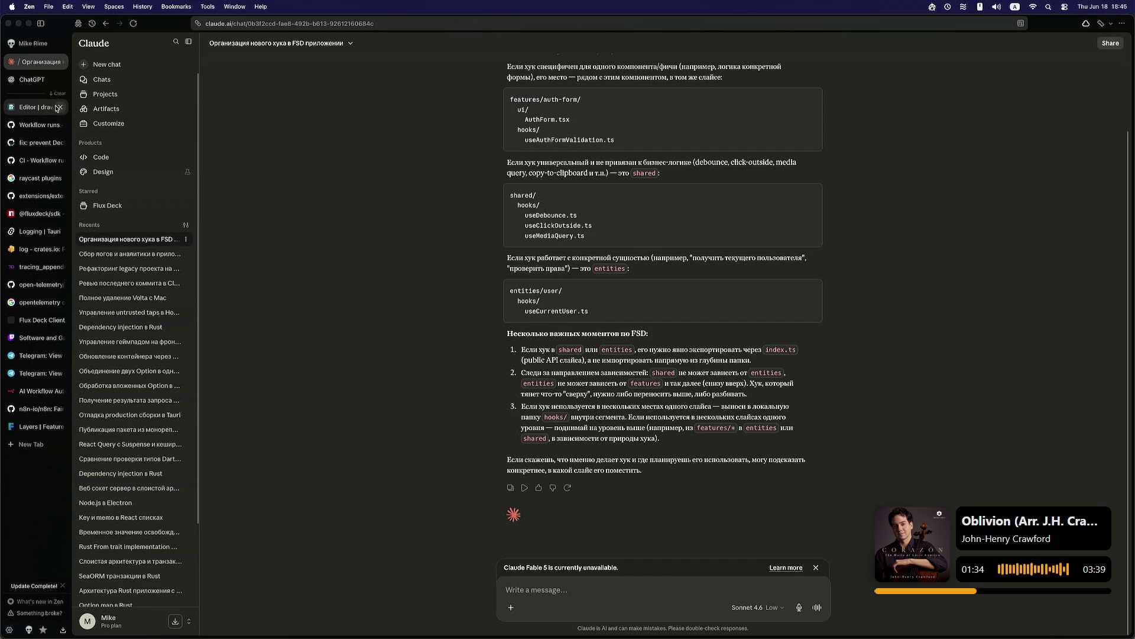
{"action": "left_click", "coordinate": [39, 125]}
Step: Go to the GitHub home dashboard and open the retrom v0.8.4 release notes from its feed
{"action": "left_click", "coordinate": [102, 48]}
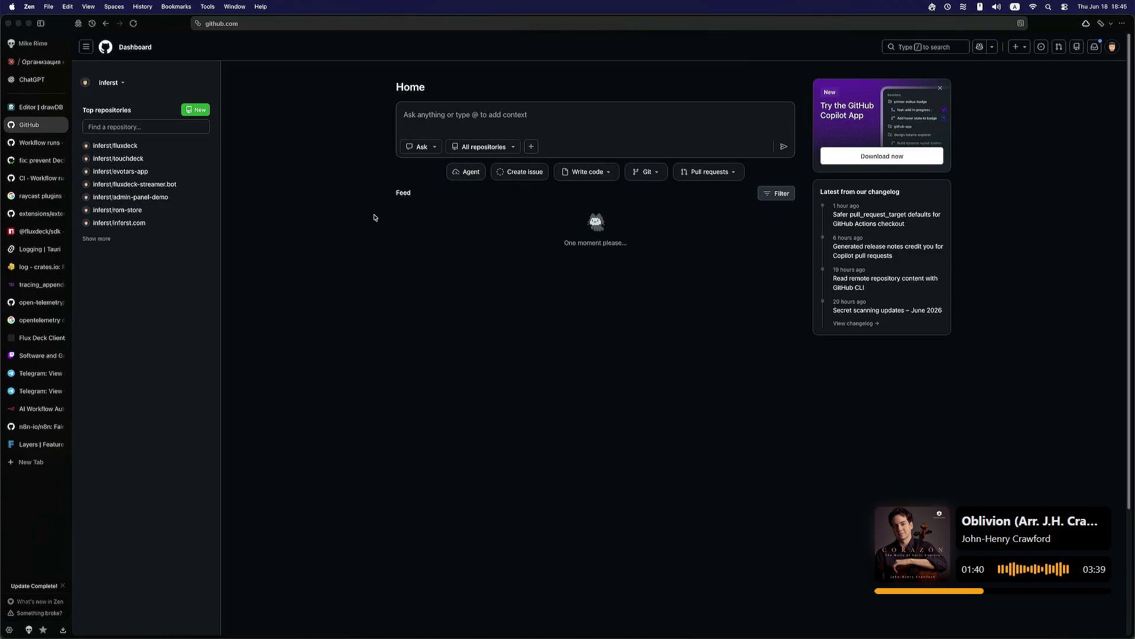
{"action": "left_click_drag", "start_coordinate": [1130, 65], "coordinate": [1102, 205]}
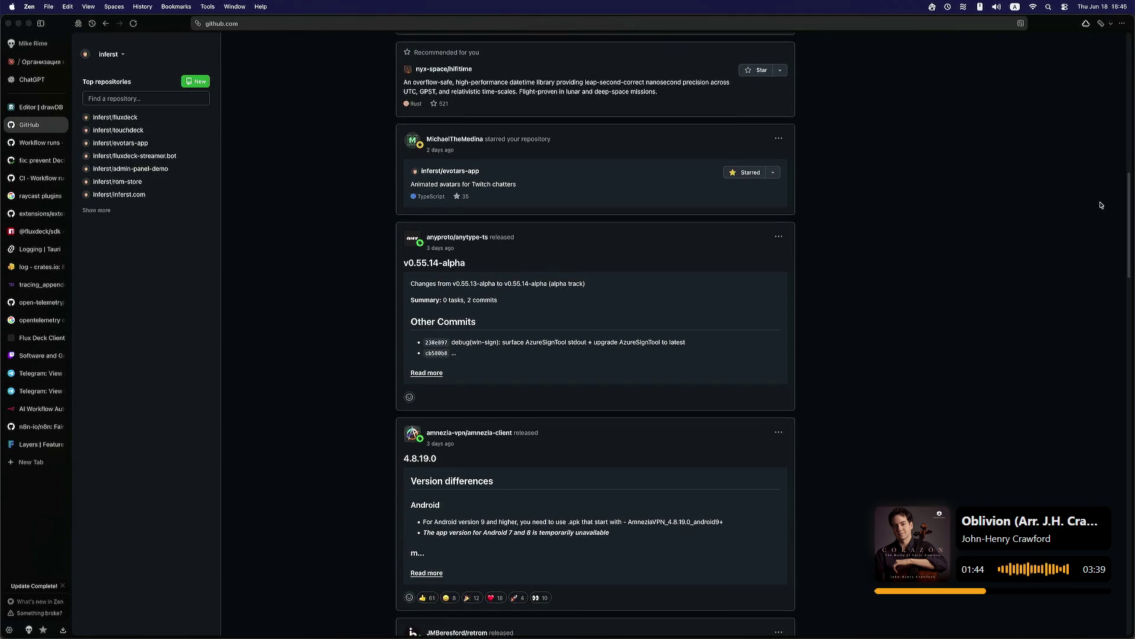
{"action": "scroll", "coordinate": [1093, 225], "scroll_direction": "down", "scroll_amount": 7}
{"action": "scroll", "coordinate": [1093, 278], "scroll_direction": "up", "scroll_amount": 1}
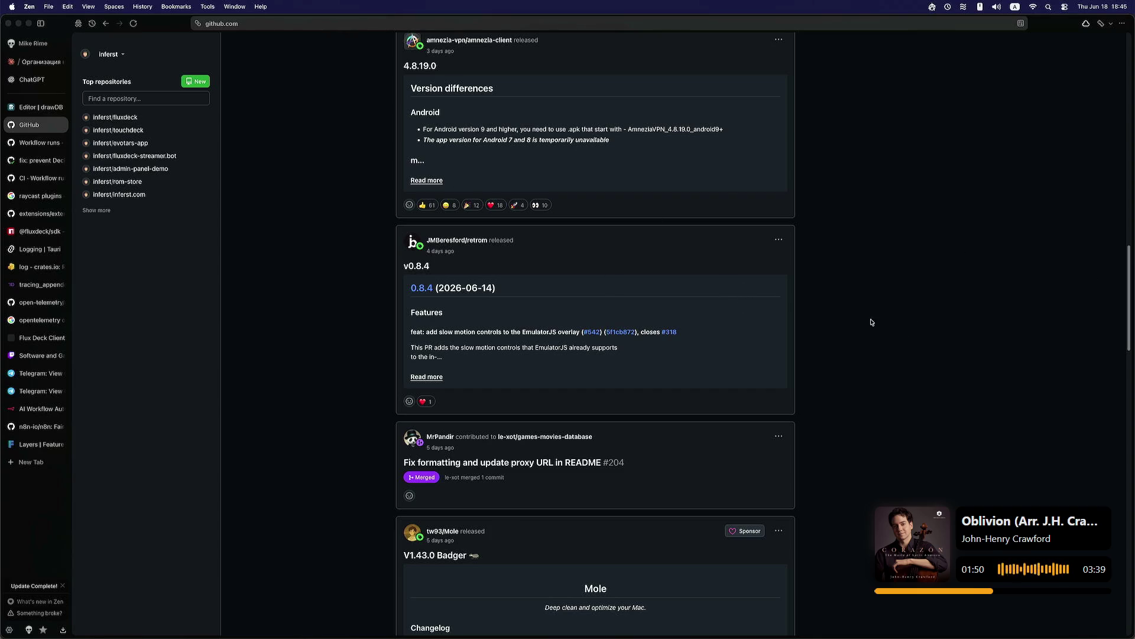
{"action": "left_click", "coordinate": [430, 379]}
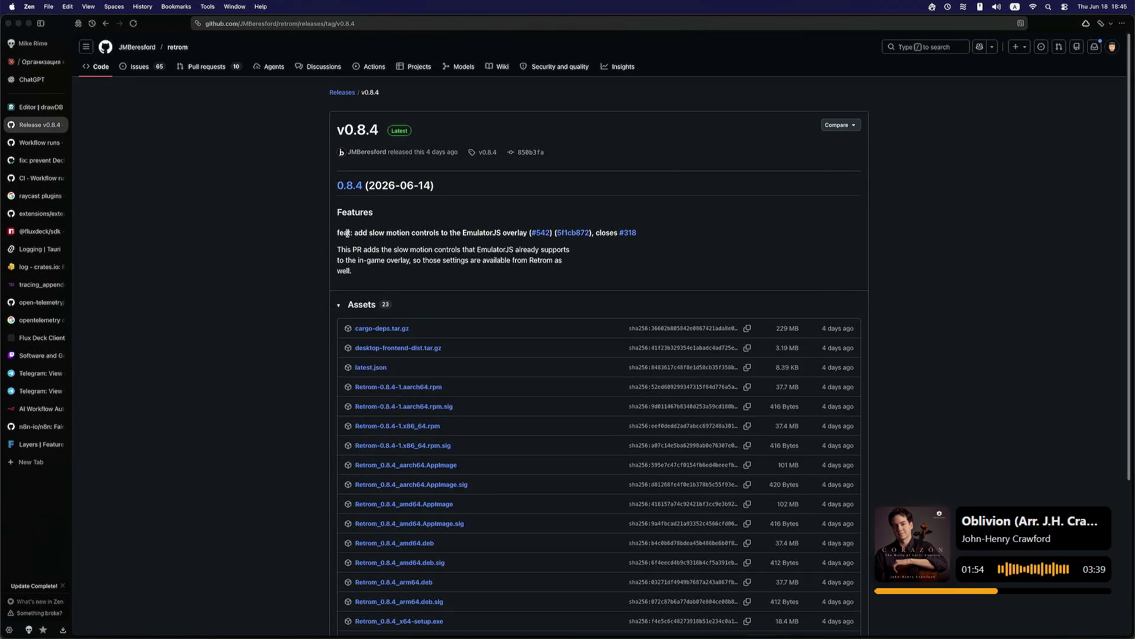
{"action": "left_click_drag", "start_coordinate": [526, 233], "coordinate": [338, 233]}
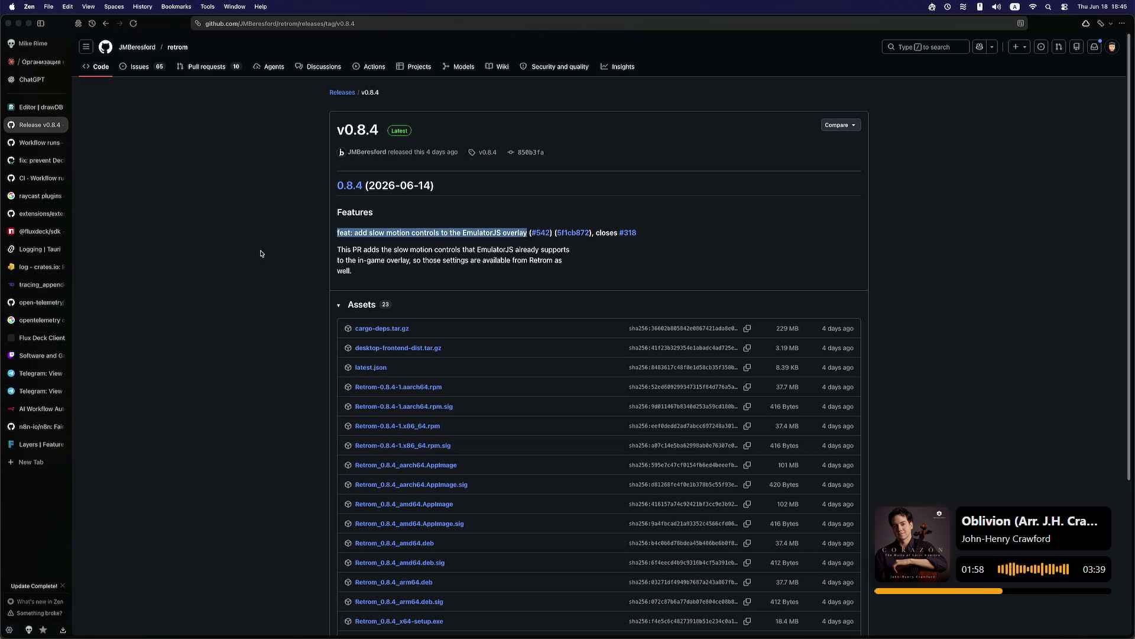
{"action": "left_click", "coordinate": [239, 264]}
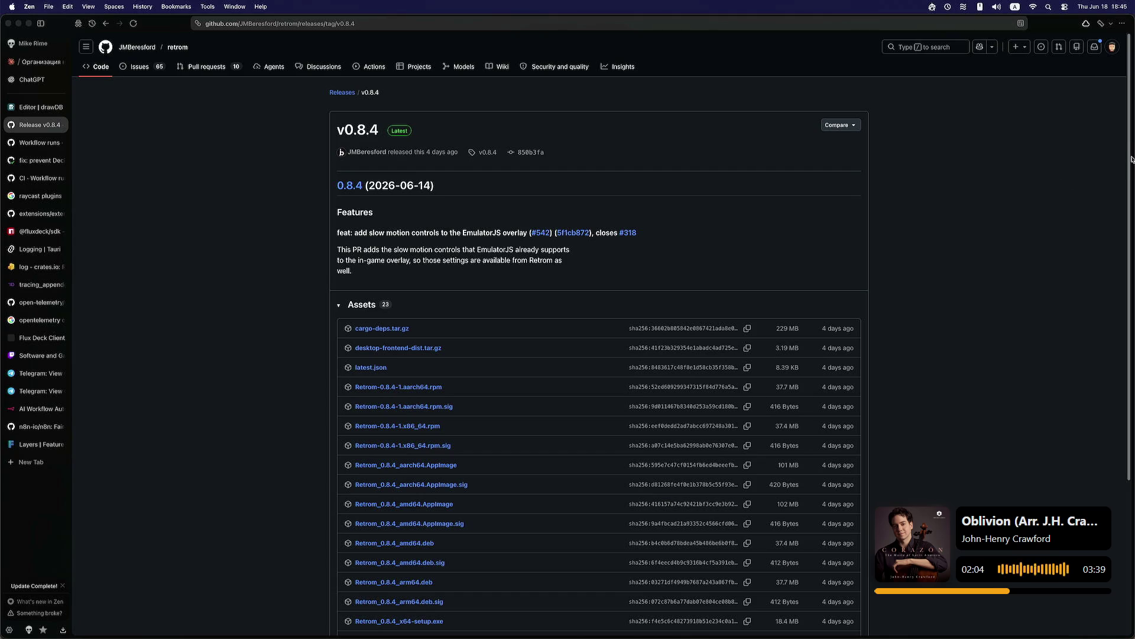
{"action": "scroll", "coordinate": [1100, 249], "scroll_direction": "down", "scroll_amount": 5}
{"action": "scroll", "coordinate": [1090, 266], "scroll_direction": "up", "scroll_amount": 2}
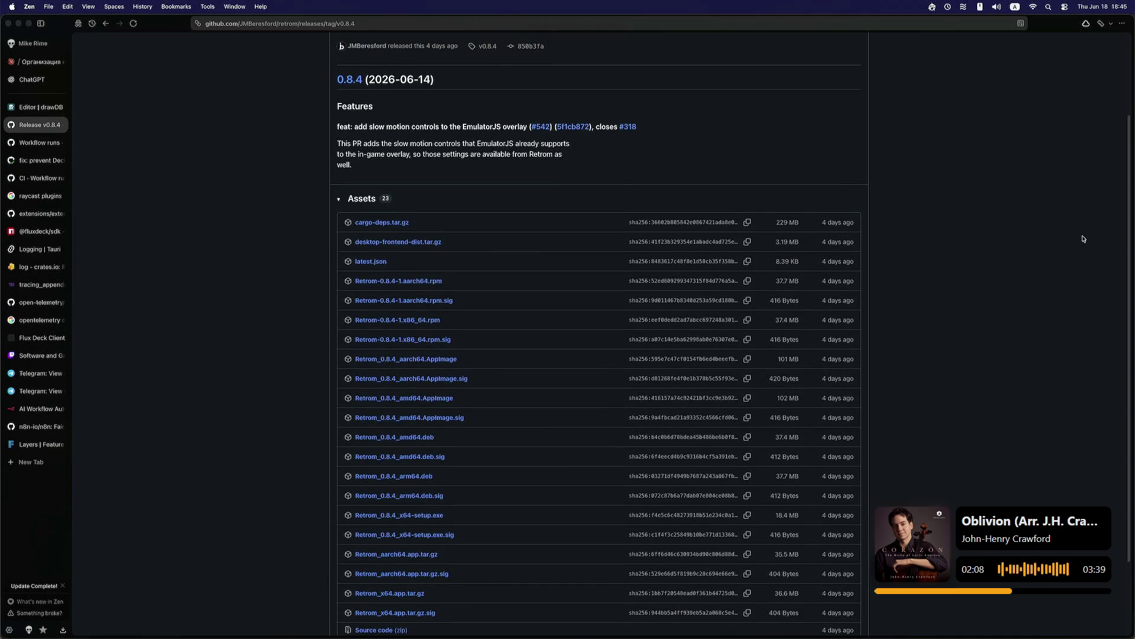
{"action": "scroll", "coordinate": [1080, 225], "scroll_direction": "up", "scroll_amount": 3}
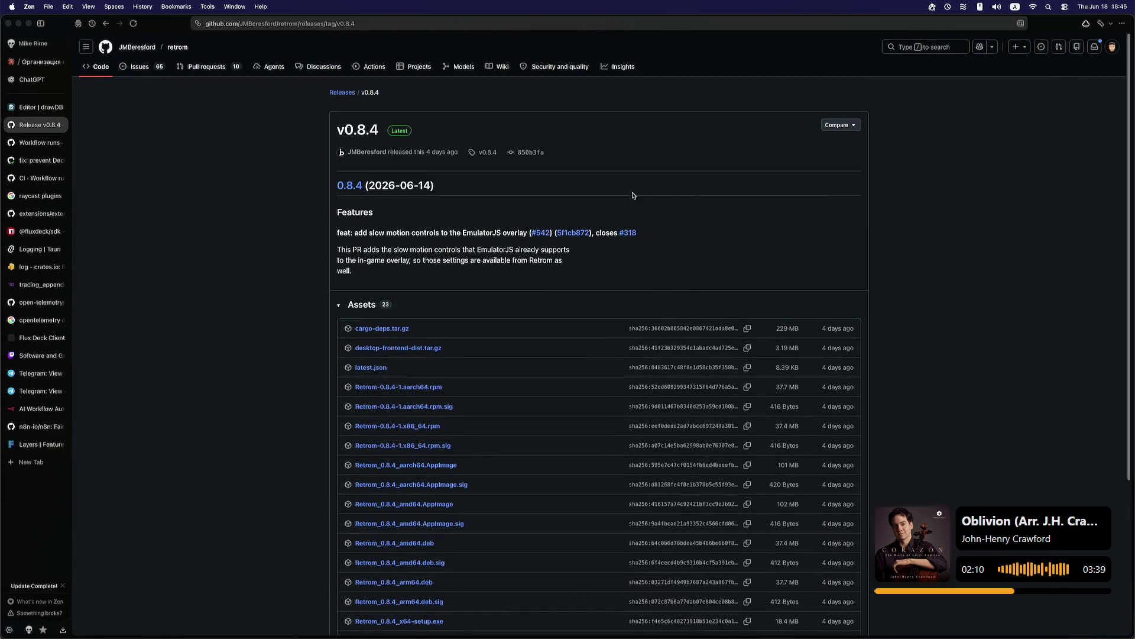
{"action": "scroll", "coordinate": [1102, 347], "scroll_direction": "down", "scroll_amount": 5}
{"action": "scroll", "coordinate": [1095, 278], "scroll_direction": "up", "scroll_amount": 5}
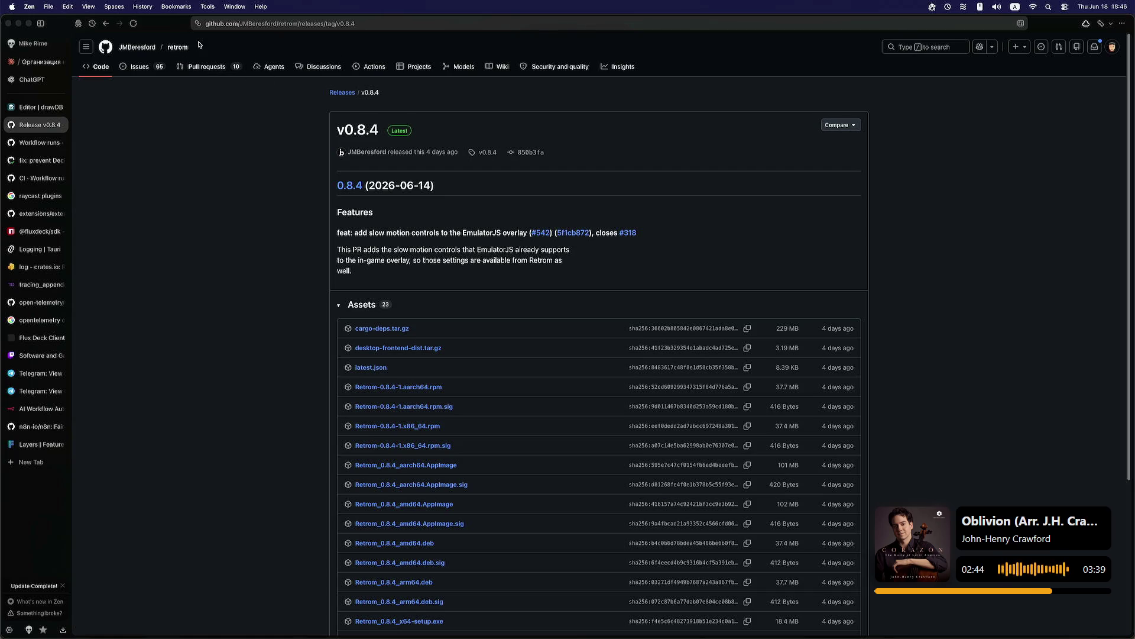
{"action": "left_click", "coordinate": [179, 47]}
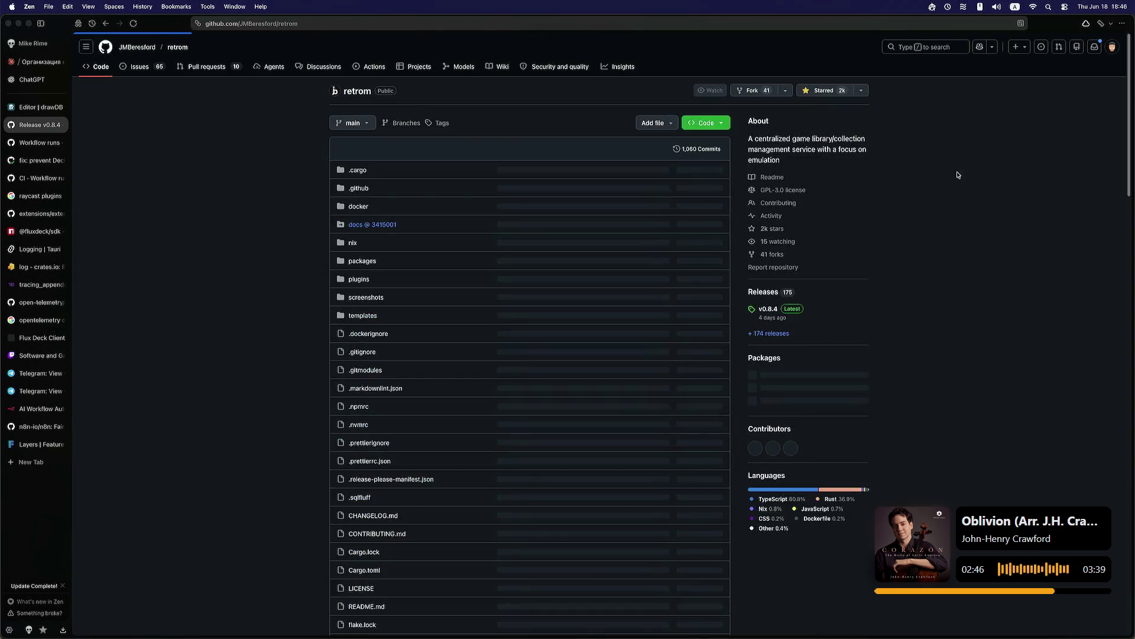
Step: Scroll through the top of the retrom repository README
{"action": "scroll", "coordinate": [1119, 126], "scroll_direction": "down", "scroll_amount": 10}
{"action": "scroll", "coordinate": [1119, 125], "scroll_direction": "down", "scroll_amount": 20}
{"action": "scroll", "coordinate": [1094, 166], "scroll_direction": "up", "scroll_amount": 20}
{"action": "scroll", "coordinate": [1051, 228], "scroll_direction": "down", "scroll_amount": 15}
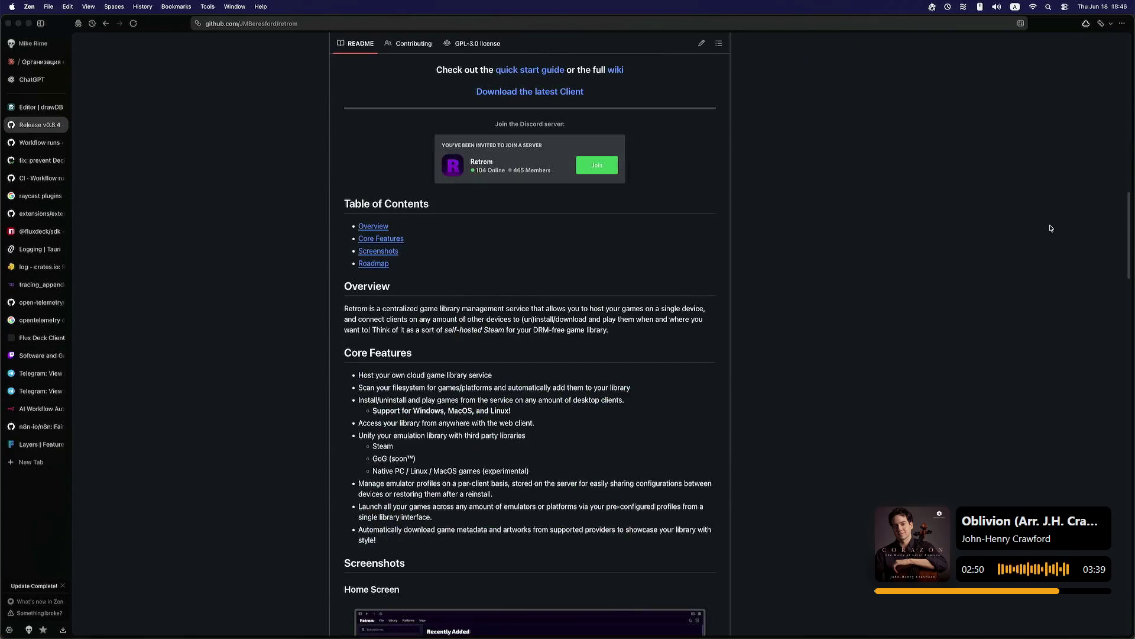
{"action": "scroll", "coordinate": [1053, 224], "scroll_direction": "up", "scroll_amount": 20}
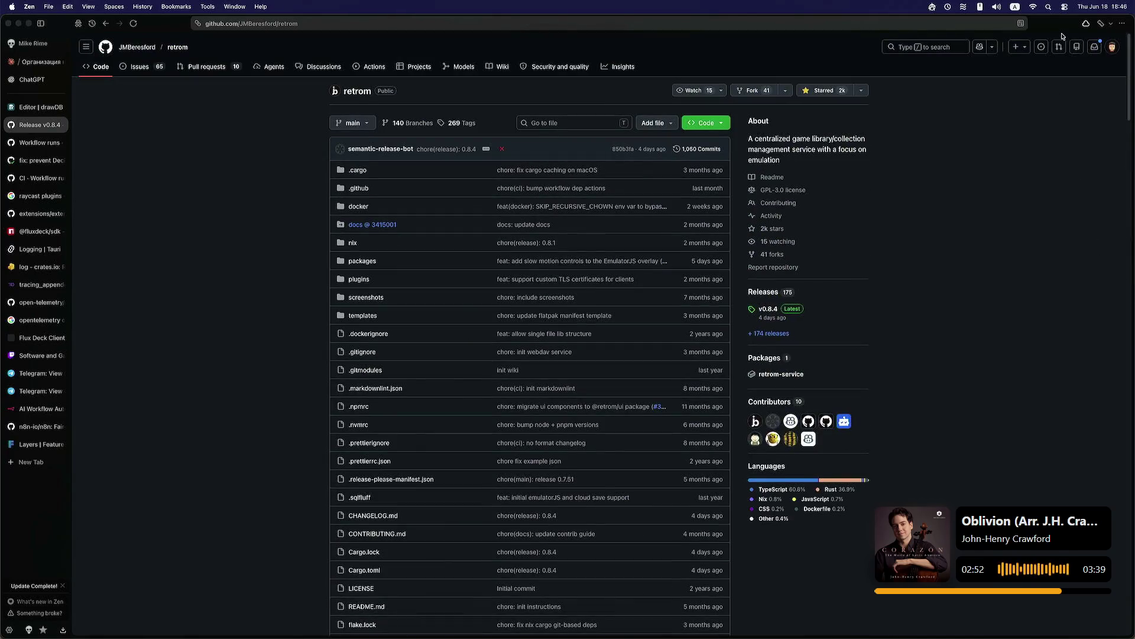
{"action": "scroll", "coordinate": [1062, 162], "scroll_direction": "down", "scroll_amount": 15}
{"action": "scroll", "coordinate": [1063, 162], "scroll_direction": "up", "scroll_amount": 10}
Step: Scroll down to the README's Screenshots and open the first landscape screenshot in its own tab
{"action": "left_click_drag", "start_coordinate": [1127, 59], "coordinate": [1105, 190]}
{"action": "scroll", "coordinate": [1106, 190], "scroll_direction": "down", "scroll_amount": 2}
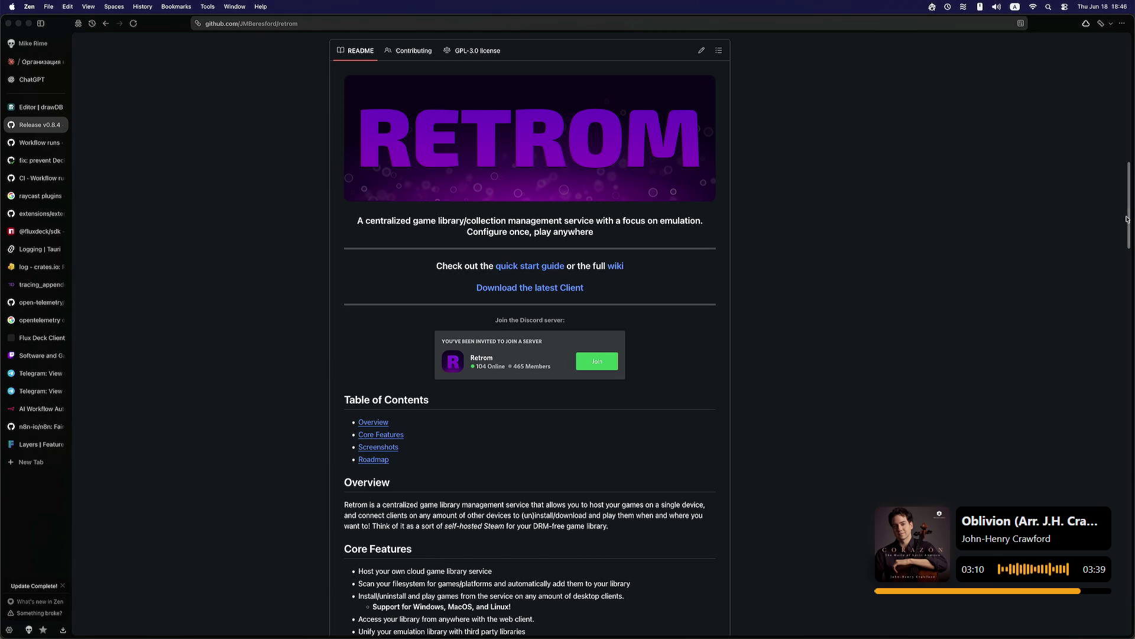
{"action": "scroll", "coordinate": [1118, 266], "scroll_direction": "down", "scroll_amount": 9}
{"action": "scroll", "coordinate": [1094, 293], "scroll_direction": "down", "scroll_amount": 3}
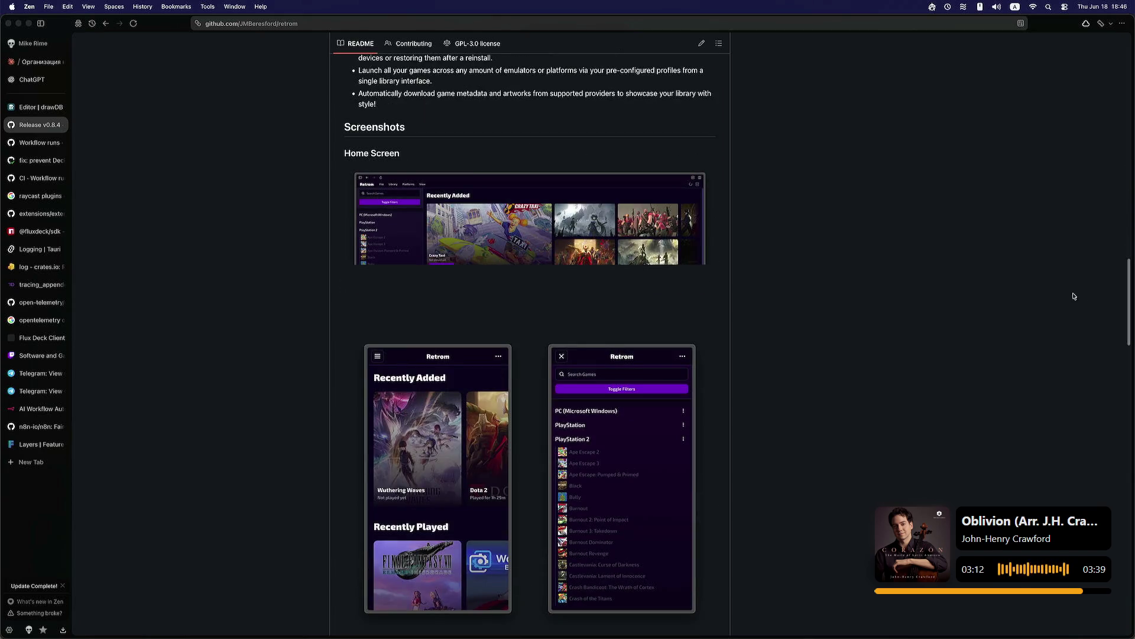
{"action": "scroll", "coordinate": [742, 262], "scroll_direction": "down", "scroll_amount": 3}
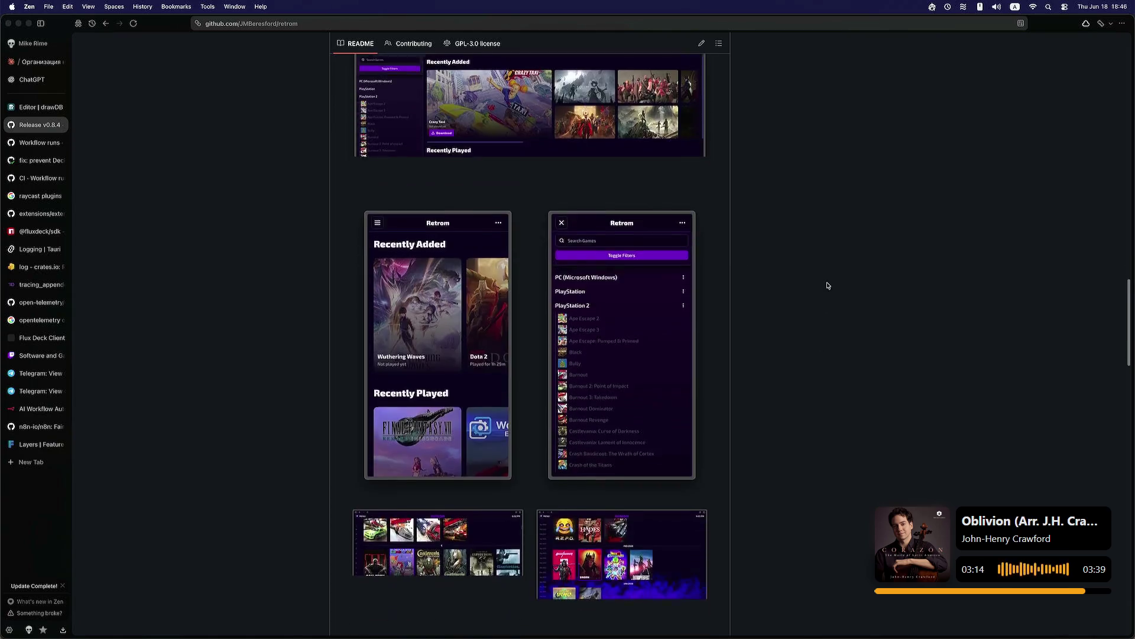
{"action": "left_click", "coordinate": [430, 419]}
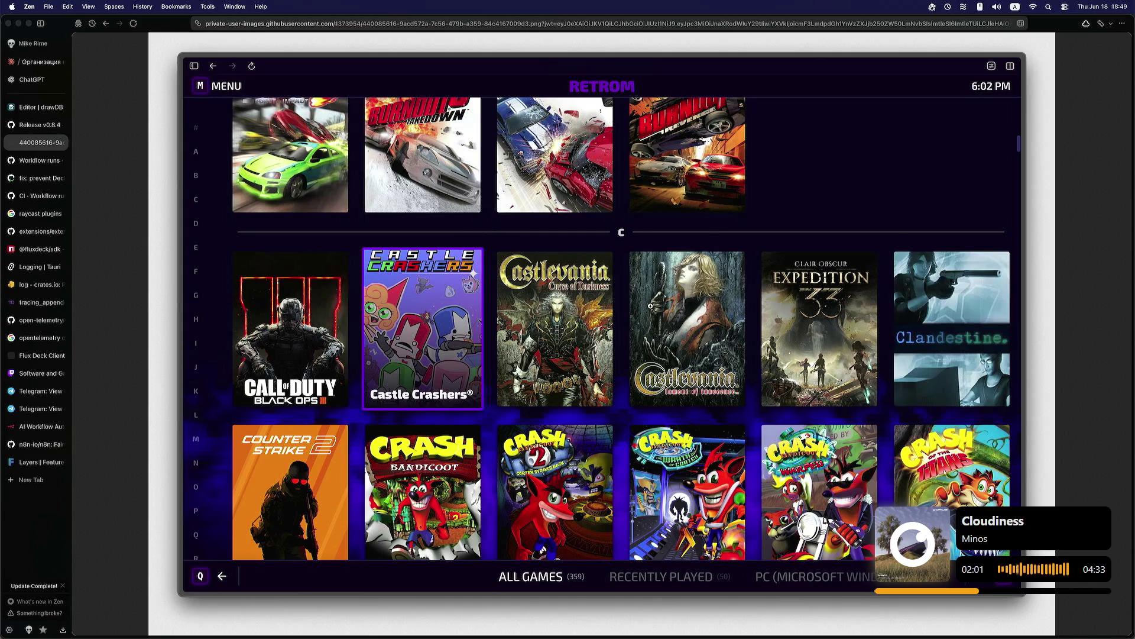
Step: In a new tab below the screenshot, search 'retrodeck' and open the official retrodeck.net site
{"action": "right_click", "coordinate": [26, 143]}
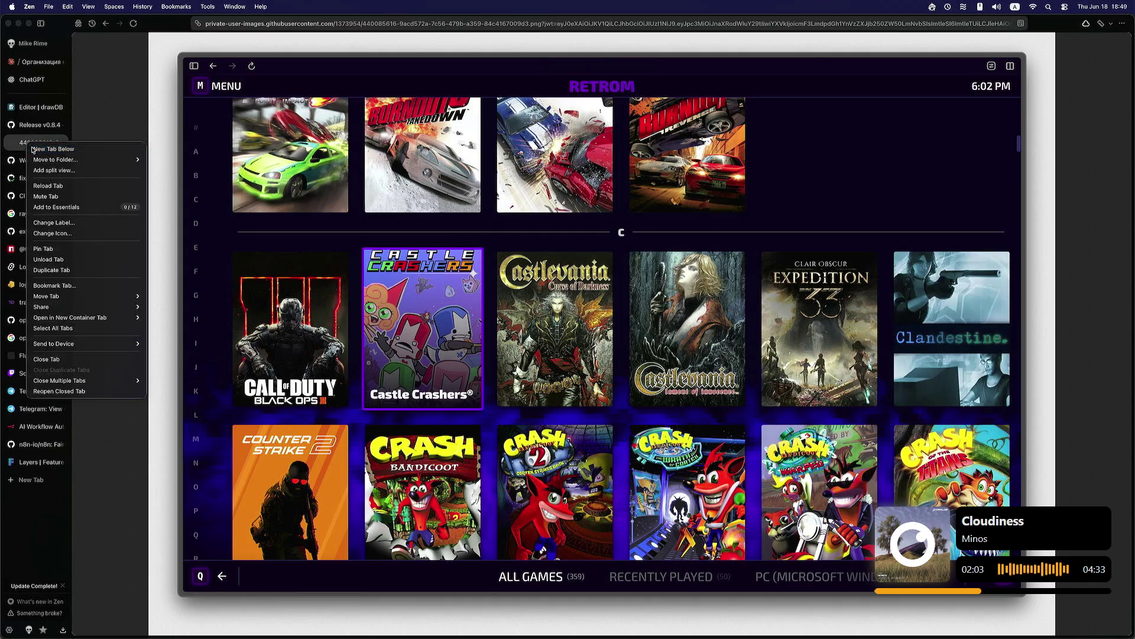
{"action": "left_click", "coordinate": [71, 148]}
{"action": "type", "text": "retrodeck"}
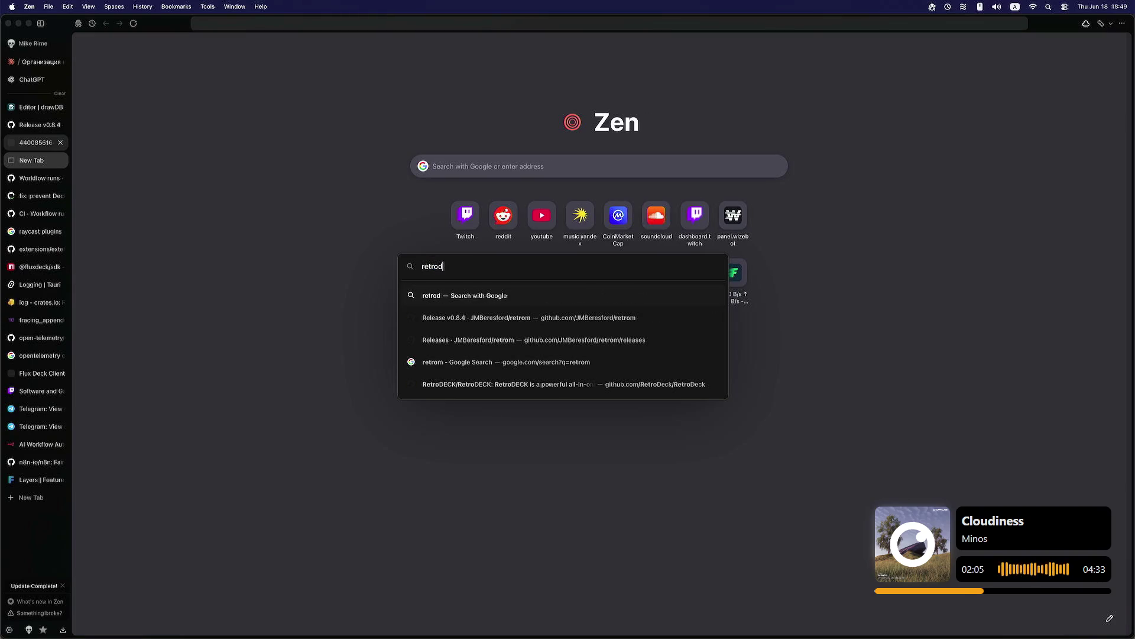
{"action": "key", "text": "Return"}
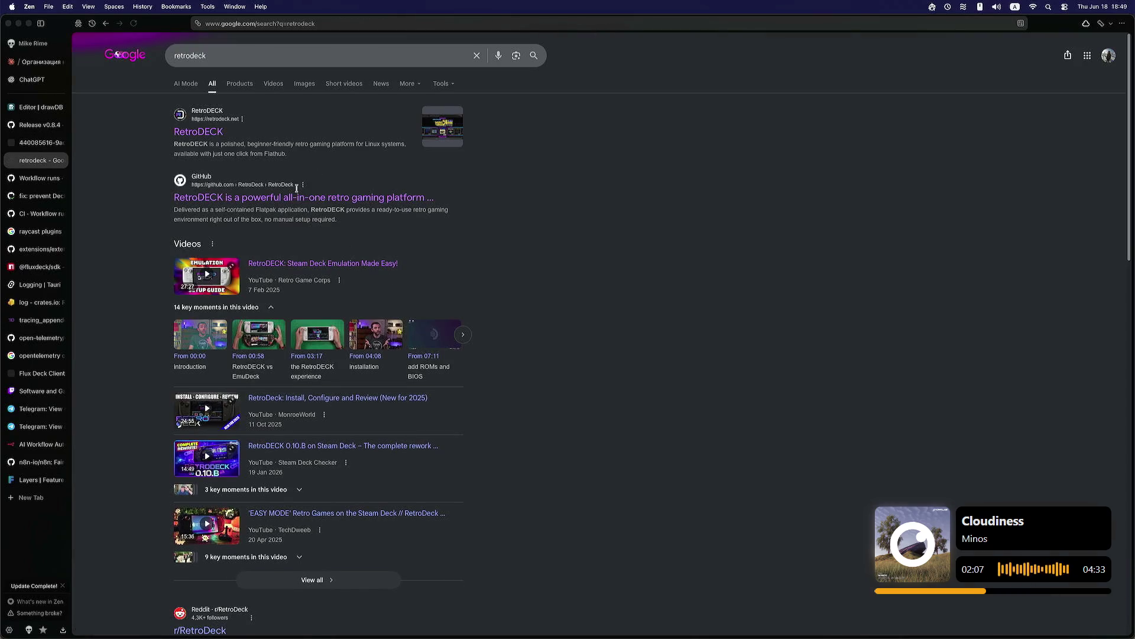
{"action": "left_click", "coordinate": [214, 137]}
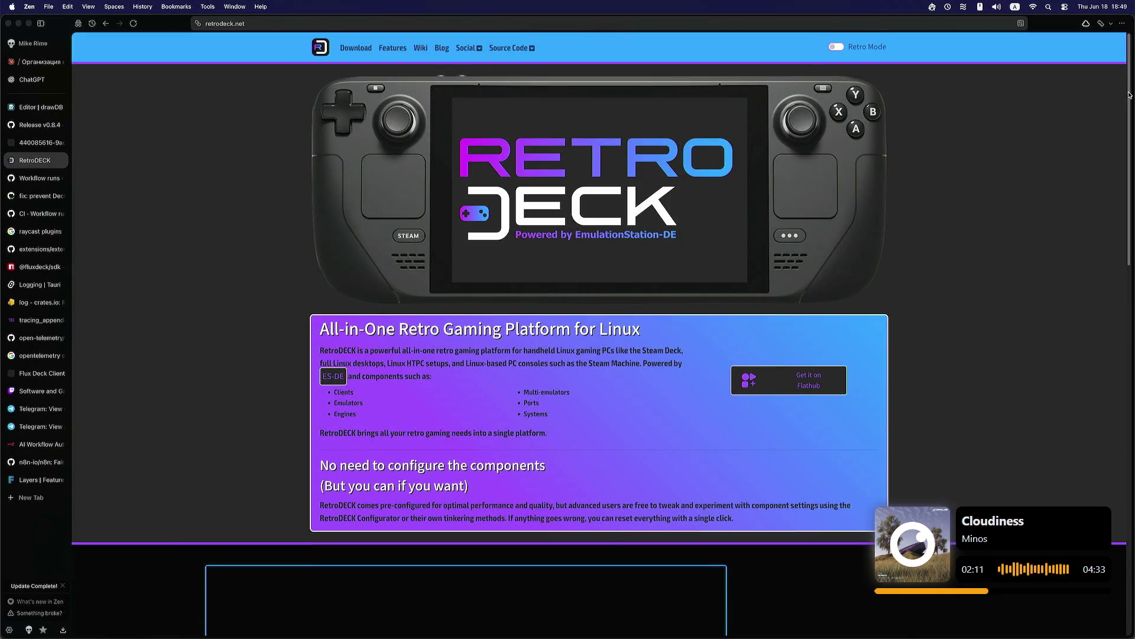
Step: Scroll the RetroDECK homepage and flip the theme carousel back to the Double Dragon slide
{"action": "scroll", "coordinate": [502, 293], "scroll_direction": "down", "scroll_amount": 3}
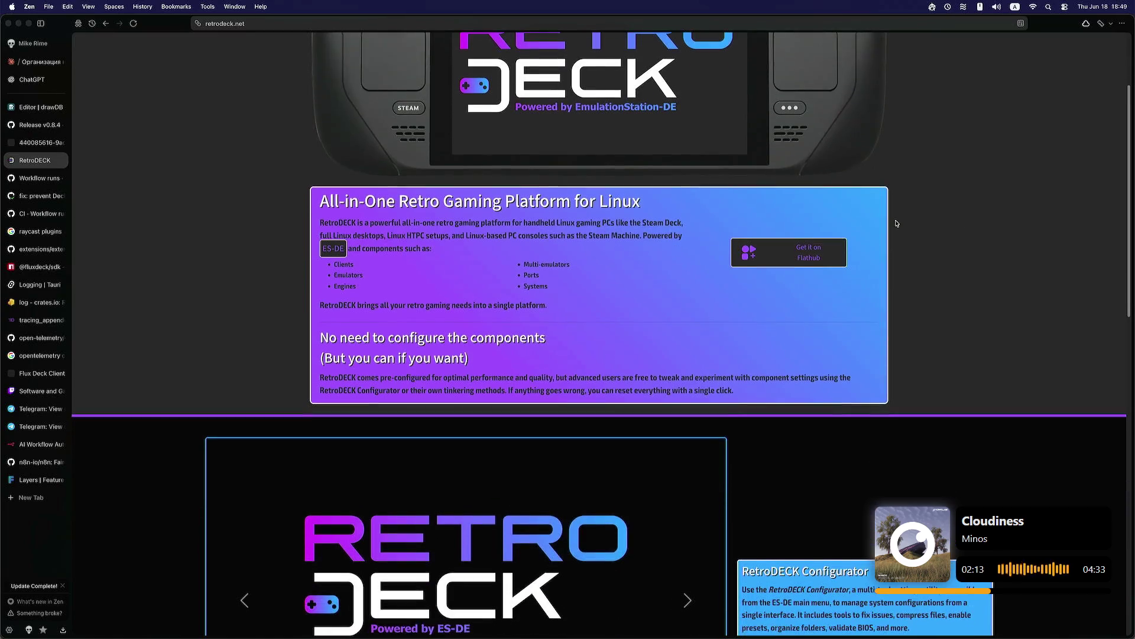
{"action": "left_click_drag", "start_coordinate": [1131, 158], "coordinate": [1081, 354]}
{"action": "scroll", "coordinate": [1081, 353], "scroll_direction": "down", "scroll_amount": 3}
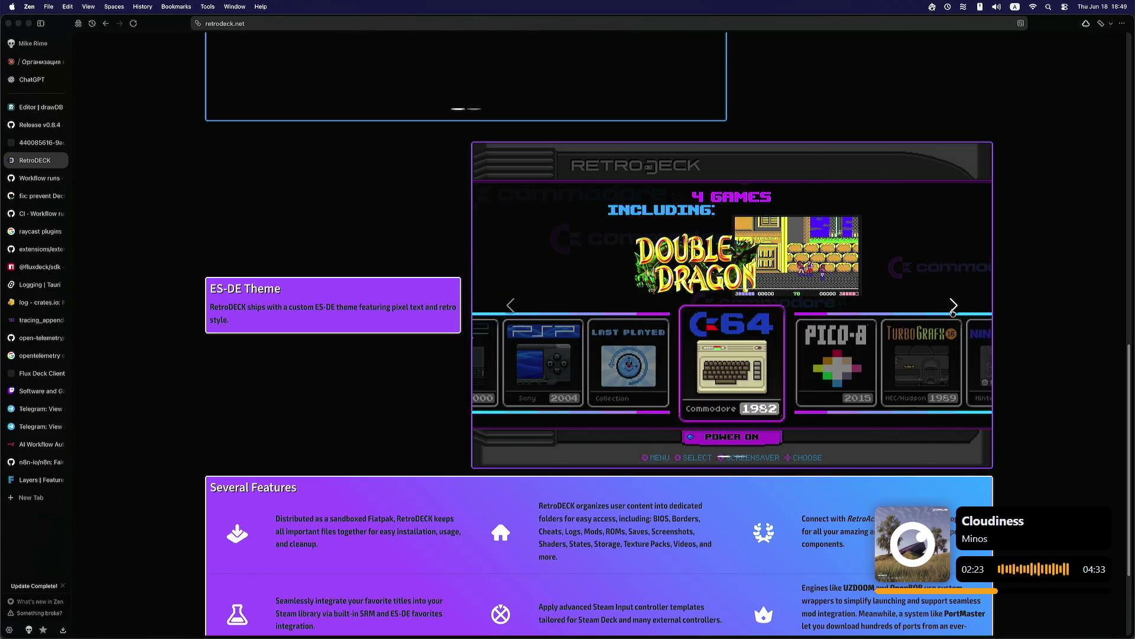
{"action": "scroll", "coordinate": [1117, 376], "scroll_direction": "down", "scroll_amount": 5}
{"action": "scroll", "coordinate": [1107, 393], "scroll_direction": "up", "scroll_amount": 3}
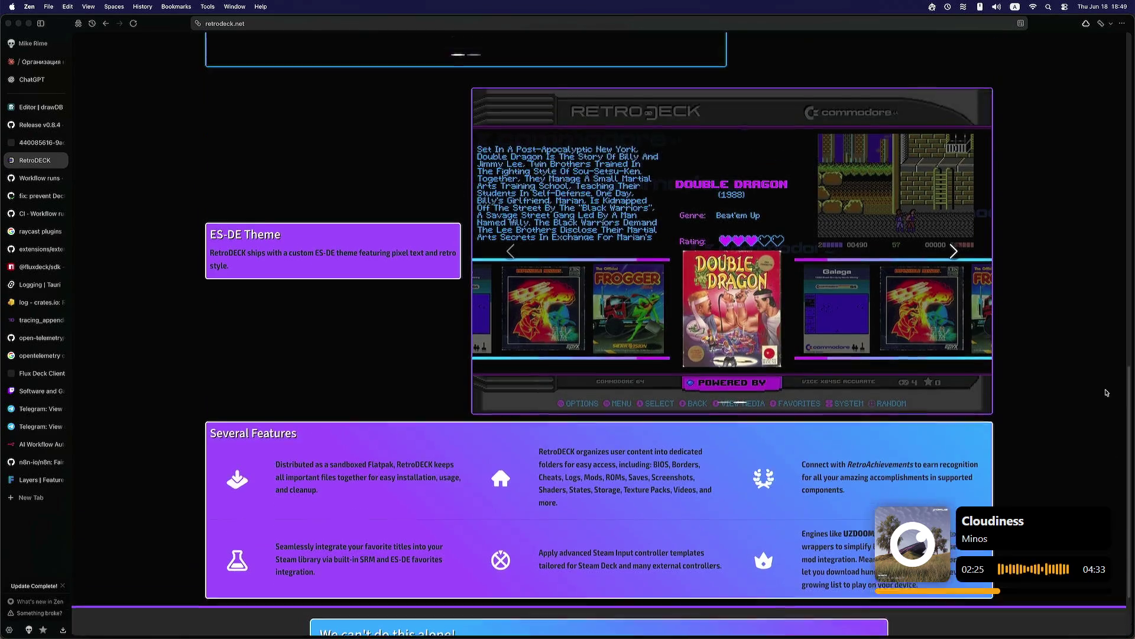
{"action": "scroll", "coordinate": [1106, 393], "scroll_direction": "up", "scroll_amount": 2}
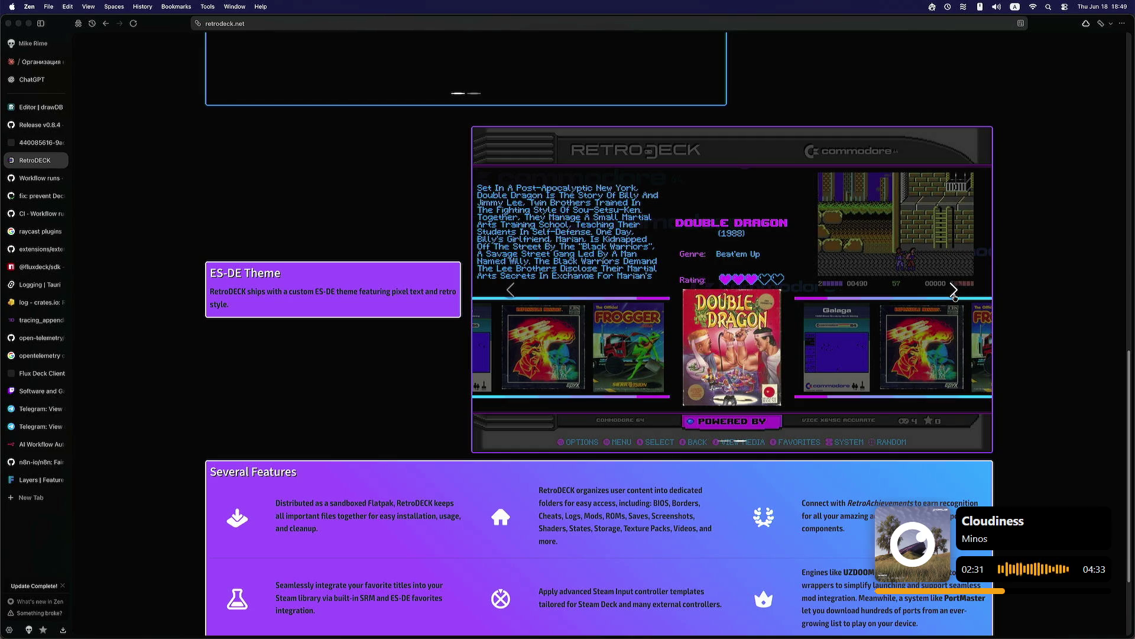
{"action": "left_click", "coordinate": [955, 295]}
{"action": "left_click", "coordinate": [514, 296]}
Step: Jump to the site's Features section, then open the RetroDECK documentation wiki
{"action": "mouse_move", "coordinate": [1132, 447]}
{"action": "left_mouse_down"}
{"action": "mouse_move", "coordinate": [1115, 347]}
{"action": "mouse_move", "coordinate": [446, 72]}
{"action": "left_mouse_up"}
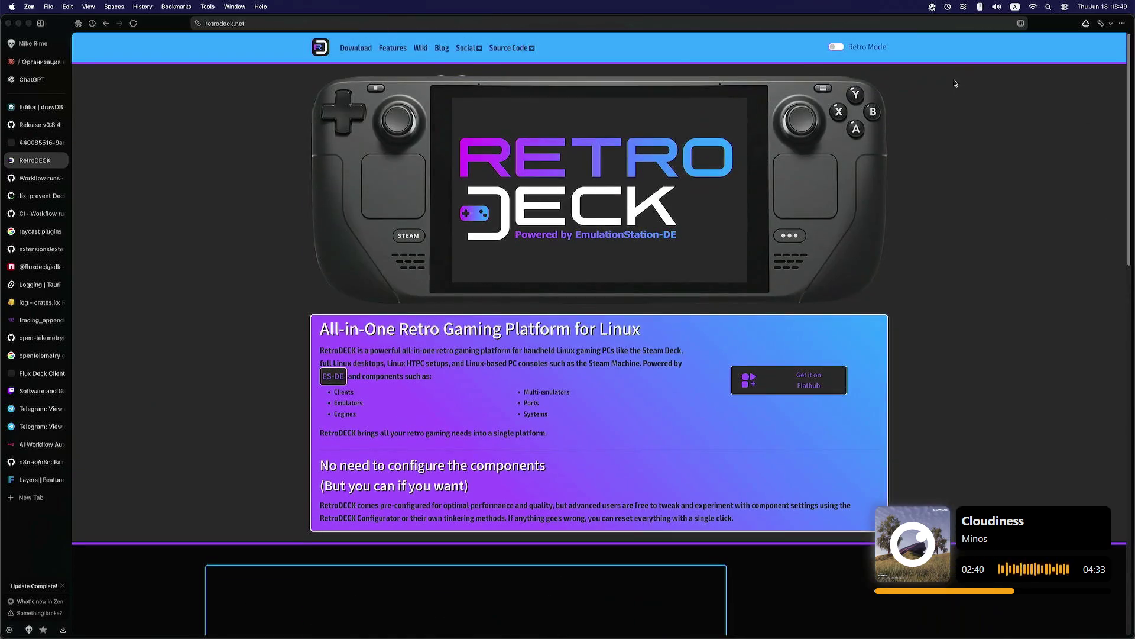
{"action": "left_click", "coordinate": [395, 50]}
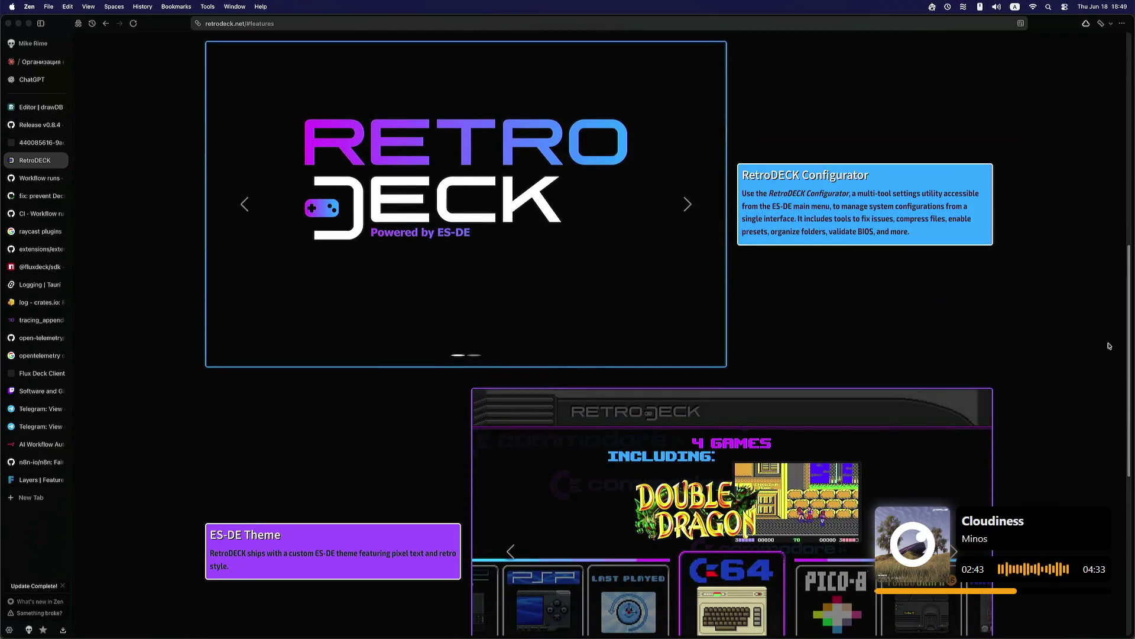
{"action": "left_click_drag", "start_coordinate": [1127, 339], "coordinate": [621, 74]}
{"action": "left_click", "coordinate": [420, 49]}
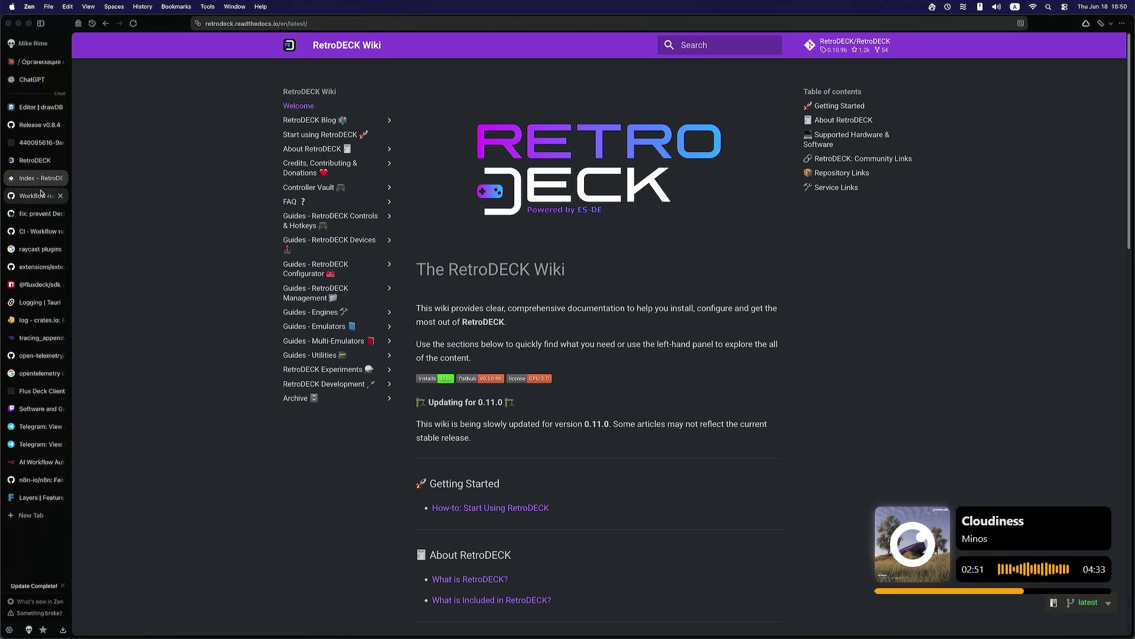
Step: Switch to the '440085616' tab showing the Retrom All Games library screenshot
{"action": "left_click", "coordinate": [41, 144]}
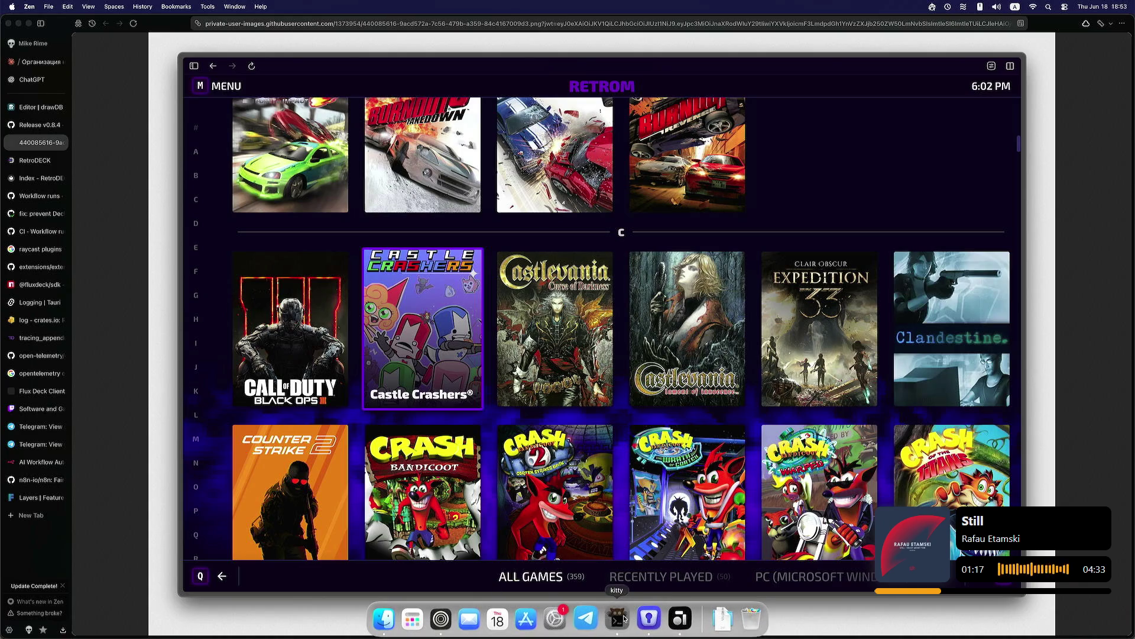
{"action": "left_click", "coordinate": [624, 618]}
Step: In a new kitty tab, run 'ssh server' and launch lf
{"action": "key", "text": "super+t"}
{"action": "type", "text": "ssh server"}
{"action": "key", "text": "Return"}
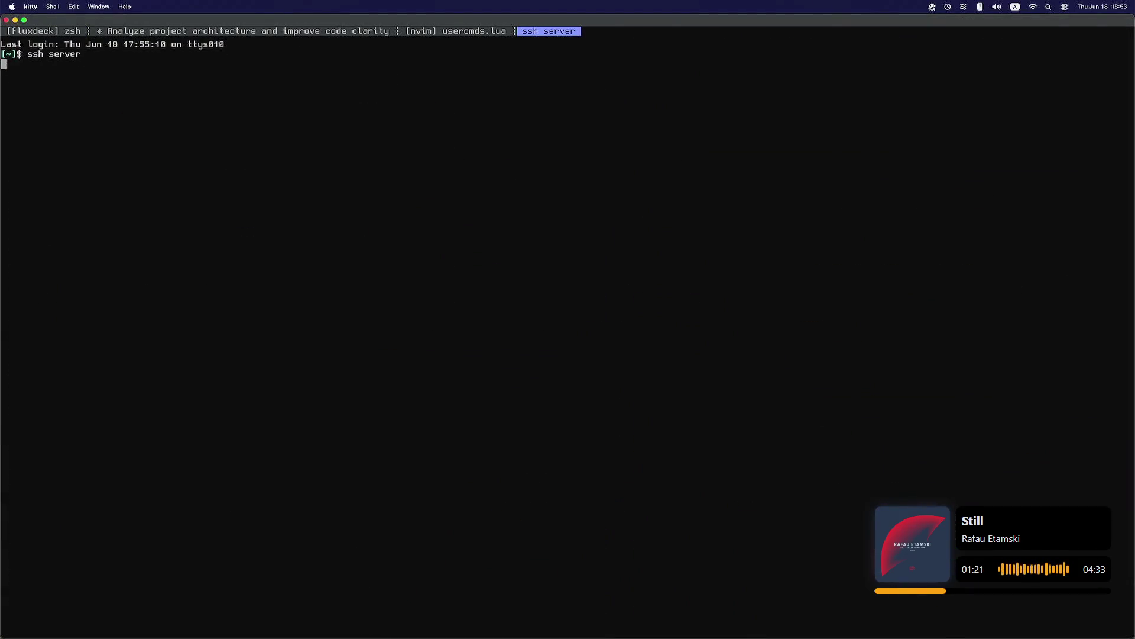
{"action": "type", "text": "lf"}
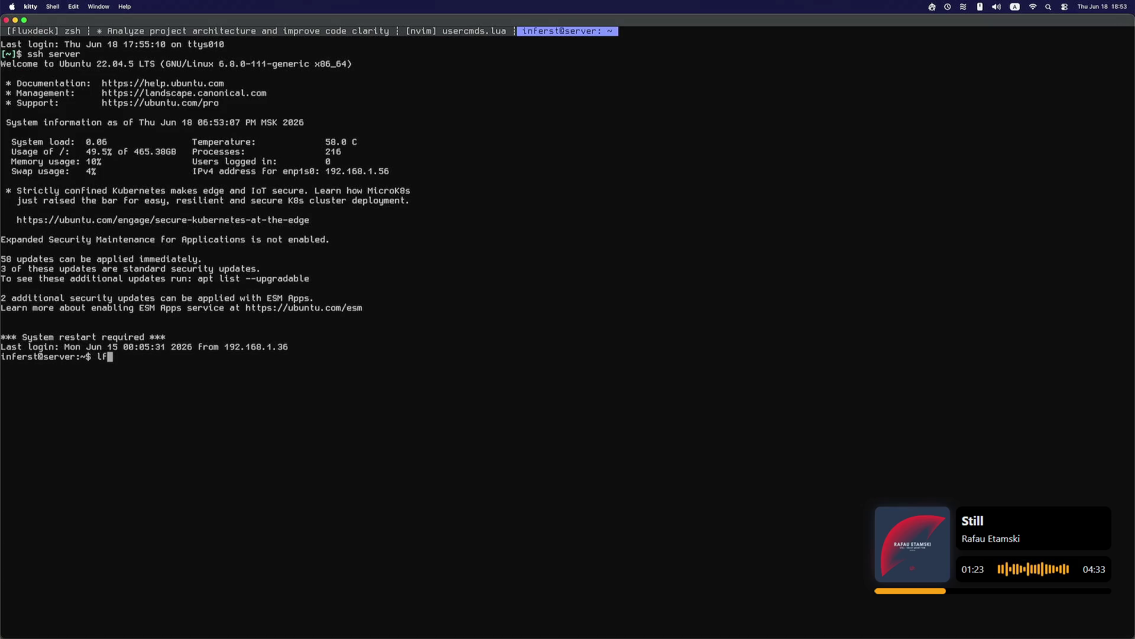
{"action": "key", "text": "Return"}
Step: Navigate lf into syncthing, then retrodeck, down to the roms folder
{"action": "key", "text": "j"}
{"action": "key", "text": "j"}
{"action": "key", "text": "j"}
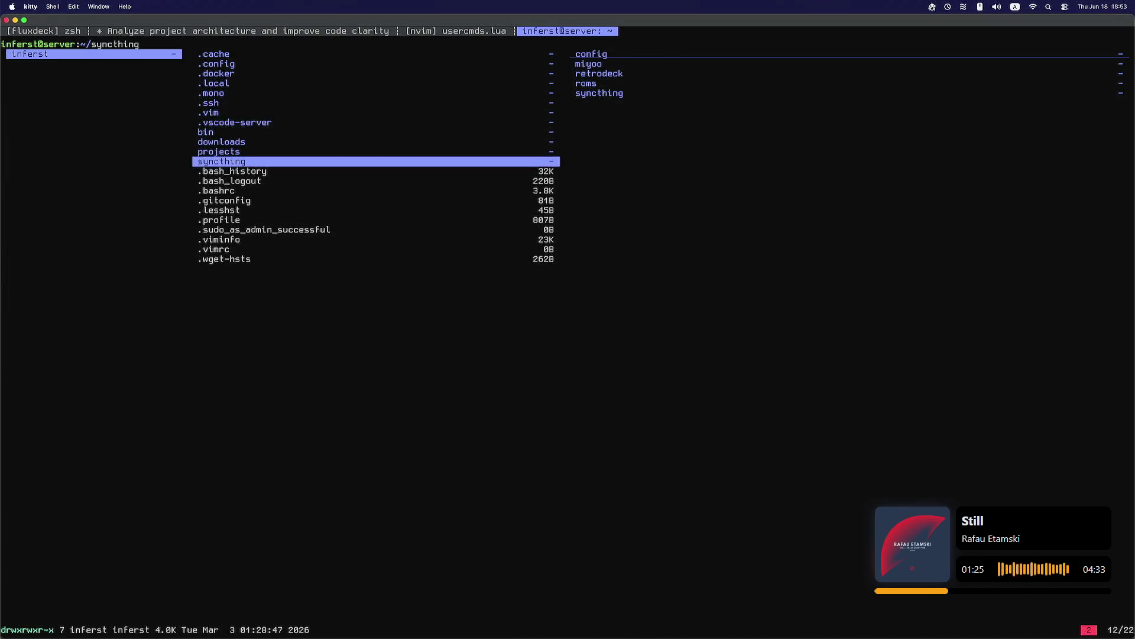
{"action": "key", "text": "k"}
{"action": "key", "text": "j"}
{"action": "key", "text": "l"}
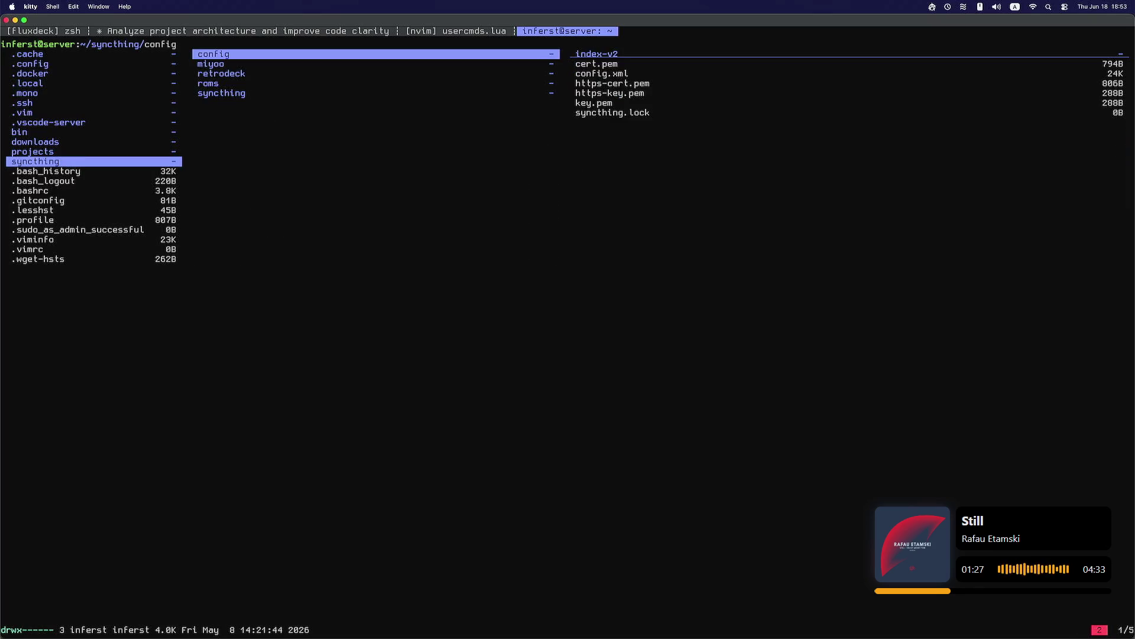
{"action": "key", "text": "j"}
{"action": "key", "text": "j"}
{"action": "key", "text": "j"}
{"action": "key", "text": "l"}
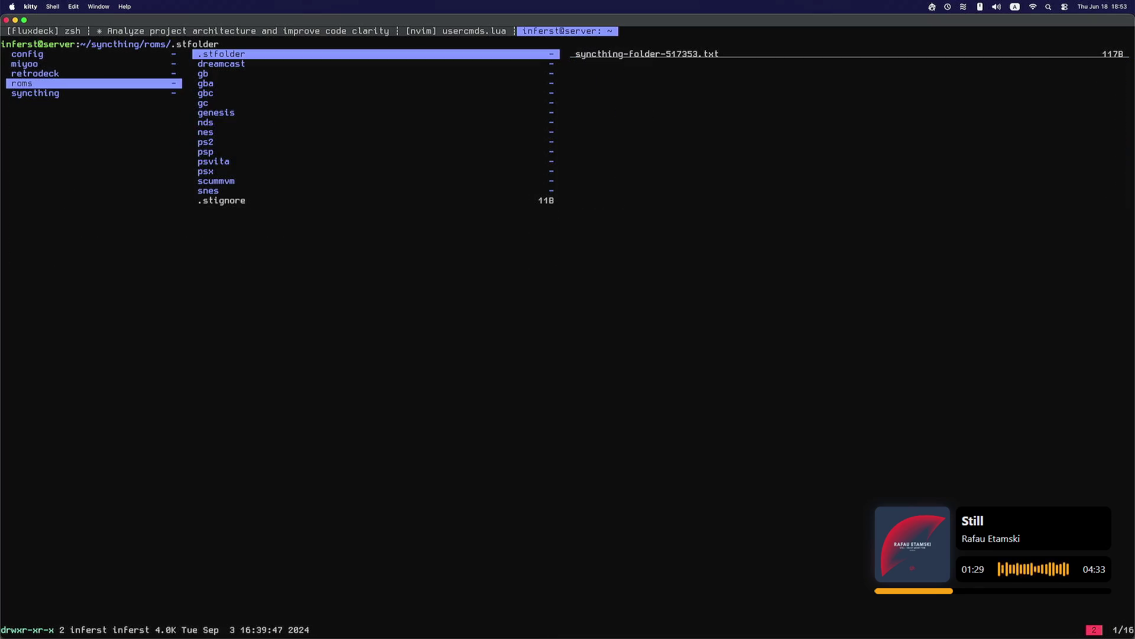
{"action": "key", "text": "j"}
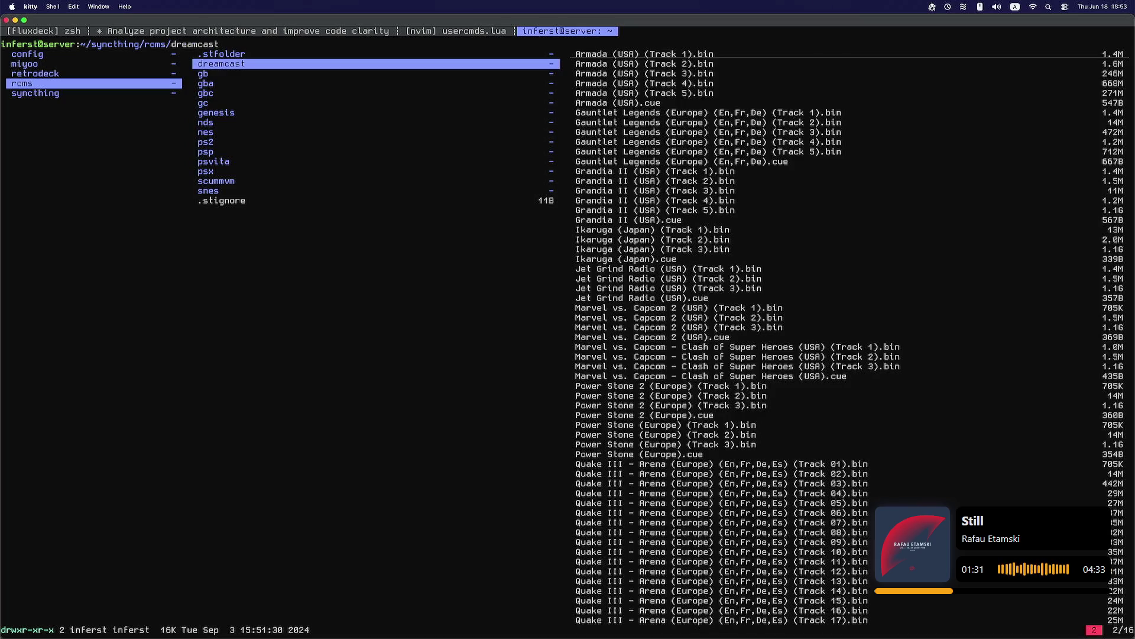
Step: Preview the gb, gba and gc console folders, looking inside gc at Need for Speed - Underground
{"action": "key", "text": "j"}
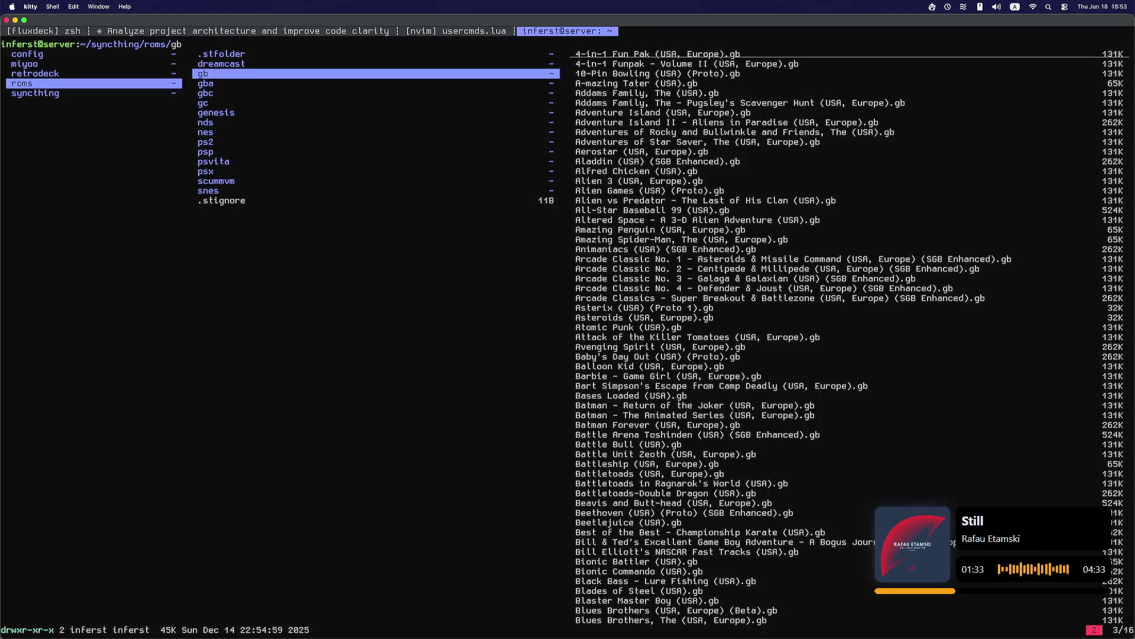
{"action": "key", "text": "j"}
{"action": "key", "text": "j"}
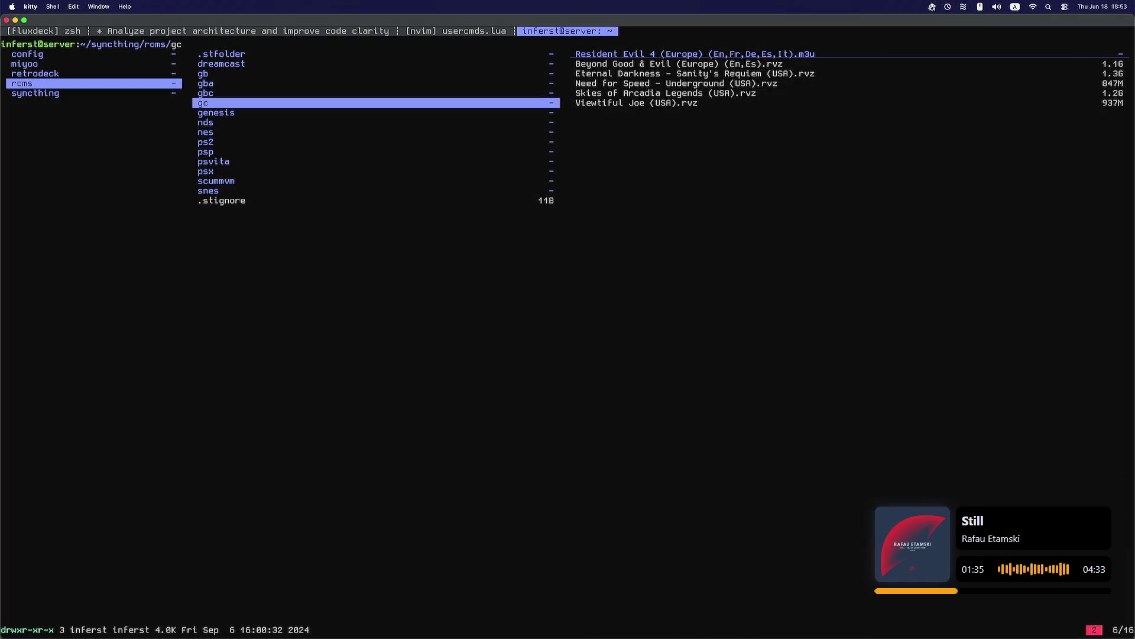
{"action": "key", "text": "l"}
{"action": "key", "text": "j"}
{"action": "key", "text": "j"}
{"action": "key", "text": "j"}
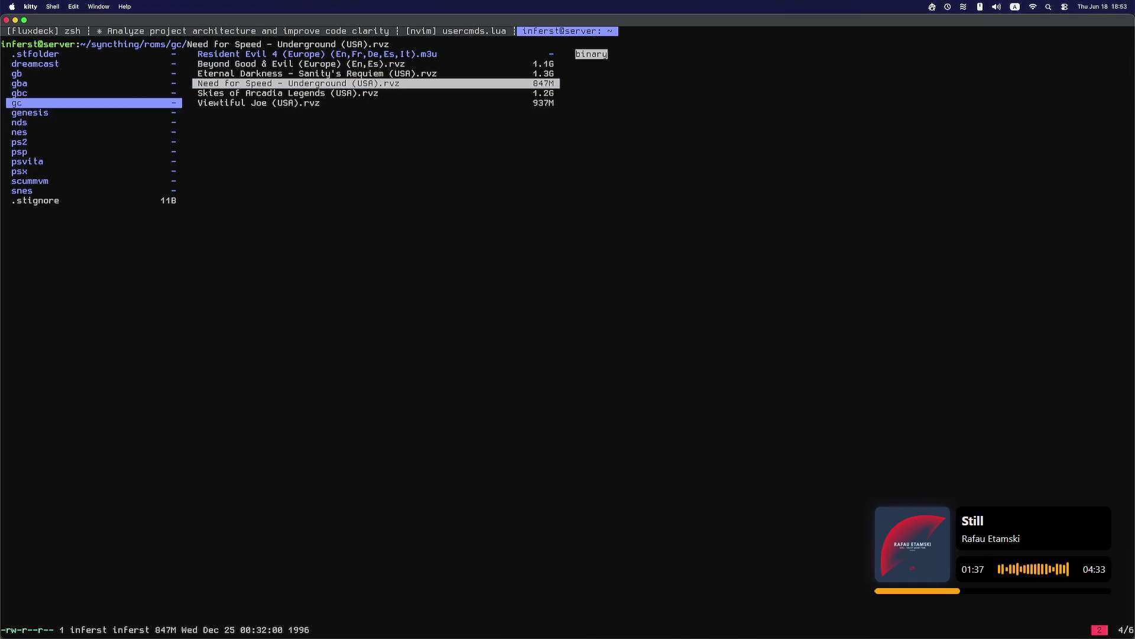
{"action": "key", "text": "j"}
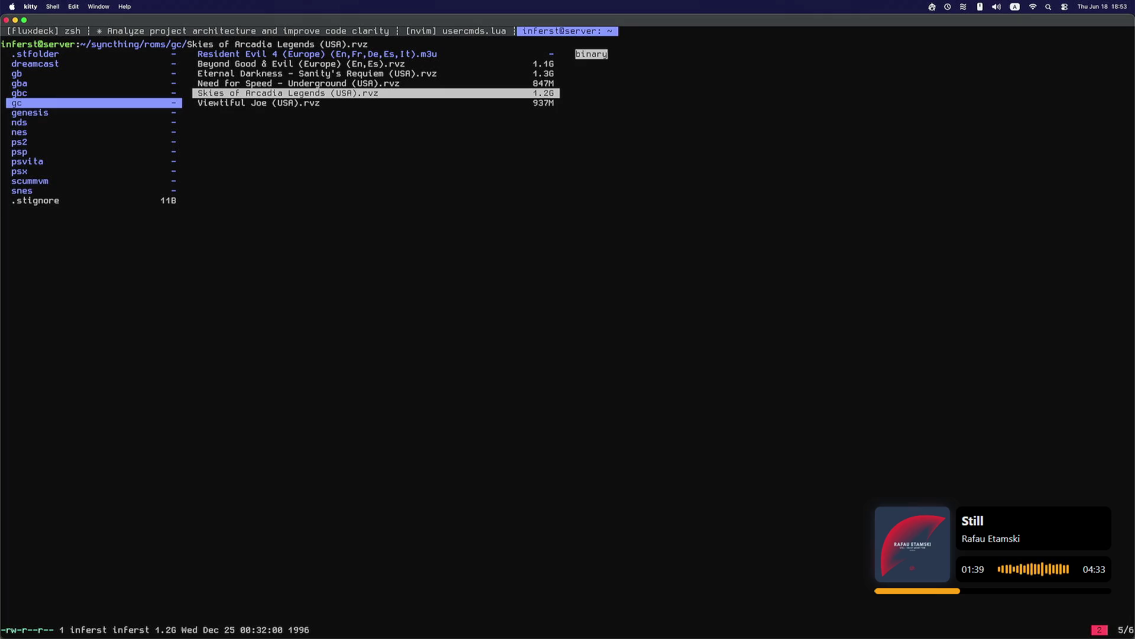
{"action": "key", "text": "h"}
{"action": "key", "text": "l"}
Step: Back in roms, move through genesis and further console folders, then return to Zen
{"action": "key", "text": "h"}
{"action": "key", "text": "j"}
{"action": "key", "text": "k"}
{"action": "key", "text": "j"}
{"action": "key", "text": "j"}
{"action": "key", "text": "j"}
{"action": "key", "text": "j"}
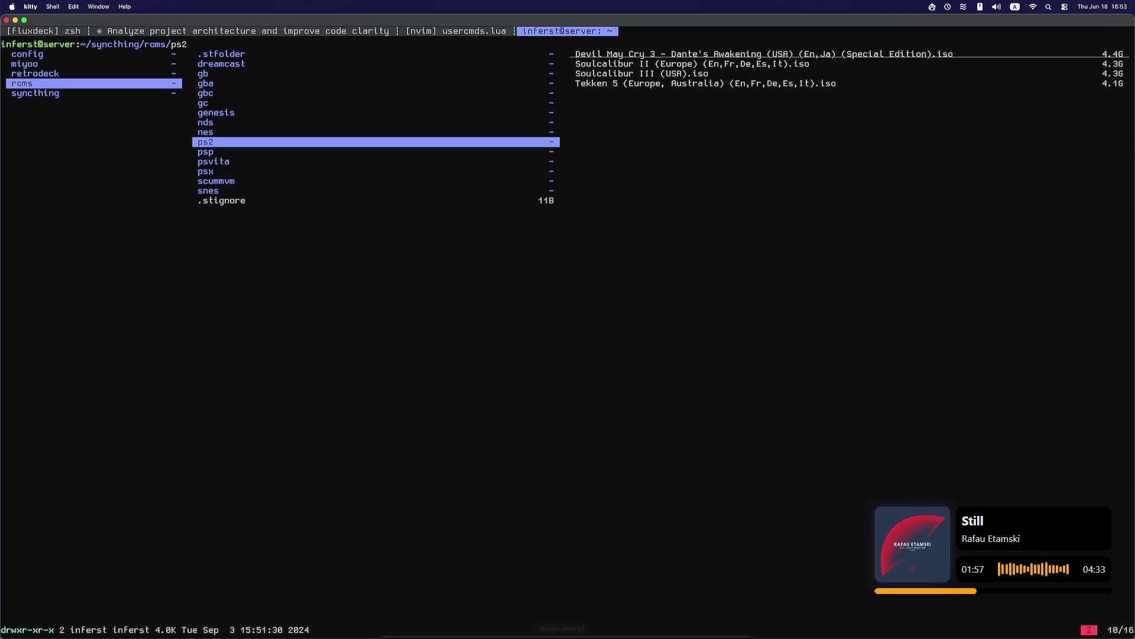
{"action": "left_click", "coordinate": [445, 617]}
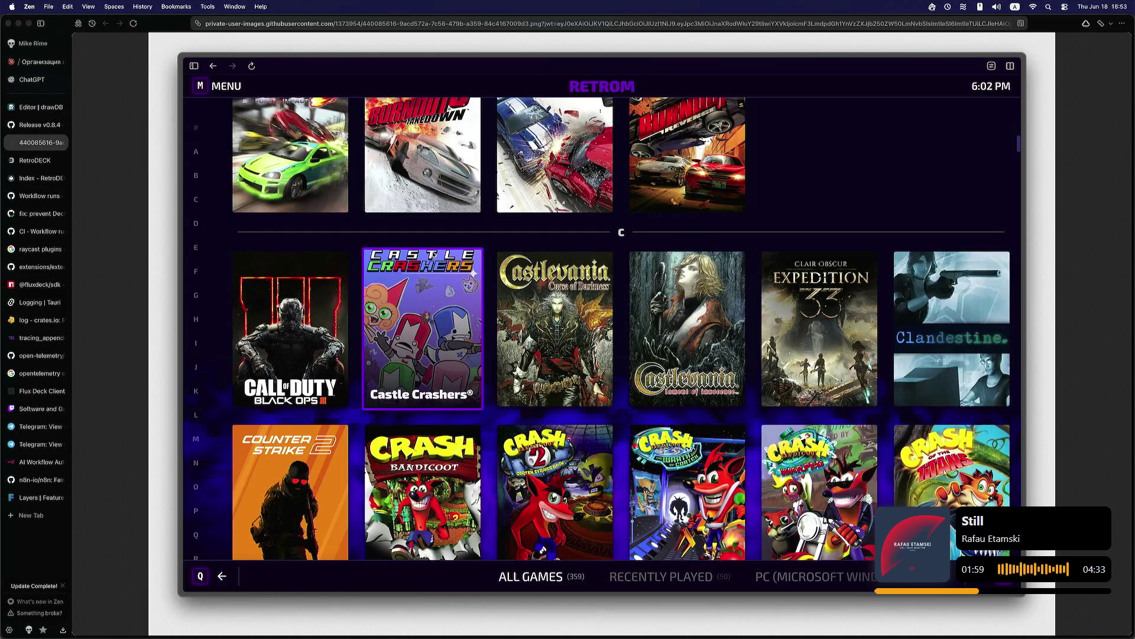
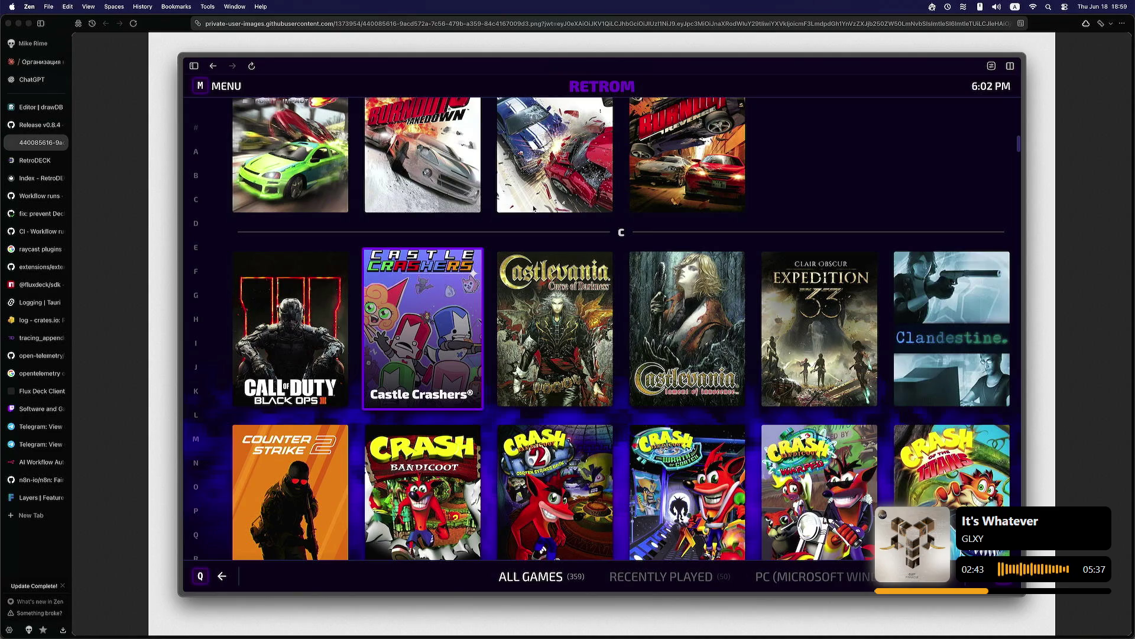
Step: Switch to the retrom 'Release v0.8.4' tab in the Zen sidebar
{"action": "left_click", "coordinate": [35, 125]}
{"action": "left_click", "coordinate": [41, 143]}
{"action": "left_click", "coordinate": [27, 128]}
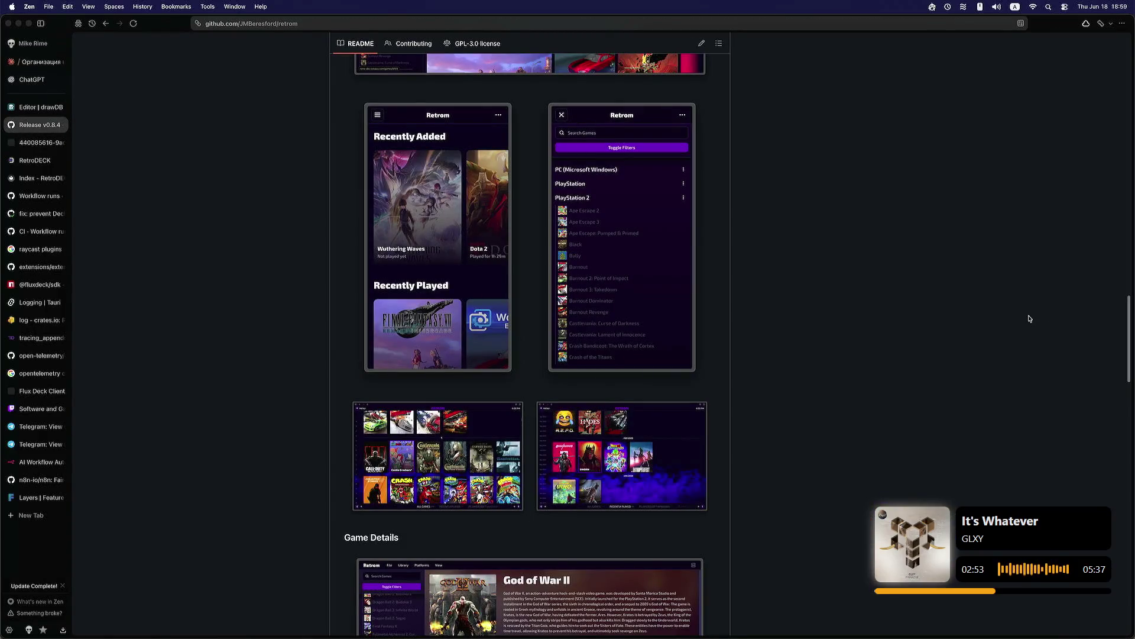
Step: Scroll through the README screenshots, then drag back to the top of the repository page
{"action": "mouse_move", "coordinate": [1123, 317]}
{"action": "left_mouse_down"}
{"action": "mouse_move", "coordinate": [1090, 211]}
{"action": "mouse_move", "coordinate": [1088, 110]}
{"action": "mouse_move", "coordinate": [1073, 286]}
{"action": "mouse_move", "coordinate": [1065, 321]}
{"action": "mouse_move", "coordinate": [1059, 281]}
{"action": "mouse_move", "coordinate": [1056, 326]}
{"action": "left_mouse_up"}
{"action": "scroll", "coordinate": [1055, 326], "scroll_direction": "down", "scroll_amount": 1}
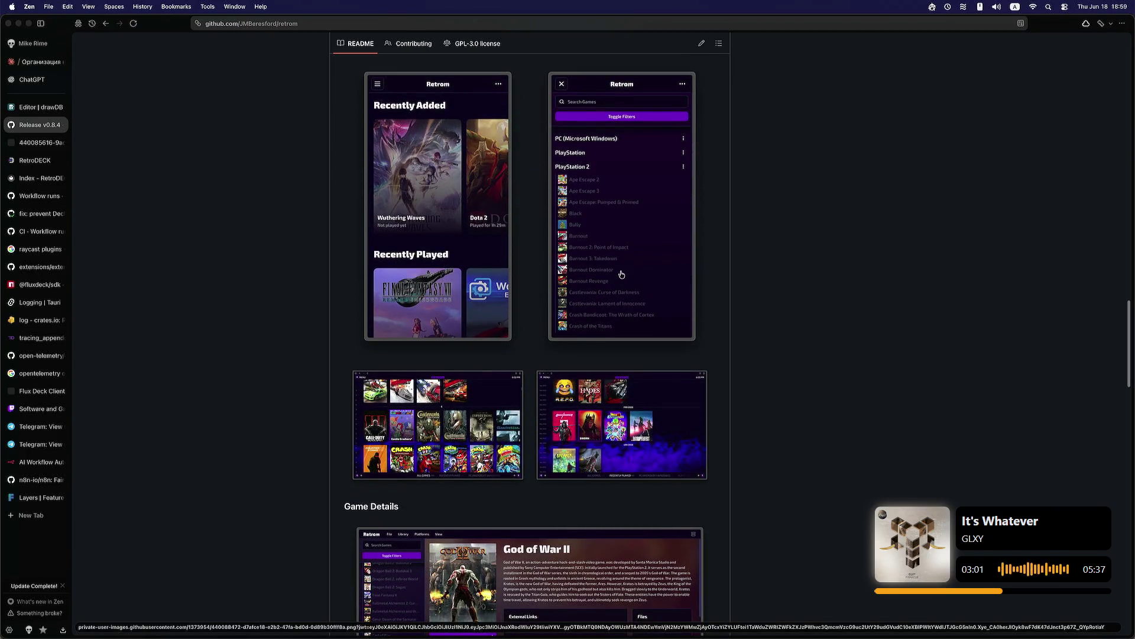
{"action": "scroll", "coordinate": [1119, 375], "scroll_direction": "down", "scroll_amount": 5}
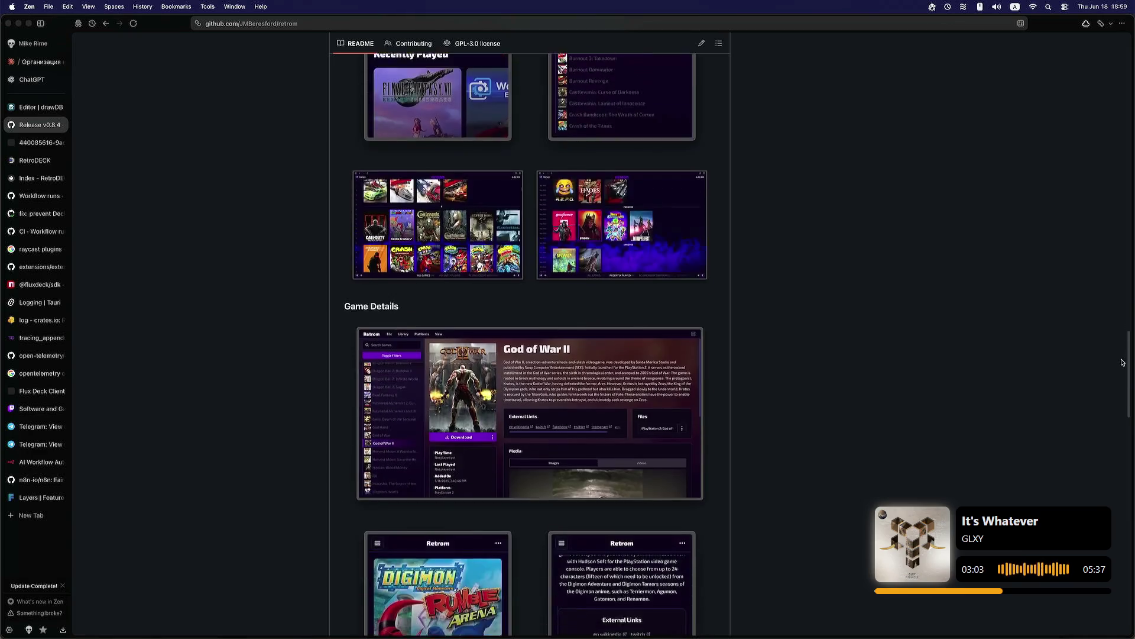
{"action": "scroll", "coordinate": [1120, 375], "scroll_direction": "down", "scroll_amount": 15}
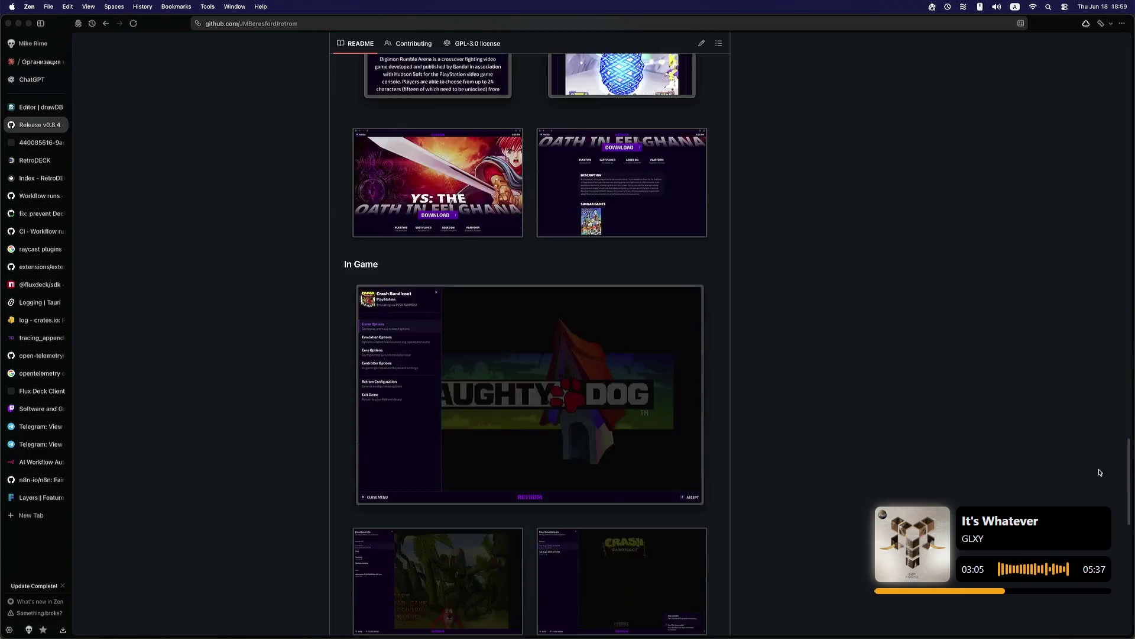
{"action": "scroll", "coordinate": [1075, 407], "scroll_direction": "up", "scroll_amount": 12}
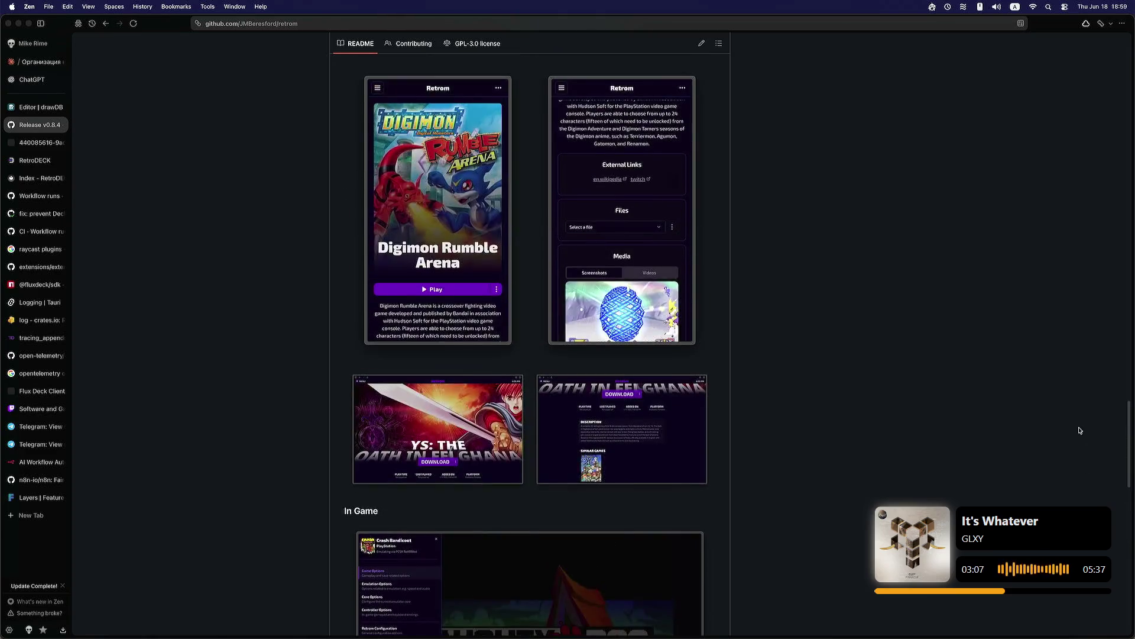
{"action": "scroll", "coordinate": [1075, 408], "scroll_direction": "up", "scroll_amount": 7}
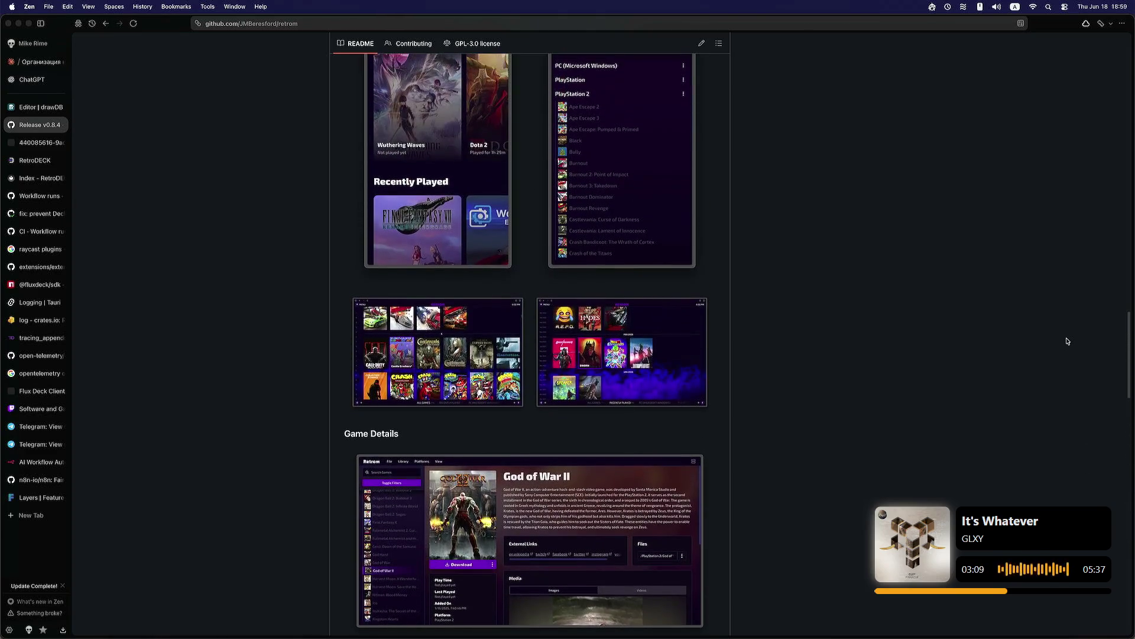
{"action": "scroll", "coordinate": [422, 513], "scroll_direction": "down", "scroll_amount": 1}
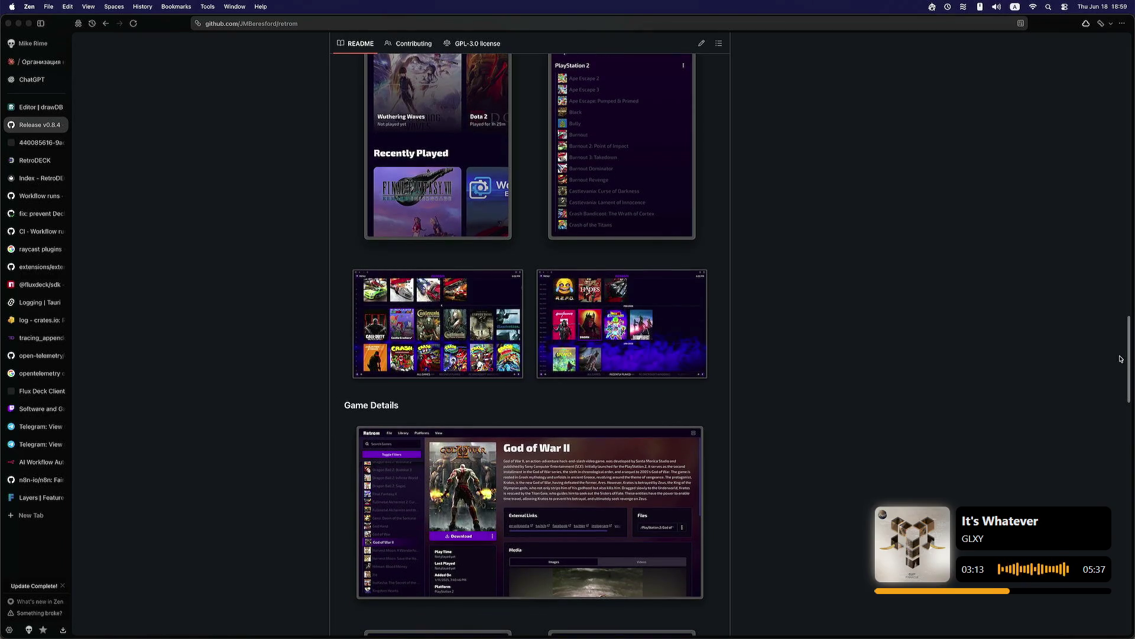
{"action": "mouse_move", "coordinate": [1128, 351]}
{"action": "left_mouse_down"}
{"action": "mouse_move", "coordinate": [1084, 63]}
{"action": "mouse_move", "coordinate": [1069, 330]}
{"action": "mouse_move", "coordinate": [1121, 381]}
{"action": "mouse_move", "coordinate": [1119, 521]}
{"action": "mouse_move", "coordinate": [1059, 278]}
{"action": "mouse_move", "coordinate": [1062, 178]}
{"action": "mouse_move", "coordinate": [1068, 304]}
{"action": "mouse_move", "coordinate": [1057, 101]}
{"action": "mouse_move", "coordinate": [944, 99]}
{"action": "left_mouse_up"}
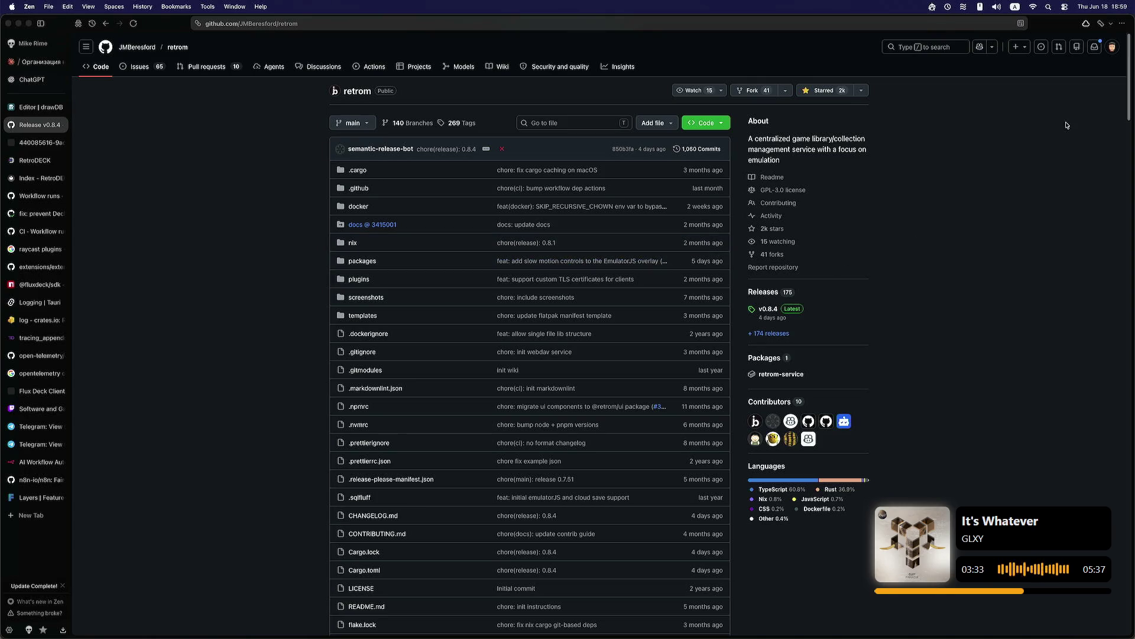
{"action": "left_click_drag", "start_coordinate": [1125, 64], "coordinate": [1091, 250]}
{"action": "scroll", "coordinate": [1091, 251], "scroll_direction": "down", "scroll_amount": 5}
{"action": "scroll", "coordinate": [1087, 292], "scroll_direction": "down", "scroll_amount": 3}
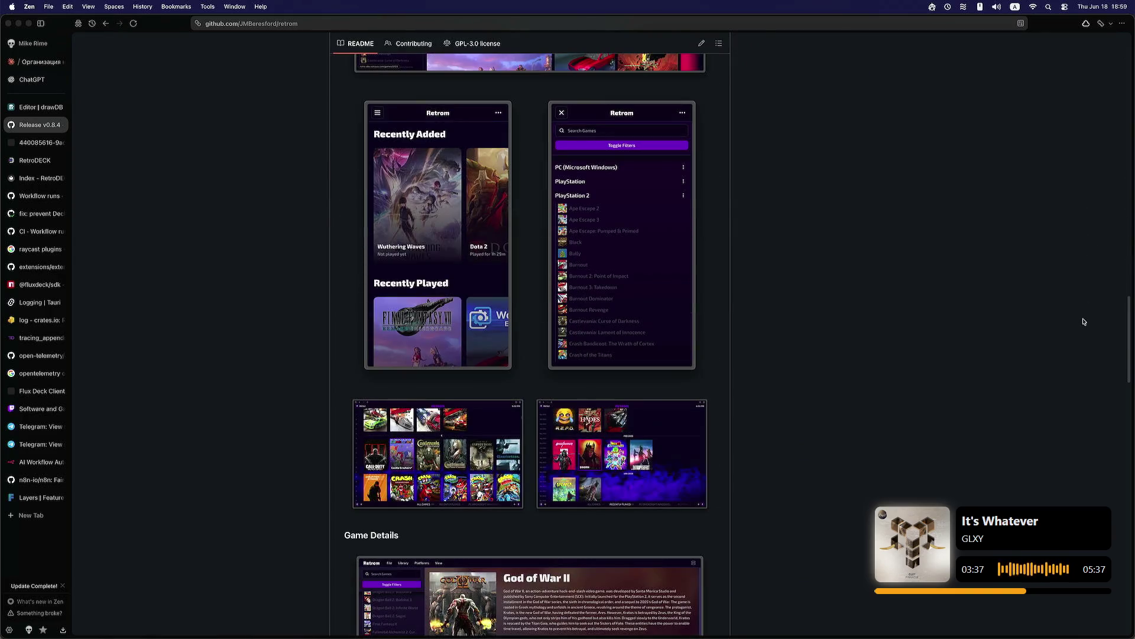
{"action": "scroll", "coordinate": [1084, 321], "scroll_direction": "down", "scroll_amount": 7}
{"action": "scroll", "coordinate": [1075, 363], "scroll_direction": "up", "scroll_amount": 20}
{"action": "scroll", "coordinate": [1058, 266], "scroll_direction": "down", "scroll_amount": 15}
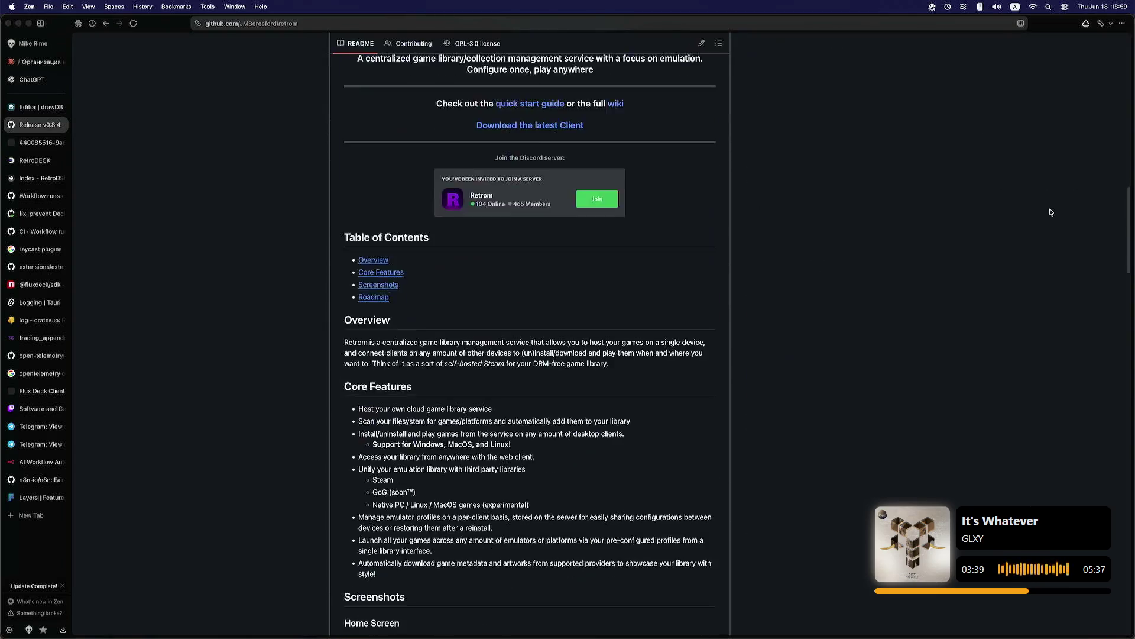
{"action": "scroll", "coordinate": [1049, 211], "scroll_direction": "down", "scroll_amount": 20}
{"action": "scroll", "coordinate": [1043, 331], "scroll_direction": "down", "scroll_amount": 8}
{"action": "scroll", "coordinate": [1039, 388], "scroll_direction": "up", "scroll_amount": 3}
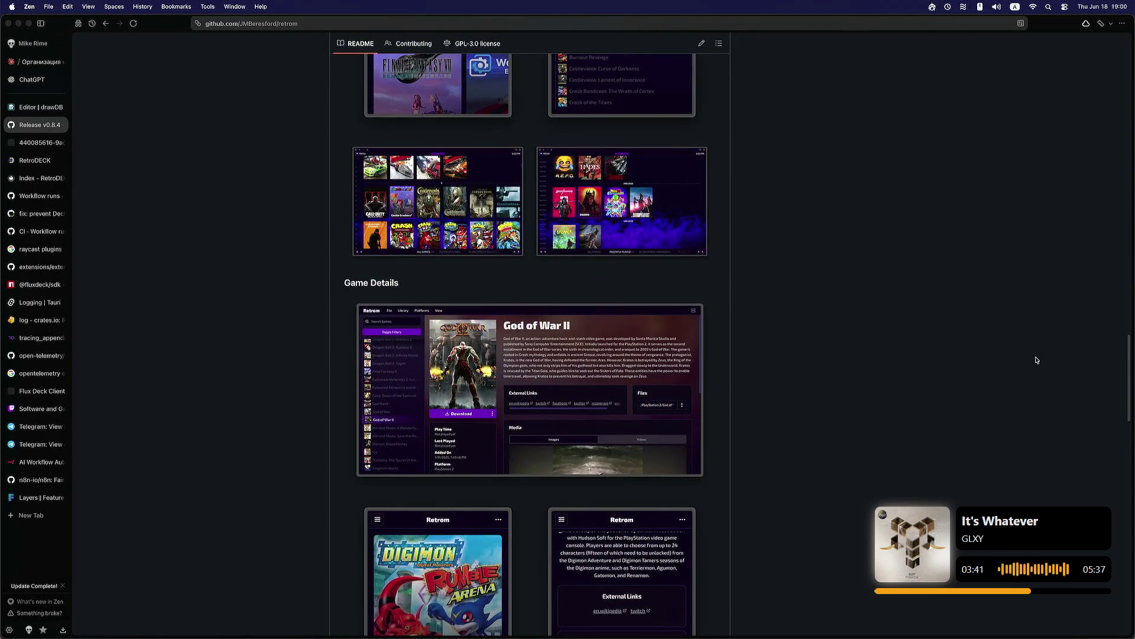
{"action": "scroll", "coordinate": [1032, 343], "scroll_direction": "up", "scroll_amount": 6}
{"action": "scroll", "coordinate": [1027, 326], "scroll_direction": "down", "scroll_amount": 3}
{"action": "scroll", "coordinate": [1025, 325], "scroll_direction": "up", "scroll_amount": 1}
{"action": "scroll", "coordinate": [1026, 325], "scroll_direction": "down", "scroll_amount": 7}
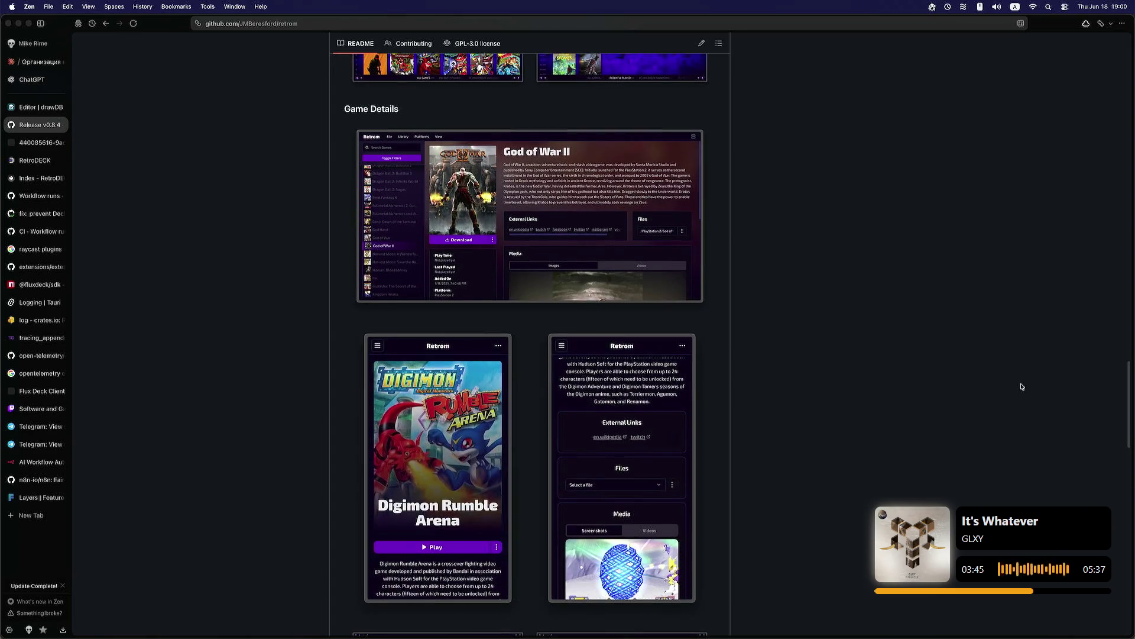
{"action": "scroll", "coordinate": [1026, 392], "scroll_direction": "down", "scroll_amount": 1}
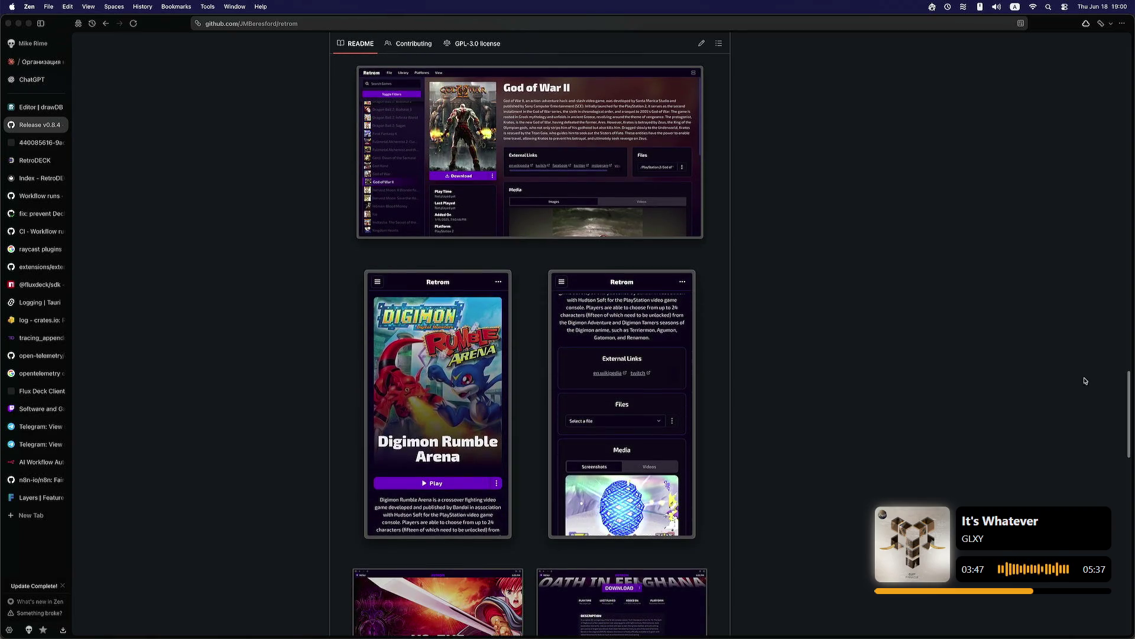
{"action": "mouse_move", "coordinate": [1129, 400]}
{"action": "left_mouse_down"}
{"action": "mouse_move", "coordinate": [1127, 311]}
{"action": "mouse_move", "coordinate": [1122, 338]}
{"action": "left_mouse_up"}
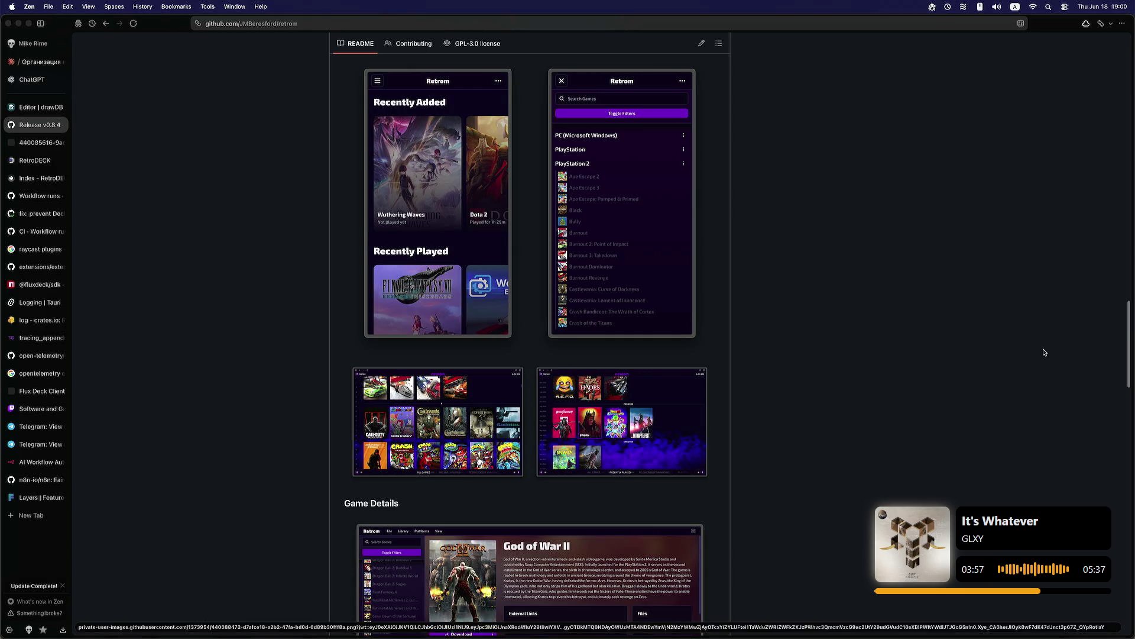
{"action": "left_click_drag", "start_coordinate": [1121, 339], "coordinate": [1100, 241]}
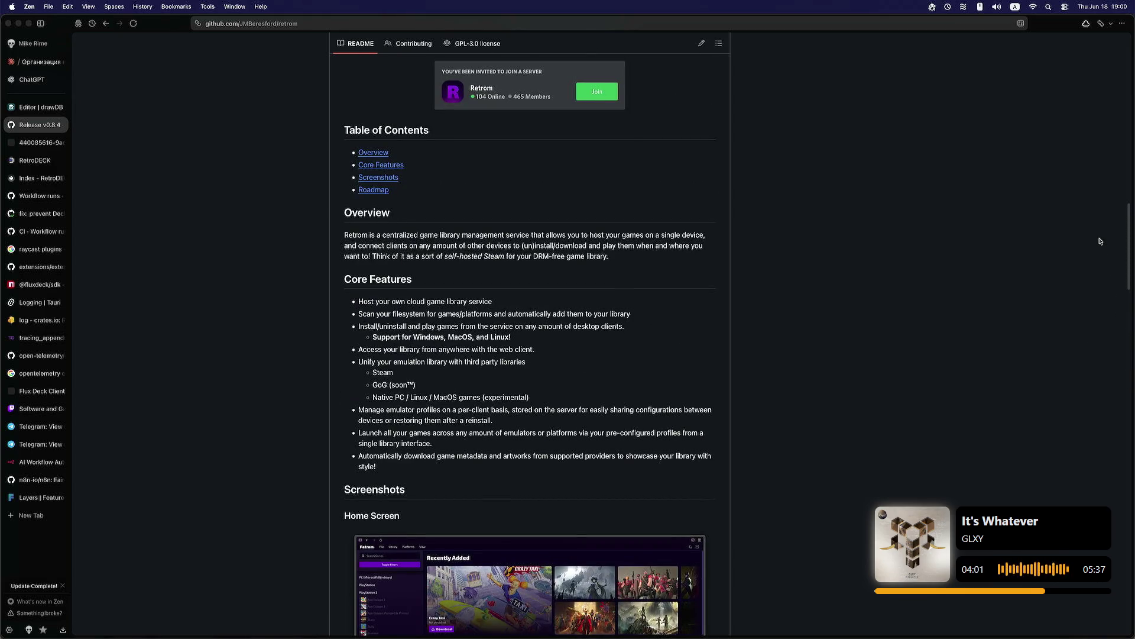
{"action": "scroll", "coordinate": [1072, 302], "scroll_direction": "up", "scroll_amount": 10}
{"action": "scroll", "coordinate": [1072, 302], "scroll_direction": "down", "scroll_amount": 15}
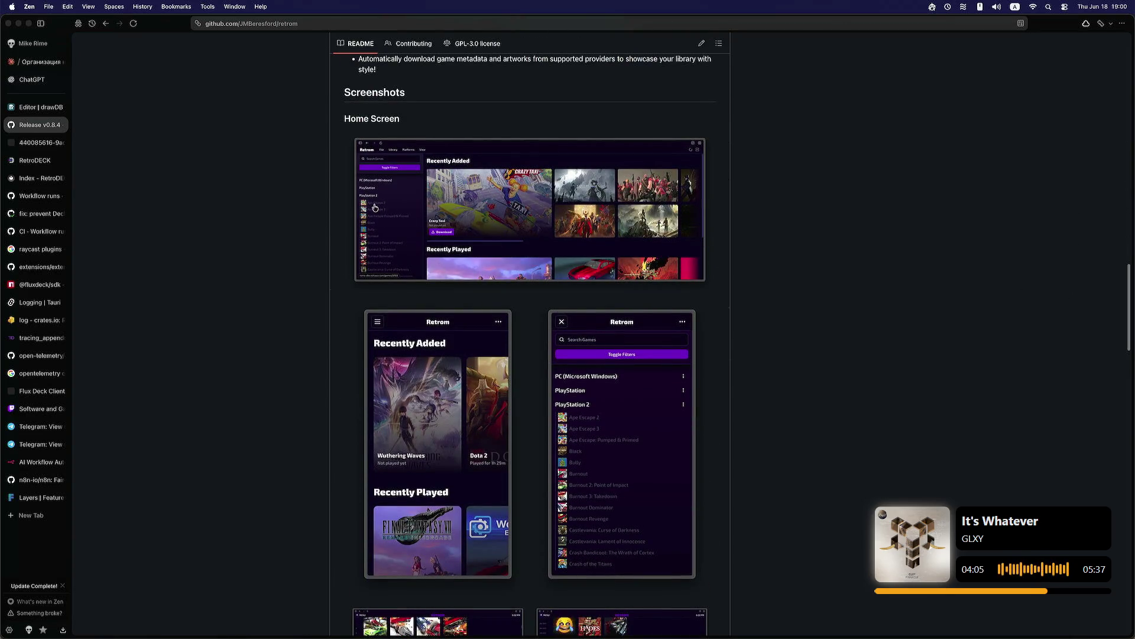
{"action": "left_click", "coordinate": [54, 513]}
{"action": "type", "text": "megame"}
{"action": "type", "text": "man play"}
{"action": "key", "text": "Return"}
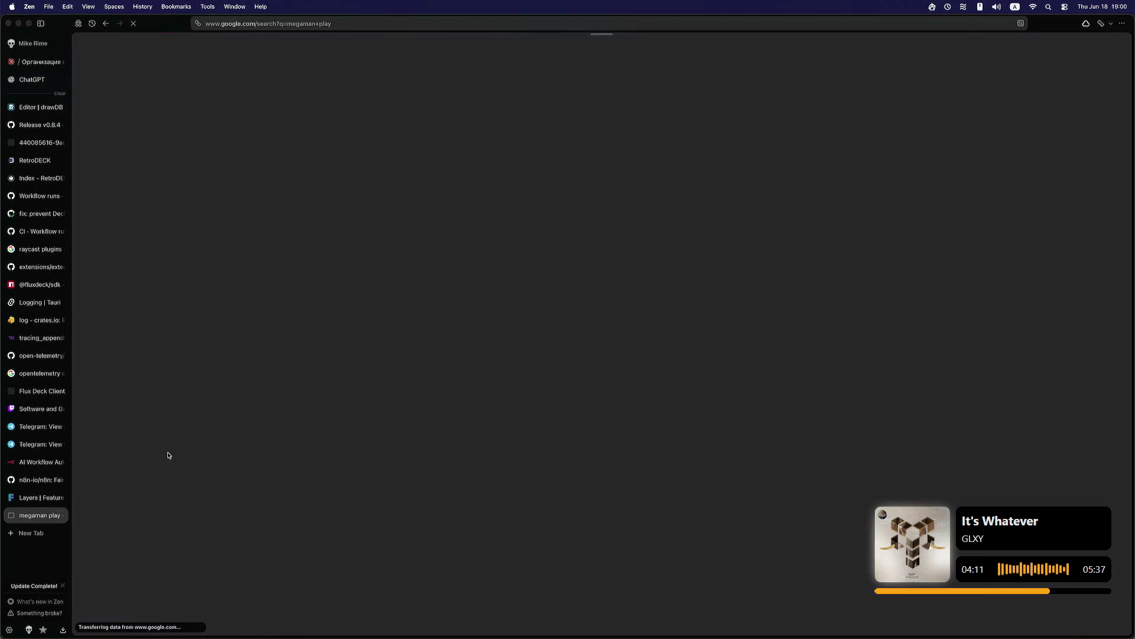
{"action": "left_click", "coordinate": [247, 158]}
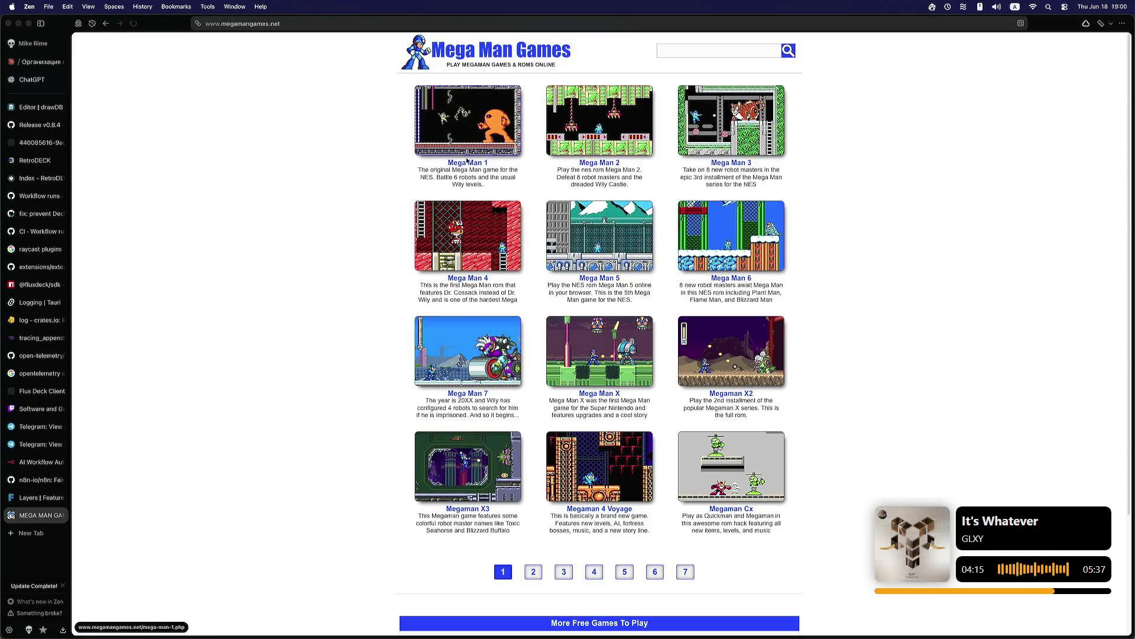
{"action": "left_click", "coordinate": [467, 160]}
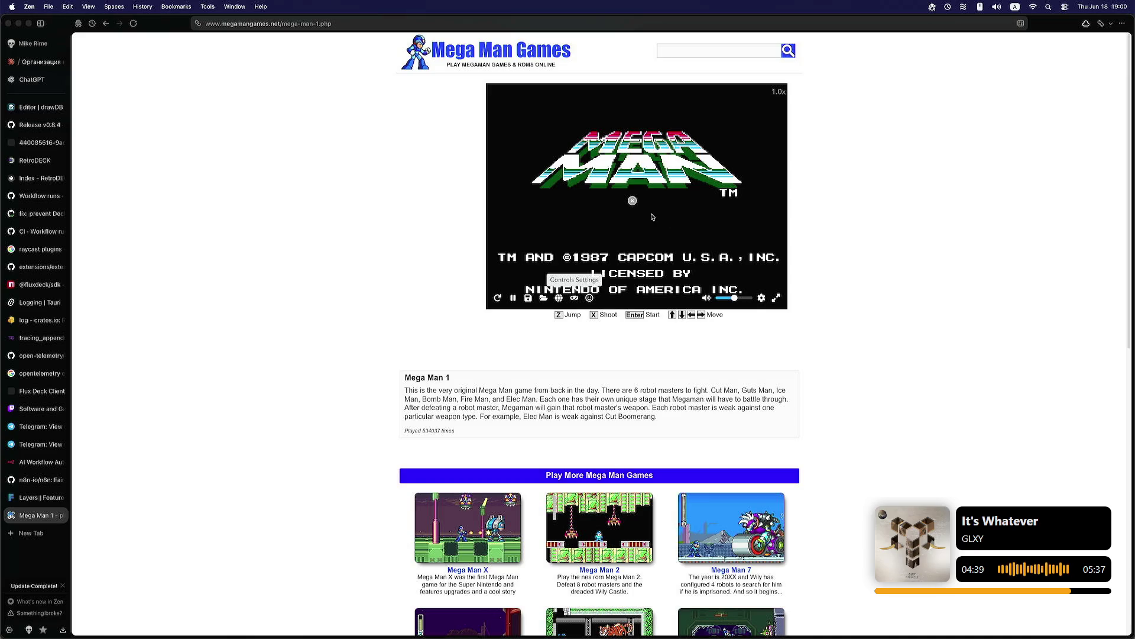
{"action": "key", "text": "Return"}
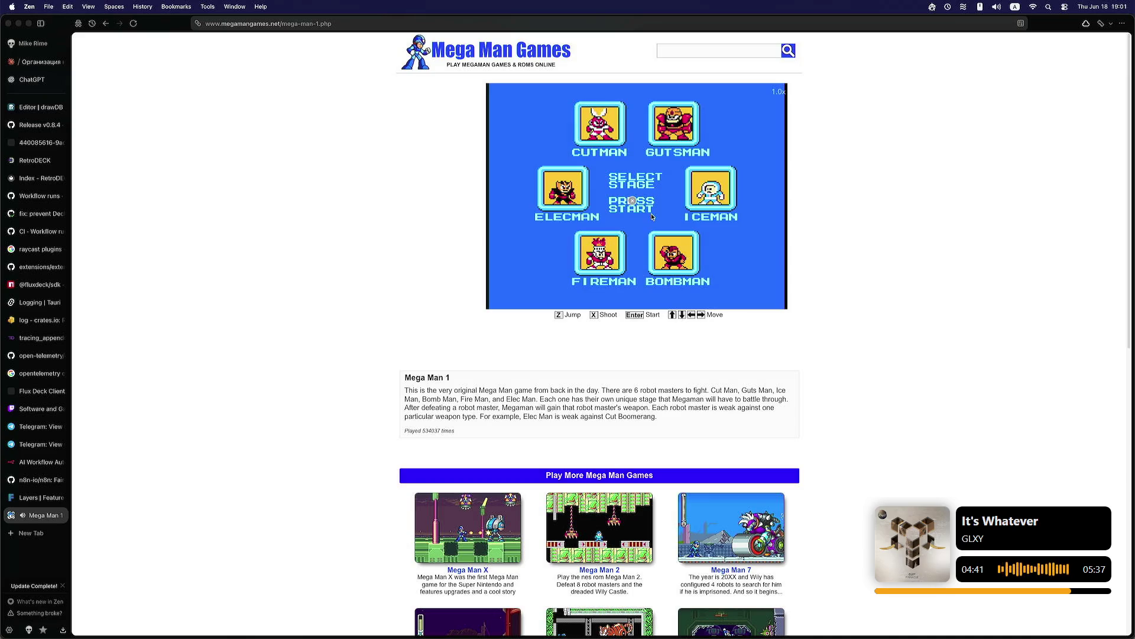
{"action": "key", "text": "Left"}
{"action": "key", "text": "Return"}
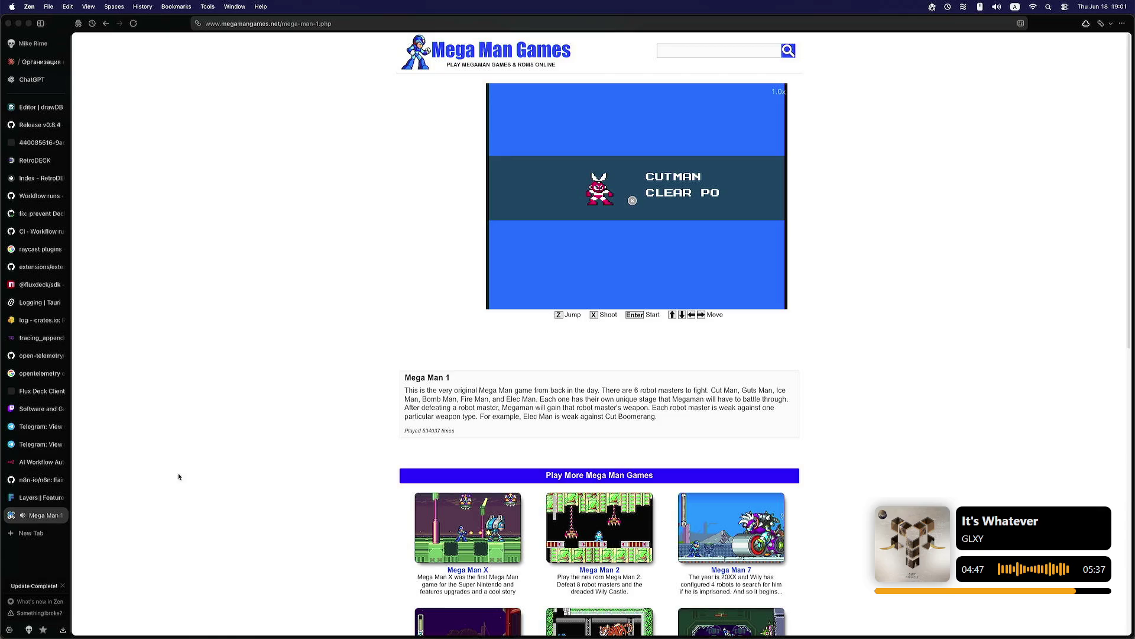
{"action": "left_click", "coordinate": [60, 516]}
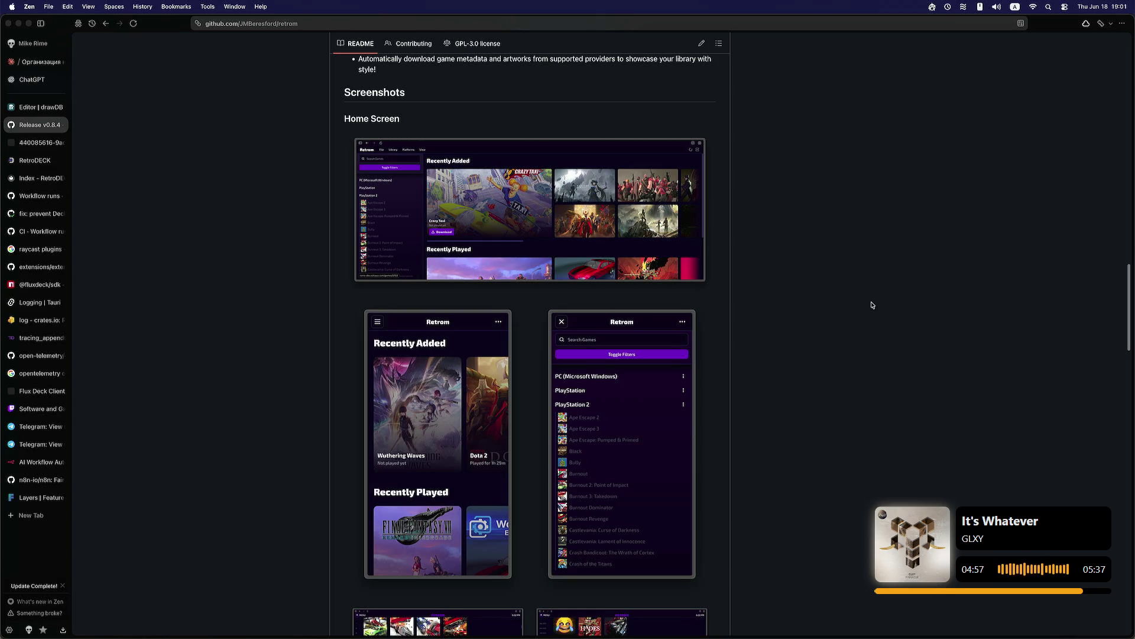
Step: Browse the retrom repository page from the top down through its contents
{"action": "mouse_move", "coordinate": [1126, 311]}
{"action": "left_mouse_down"}
{"action": "mouse_move", "coordinate": [1100, 225]}
{"action": "mouse_move", "coordinate": [1123, 228]}
{"action": "mouse_move", "coordinate": [1100, 270]}
{"action": "mouse_move", "coordinate": [1075, 216]}
{"action": "mouse_move", "coordinate": [1074, 70]}
{"action": "mouse_move", "coordinate": [1063, 494]}
{"action": "left_mouse_up"}
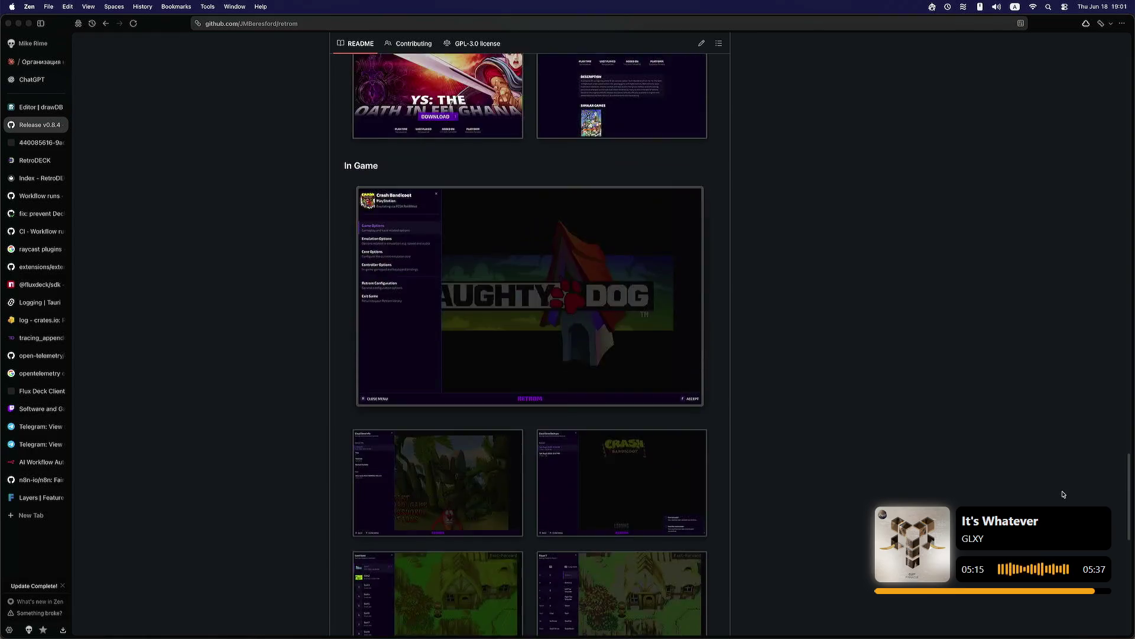
{"action": "key", "text": "Home"}
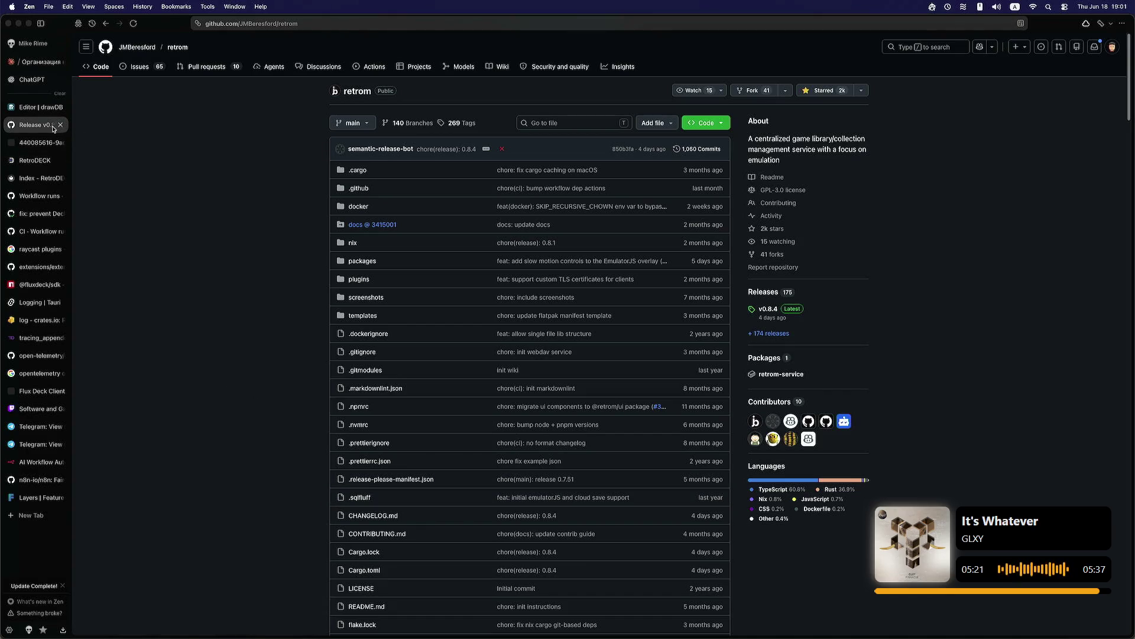
{"action": "left_click_drag", "start_coordinate": [1127, 71], "coordinate": [1056, 300]}
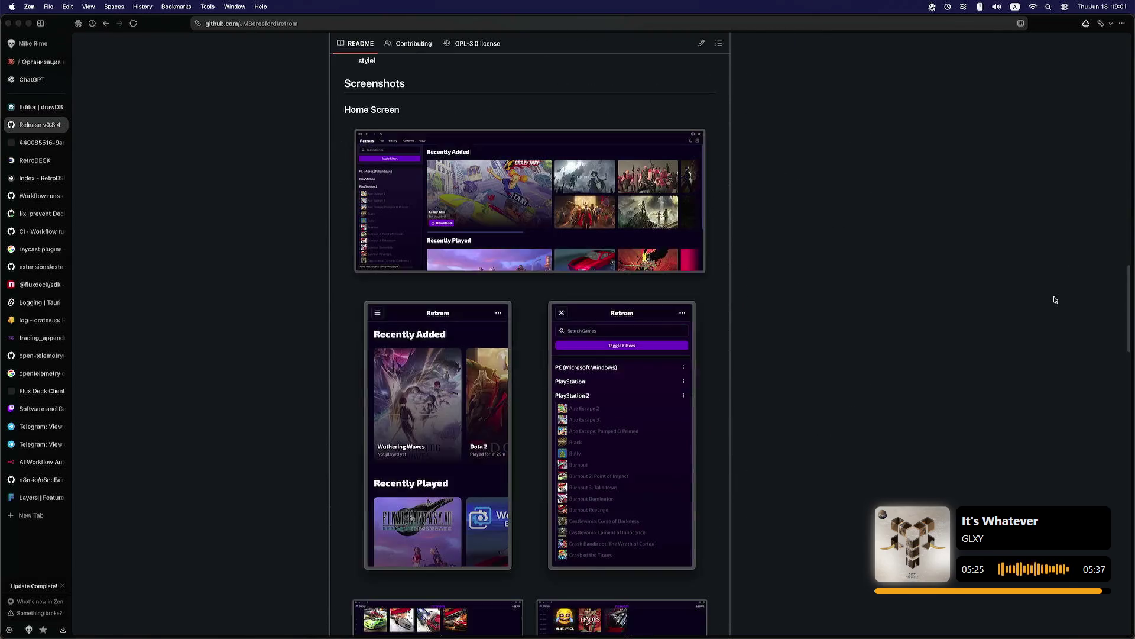
{"action": "scroll", "coordinate": [1056, 300], "scroll_direction": "down", "scroll_amount": 1}
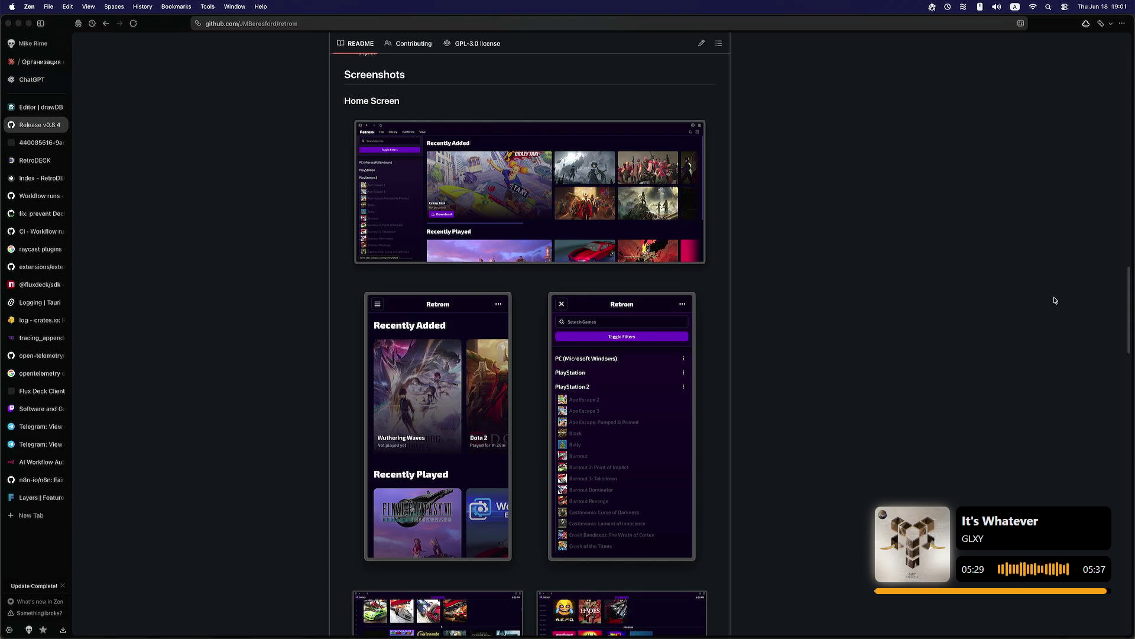
{"action": "scroll", "coordinate": [1056, 300], "scroll_direction": "down", "scroll_amount": 5}
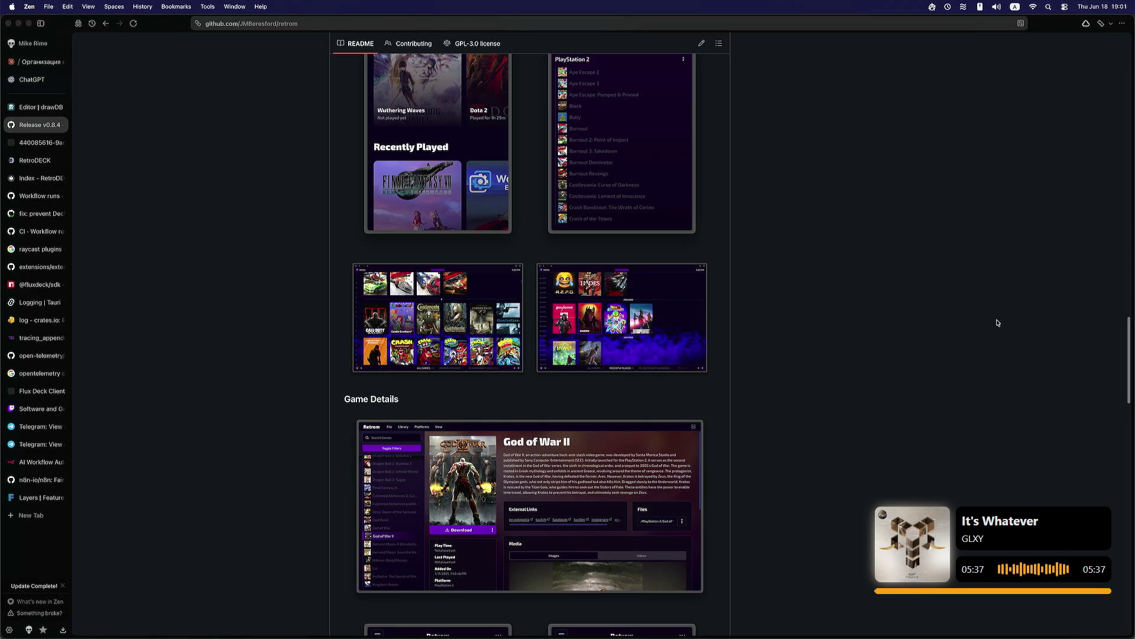
{"action": "scroll", "coordinate": [1118, 361], "scroll_direction": "down", "scroll_amount": 3}
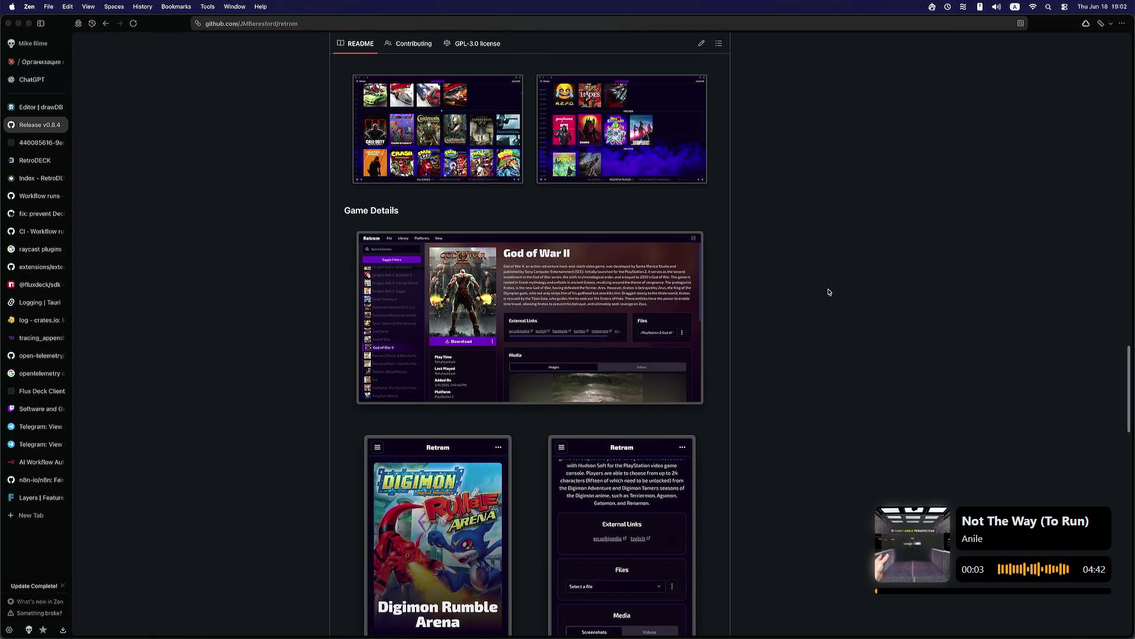
{"action": "mouse_move", "coordinate": [1131, 383]}
{"action": "left_mouse_down"}
{"action": "mouse_move", "coordinate": [1127, 364]}
{"action": "mouse_move", "coordinate": [1110, 402]}
{"action": "mouse_move", "coordinate": [1130, 412]}
{"action": "mouse_move", "coordinate": [1127, 435]}
{"action": "mouse_move", "coordinate": [1103, 494]}
{"action": "left_mouse_up"}
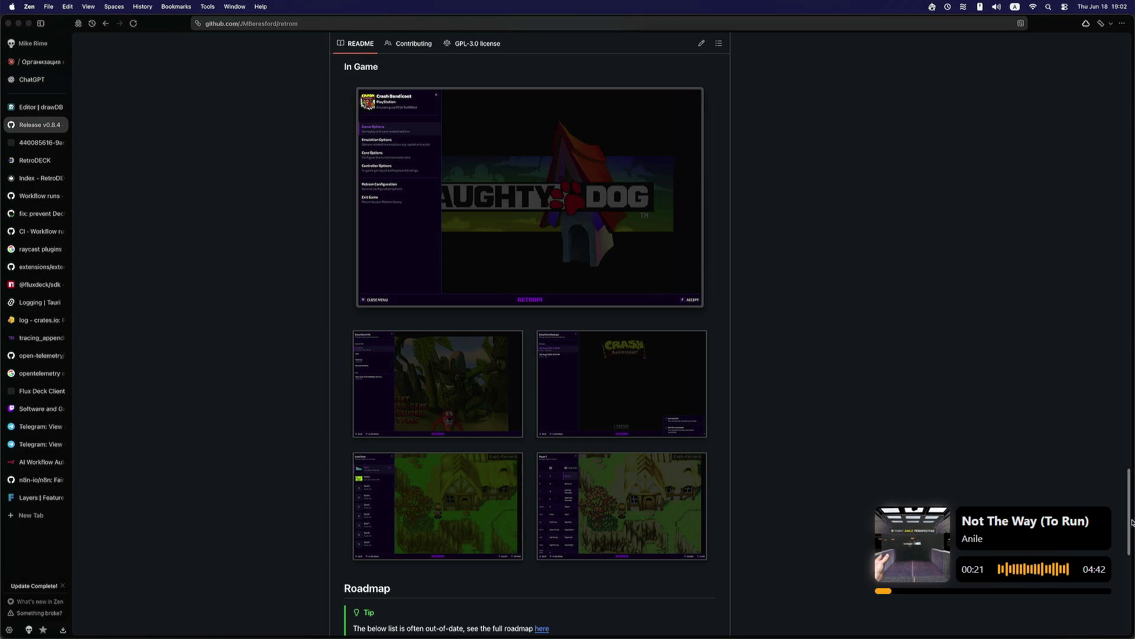
{"action": "mouse_move", "coordinate": [1132, 521]}
{"action": "left_mouse_down"}
{"action": "mouse_move", "coordinate": [1110, 550]}
{"action": "mouse_move", "coordinate": [1099, 261]}
{"action": "left_mouse_up"}
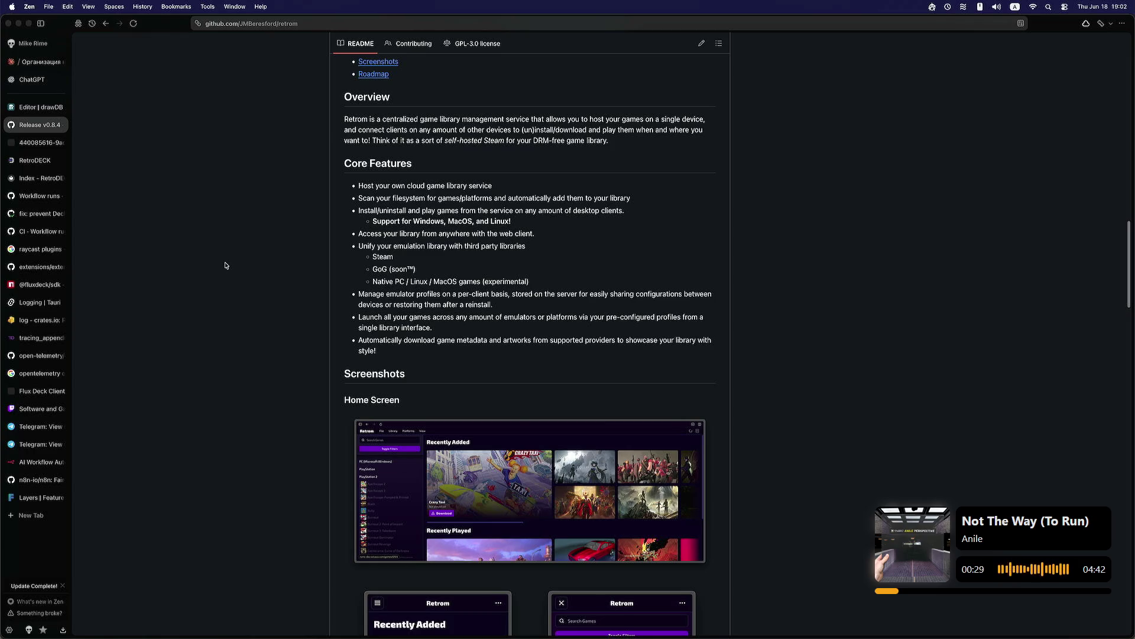
Step: Close the retrom release tab and bring the kitty terminal to the front
{"action": "left_click", "coordinate": [61, 125]}
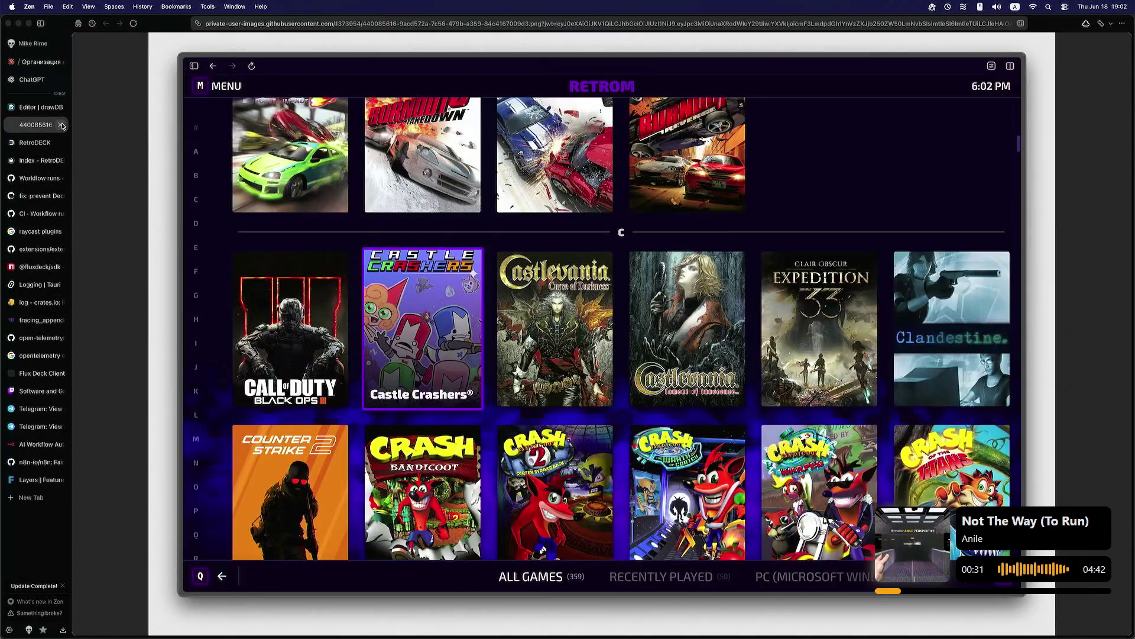
{"action": "mouse_move", "coordinate": [559, 627]}
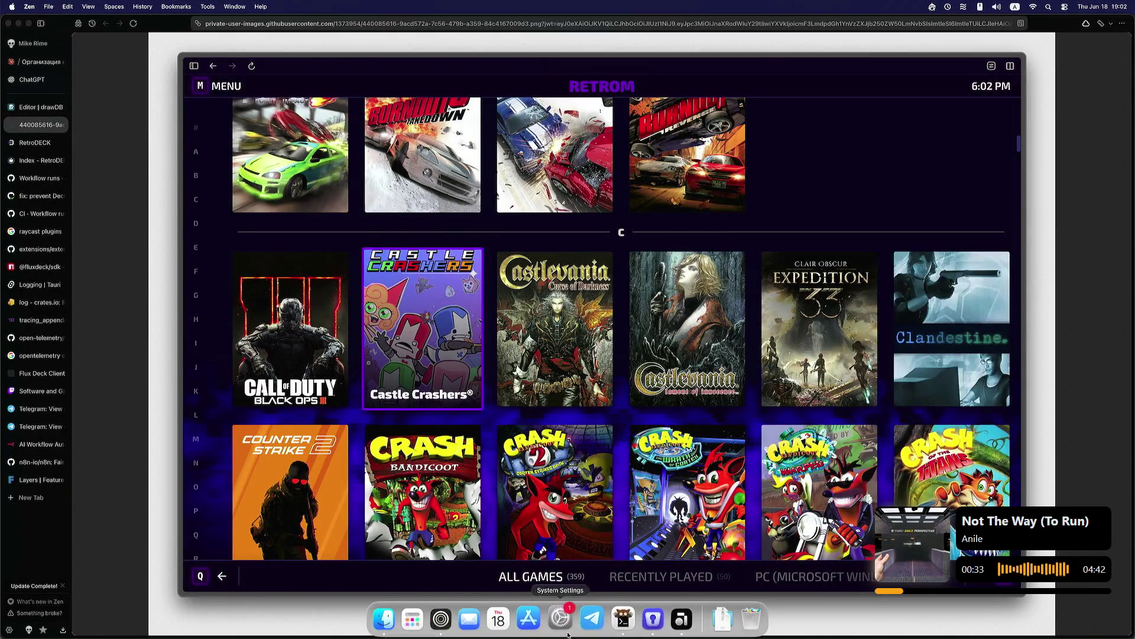
{"action": "left_click", "coordinate": [623, 620]}
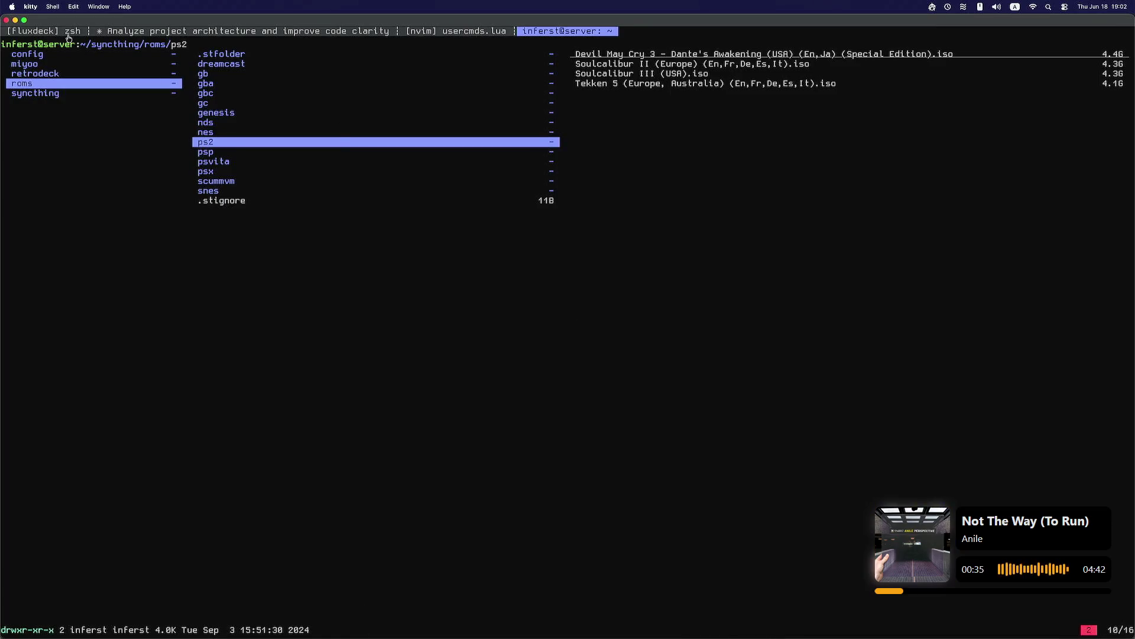
Step: Switch to the fluxdeck session and scroll the agent's output down to 'What changed'
{"action": "left_click", "coordinate": [100, 31]}
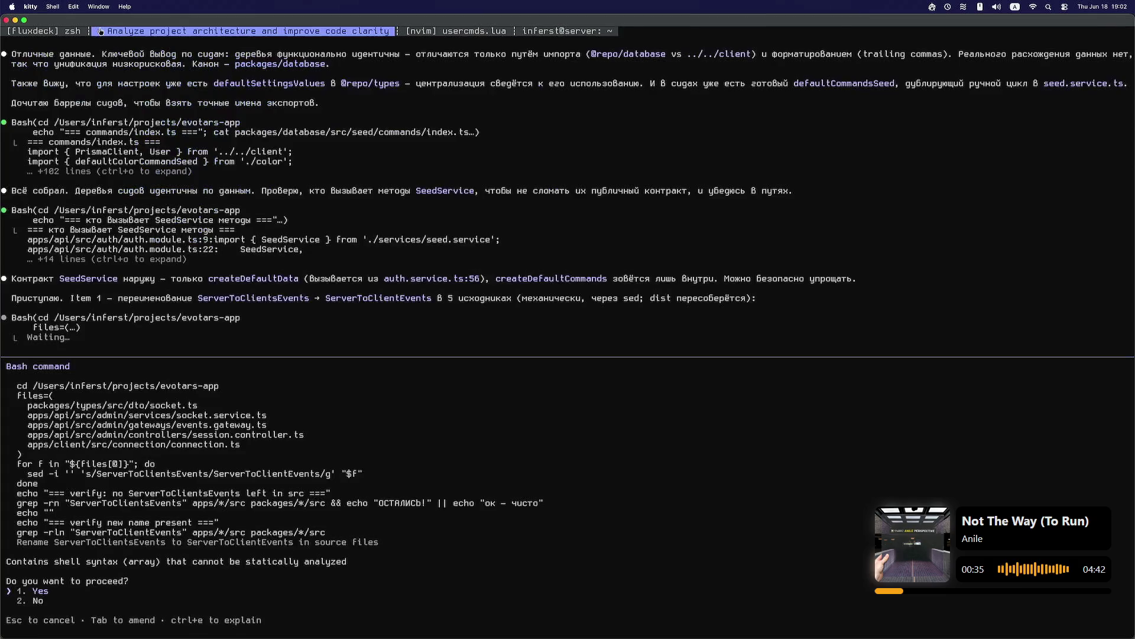
{"action": "left_click", "coordinate": [53, 36]}
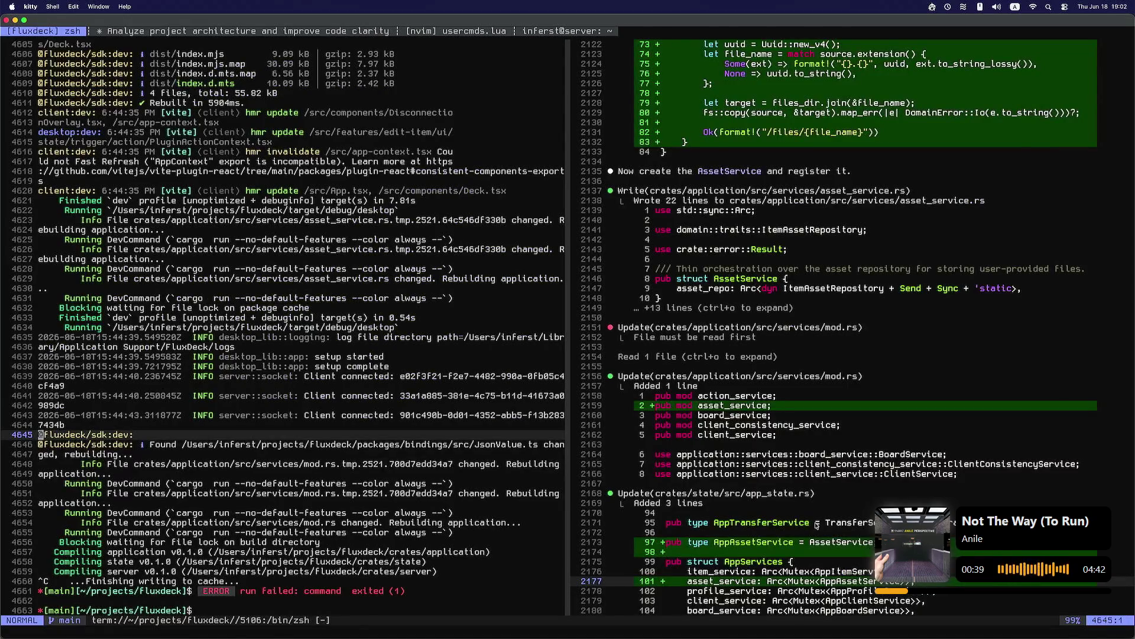
{"action": "scroll", "coordinate": [756, 497], "scroll_direction": "down", "scroll_amount": 20}
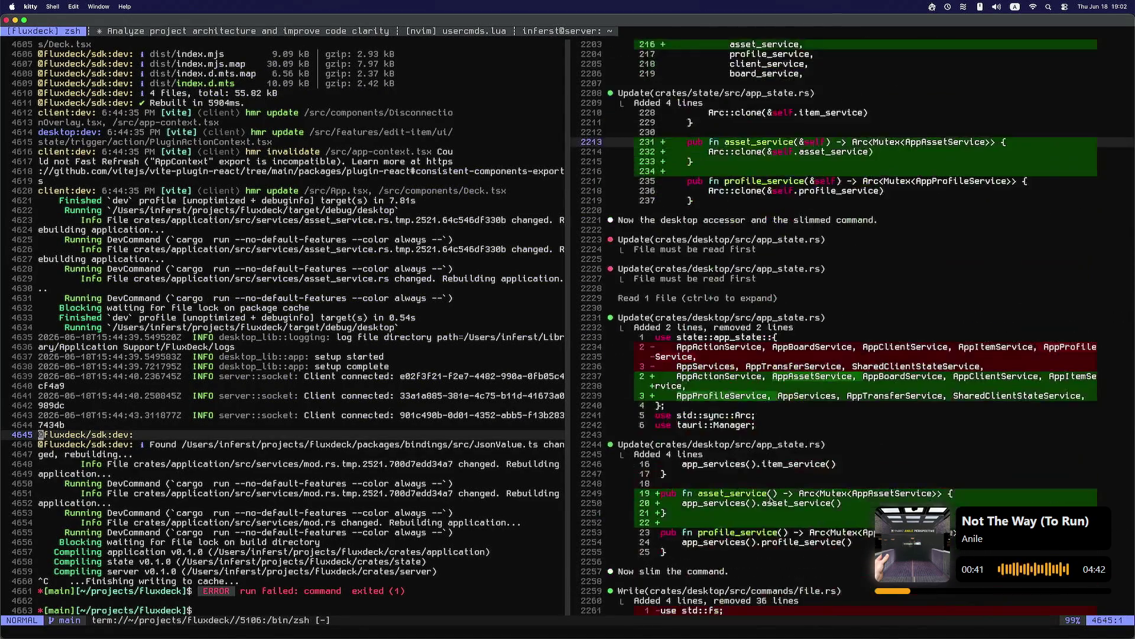
{"action": "scroll", "coordinate": [771, 500], "scroll_direction": "down", "scroll_amount": 15}
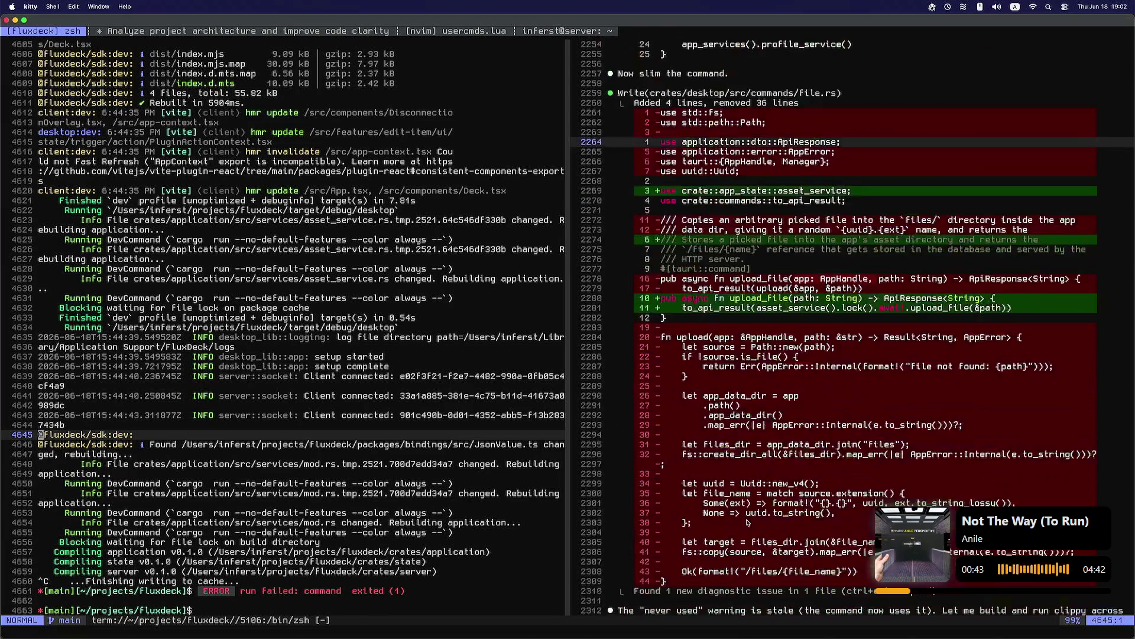
{"action": "scroll", "coordinate": [747, 525], "scroll_direction": "down", "scroll_amount": 6}
{"action": "scroll", "coordinate": [748, 523], "scroll_direction": "up", "scroll_amount": 13}
{"action": "scroll", "coordinate": [762, 530], "scroll_direction": "down", "scroll_amount": 14}
{"action": "scroll", "coordinate": [763, 534], "scroll_direction": "down", "scroll_amount": 15}
Step: Browse the build log and fluxdeck project directory, then bring up the repo's git status
{"action": "left_click", "coordinate": [421, 435]}
{"action": "key", "text": "0"}
{"action": "key", "text": "k"}
{"action": "key", "text": "k"}
{"action": "key", "text": "k"}
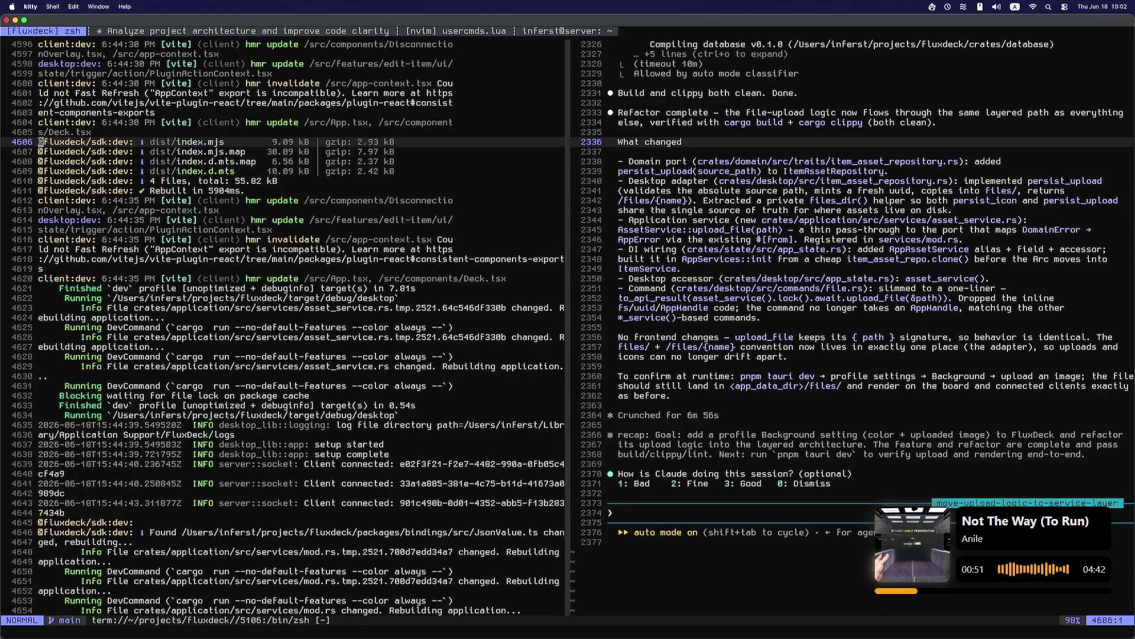
{"action": "key", "text": "G"}
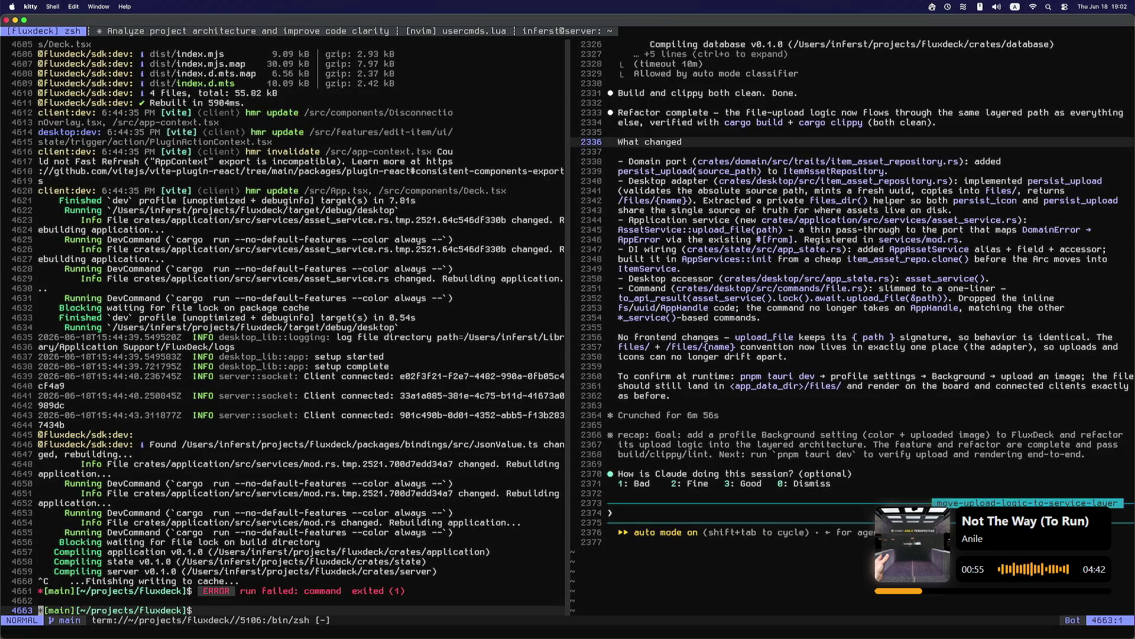
{"action": "key", "text": "minus"}
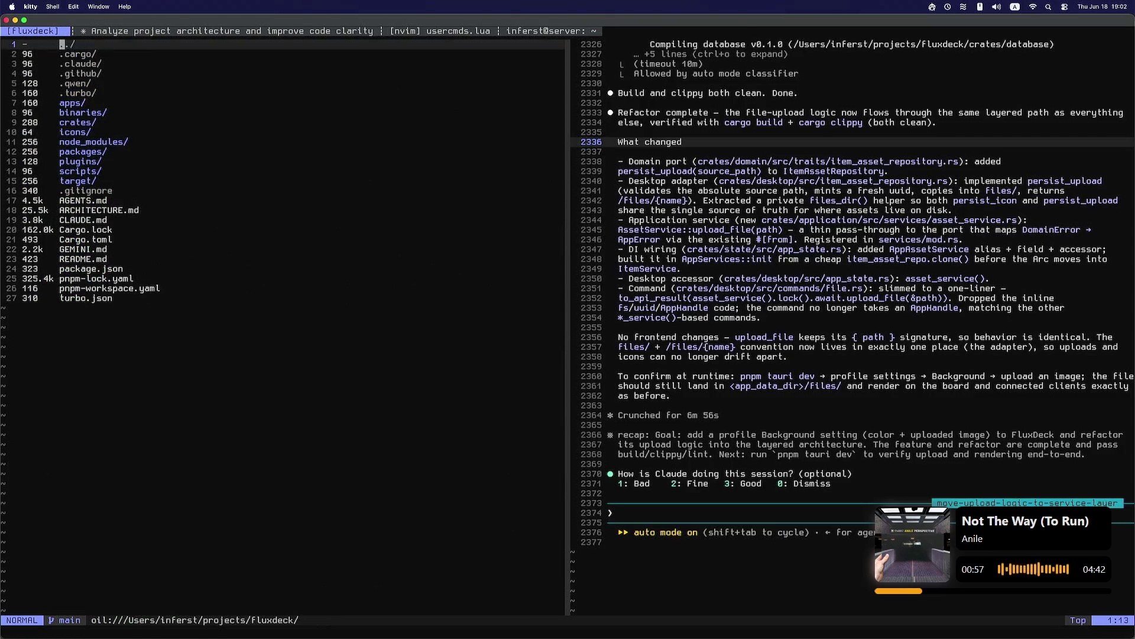
{"action": "key", "text": "ctrl+o"}
{"action": "key", "text": "k"}
{"action": "key", "text": "k"}
{"action": "key", "text": "k"}
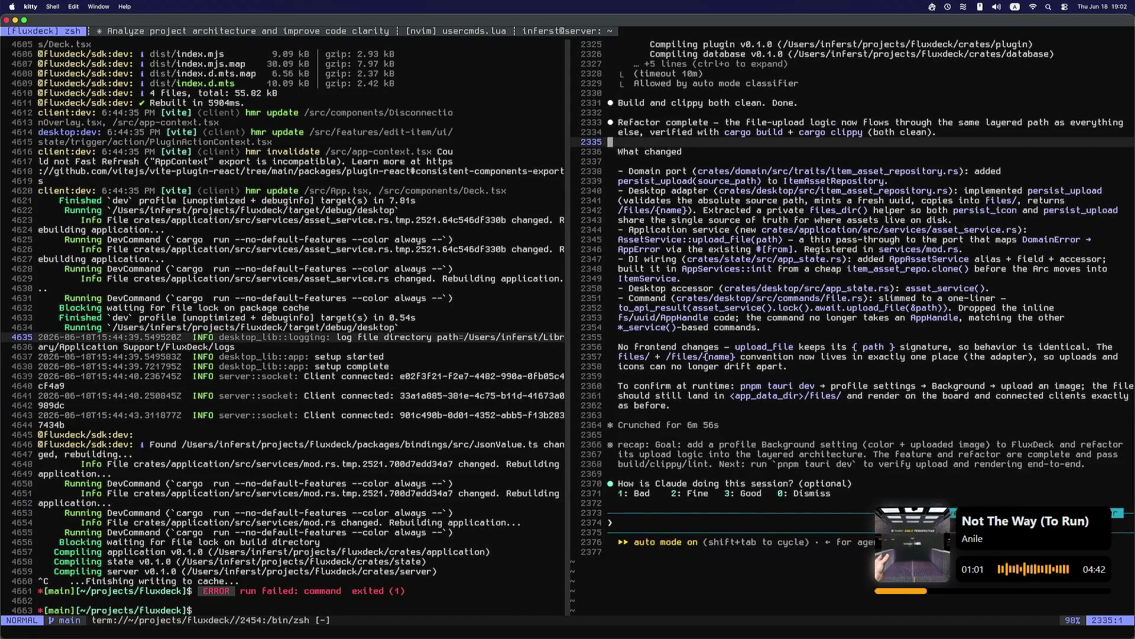
{"action": "key", "text": "space"}
Step: In Neogit status, expand the new commands file.rs diff and open the file
{"action": "key", "text": "g"}
{"action": "key", "text": "g"}
{"action": "key", "text": "k"}
{"action": "key", "text": "k"}
{"action": "key", "text": "k"}
{"action": "key", "text": "j"}
{"action": "key", "text": "j"}
{"action": "key", "text": "j"}
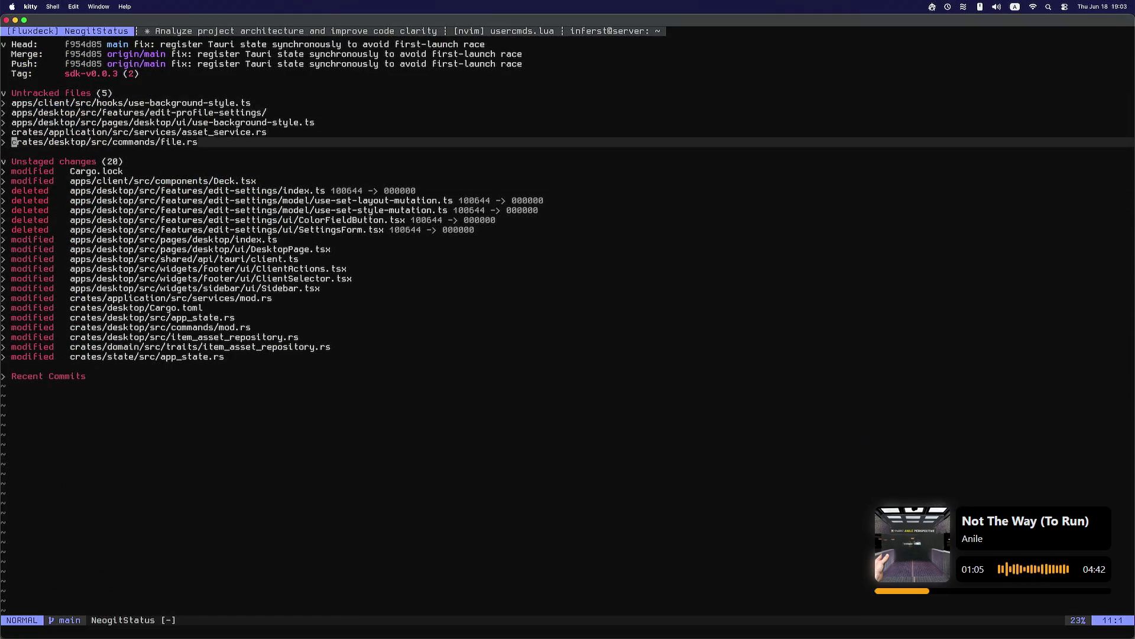
{"action": "key", "text": "Tab"}
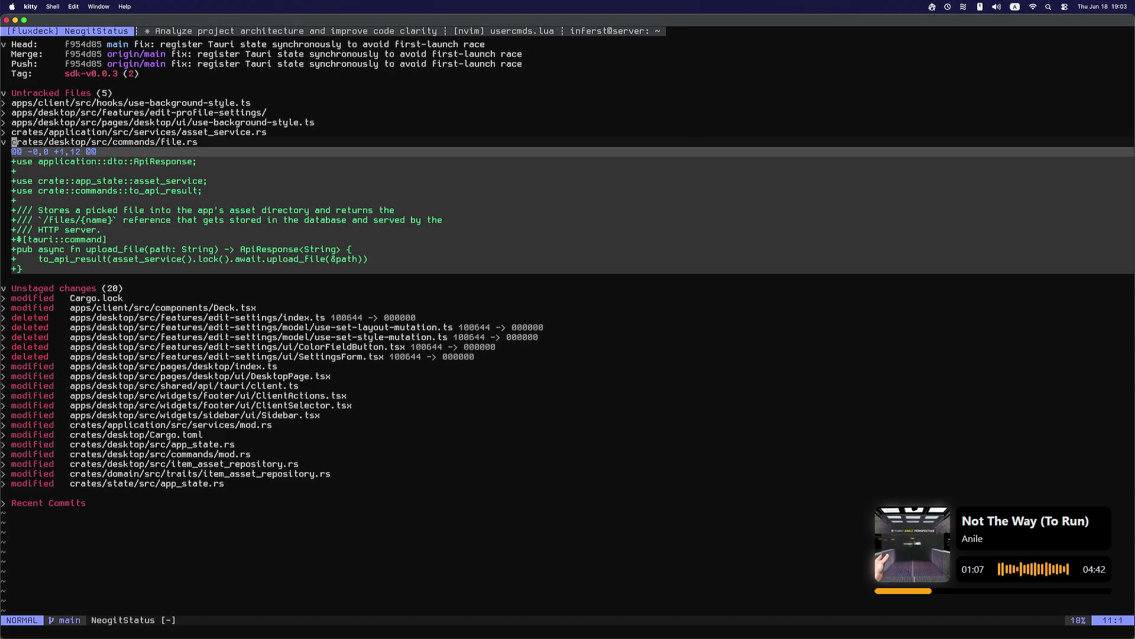
{"action": "key", "text": "Return"}
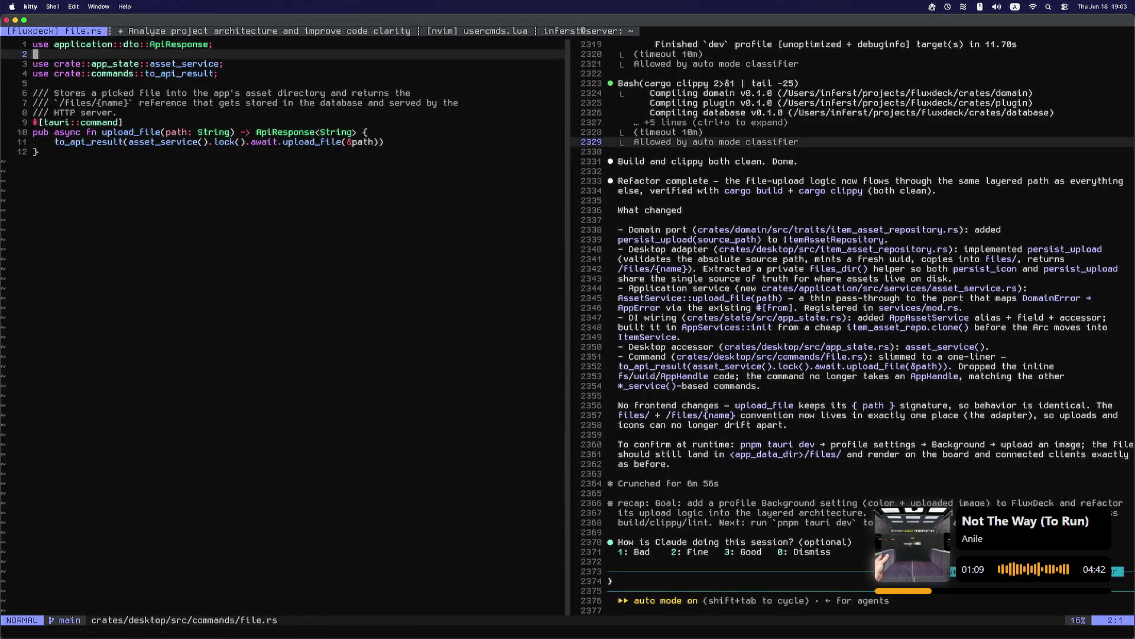
Step: Follow asset_service through AppAssetService to the AssetService struct definition
{"action": "key", "text": "j"}
{"action": "key", "text": "w"}
{"action": "key", "text": "w"}
{"action": "key", "text": "w"}
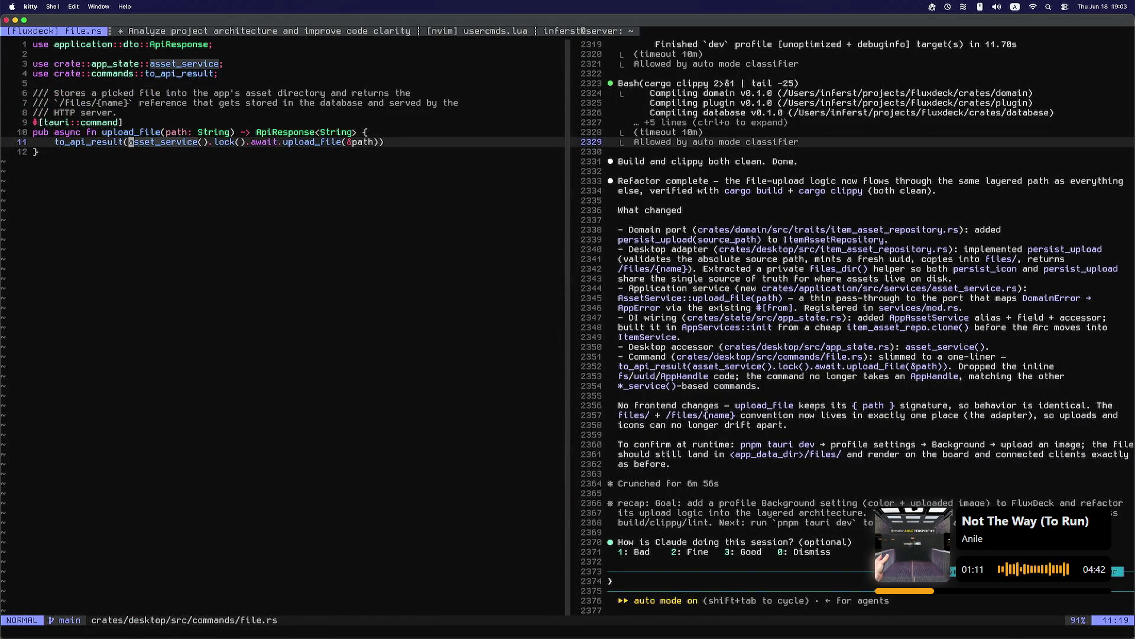
{"action": "key", "text": "g"}
{"action": "key", "text": "d"}
{"action": "key", "text": "w"}
{"action": "key", "text": "w"}
{"action": "key", "text": "w"}
{"action": "key", "text": "w"}
{"action": "key", "text": "w"}
{"action": "key", "text": "g"}
{"action": "key", "text": "d"}
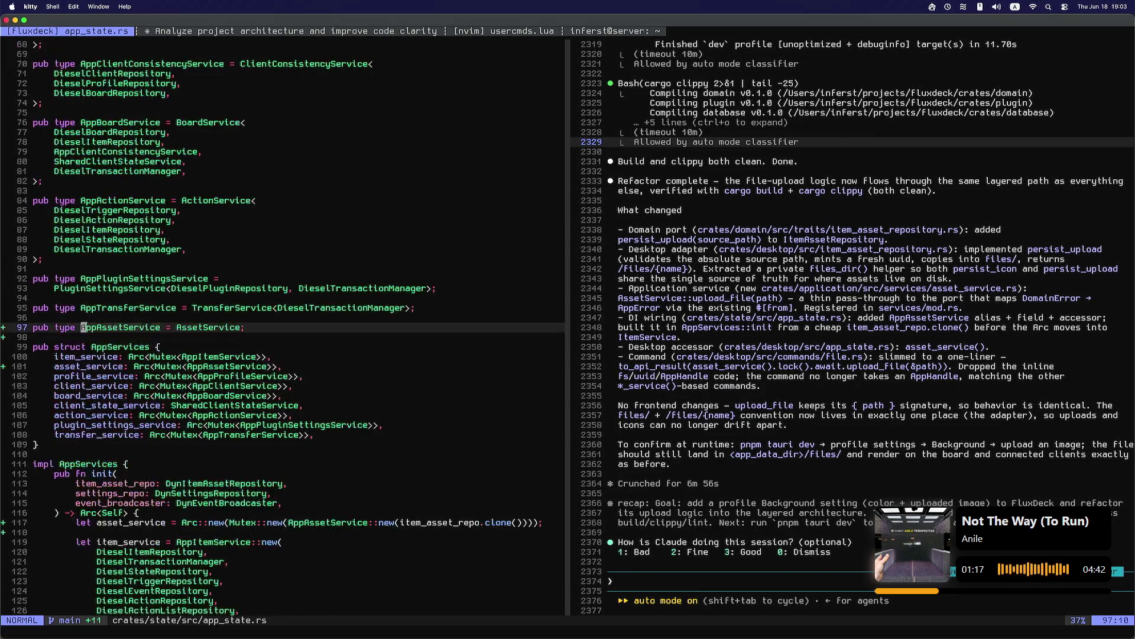
{"action": "key", "text": "w"}
{"action": "key", "text": "w"}
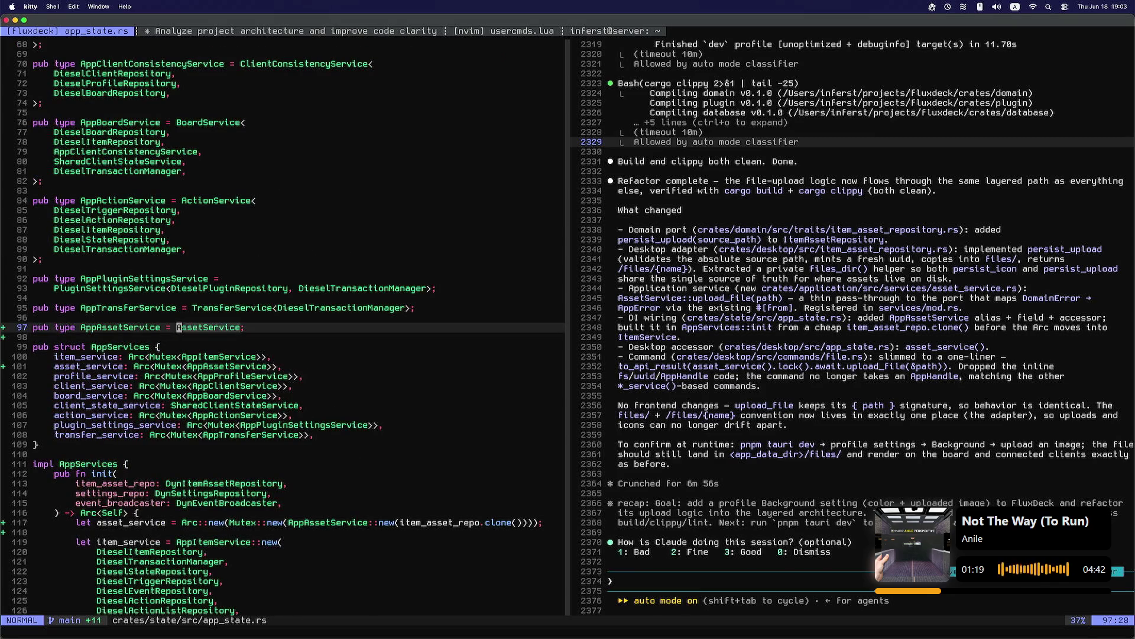
{"action": "key", "text": "g"}
{"action": "key", "text": "d"}
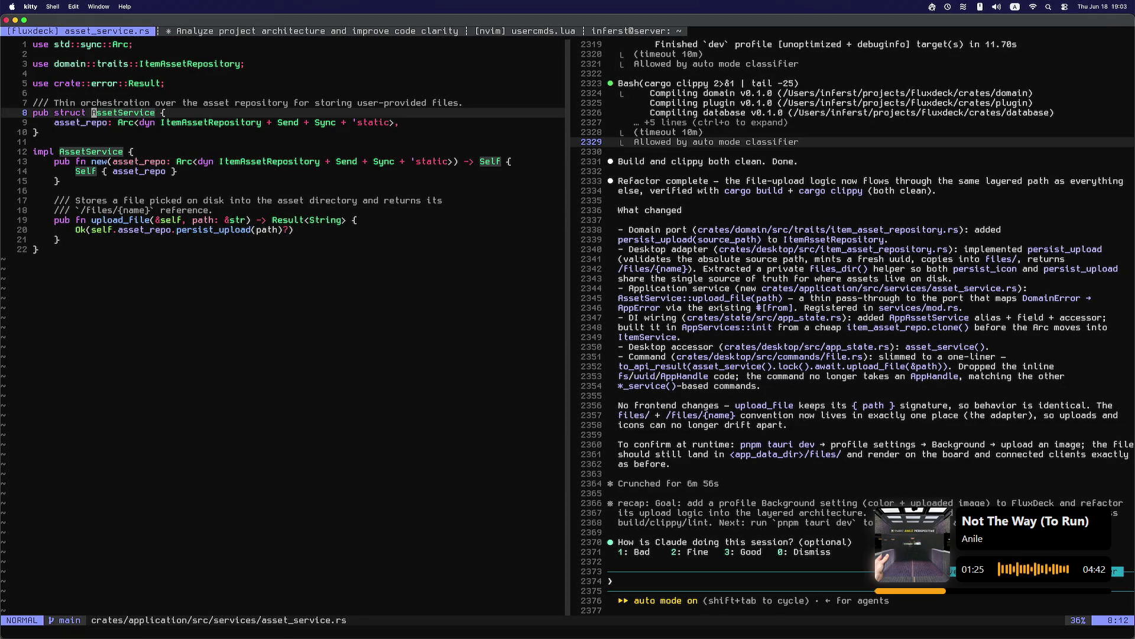
Step: Open persist_upload's implementation at line 65 of item_asset_repository.rs via its references
{"action": "key", "text": "j"}
{"action": "key", "text": "j"}
{"action": "key", "text": "j"}
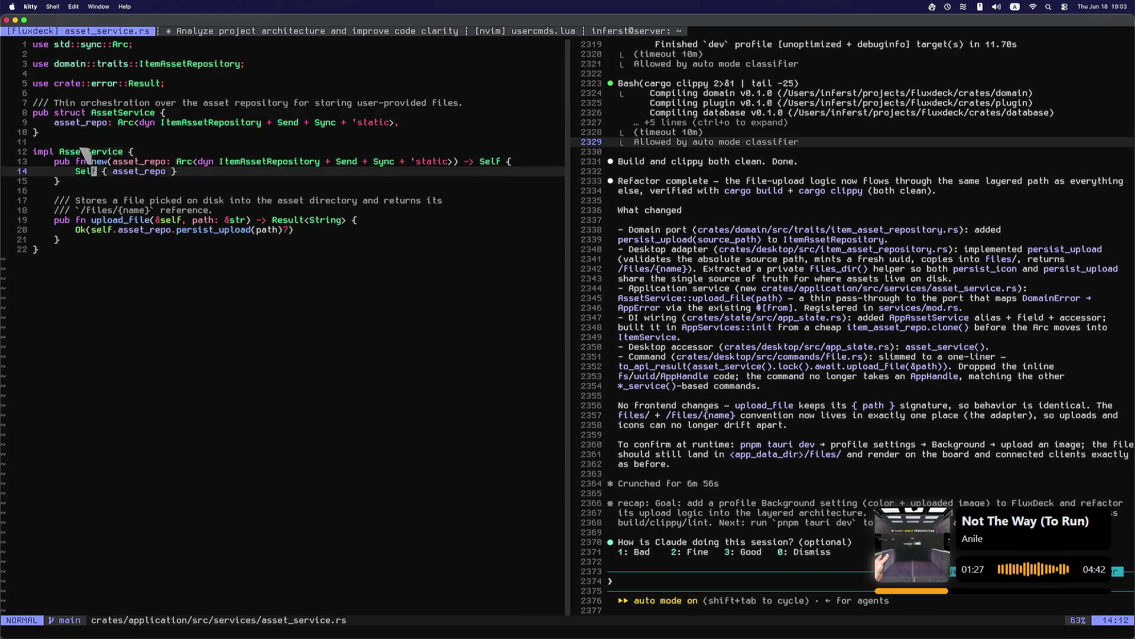
{"action": "key", "text": "l"}
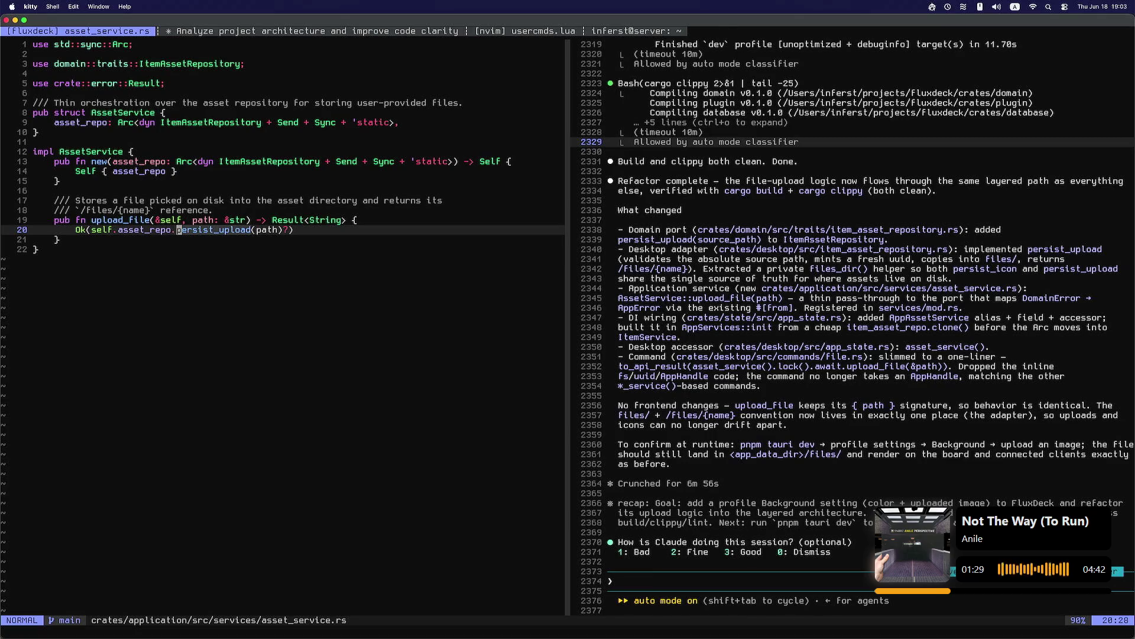
{"action": "key", "text": "g"}
{"action": "key", "text": "d"}
{"action": "key", "text": "g"}
{"action": "key", "text": "r"}
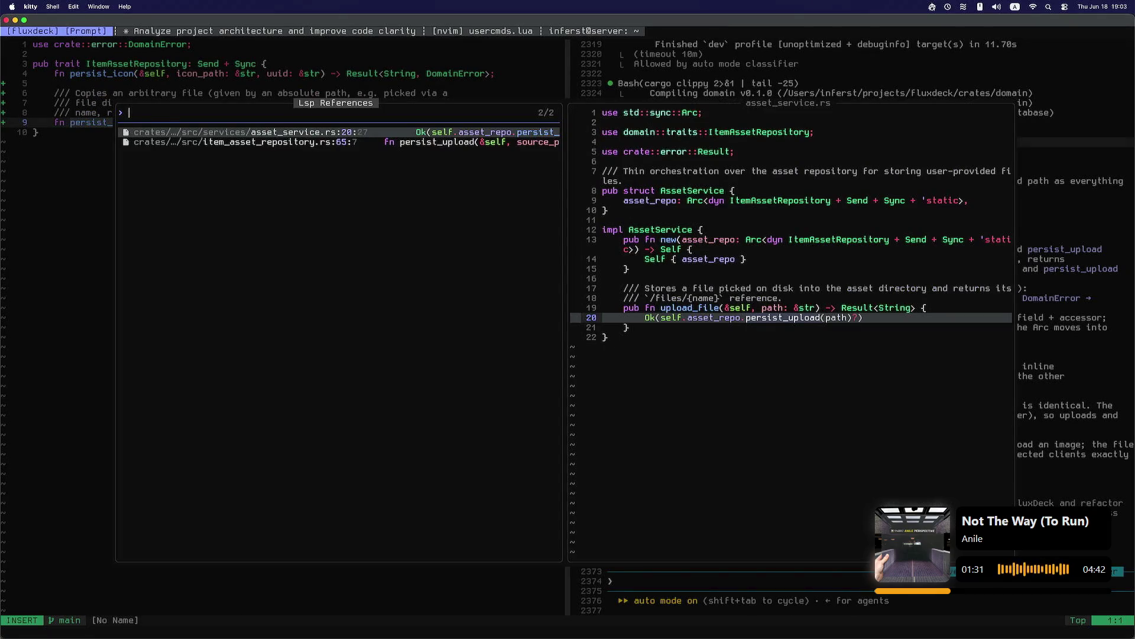
{"action": "key", "text": "Down"}
{"action": "key", "text": "Return"}
Step: Read through persist_icon and persist_upload, highlighting every persist_upload occurrence
{"action": "key", "text": "w"}
{"action": "key", "text": "w"}
{"action": "key", "text": "k"}
{"action": "key", "text": "k"}
{"action": "key", "text": "k"}
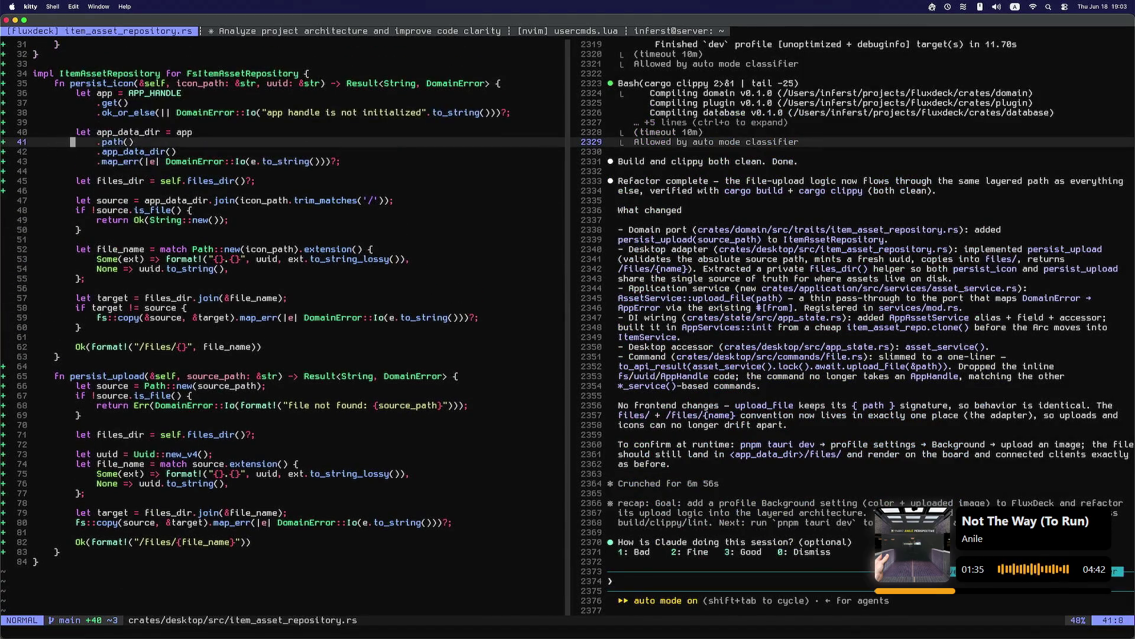
{"action": "key", "text": "k"}
{"action": "key", "text": "k"}
{"action": "key", "text": "k"}
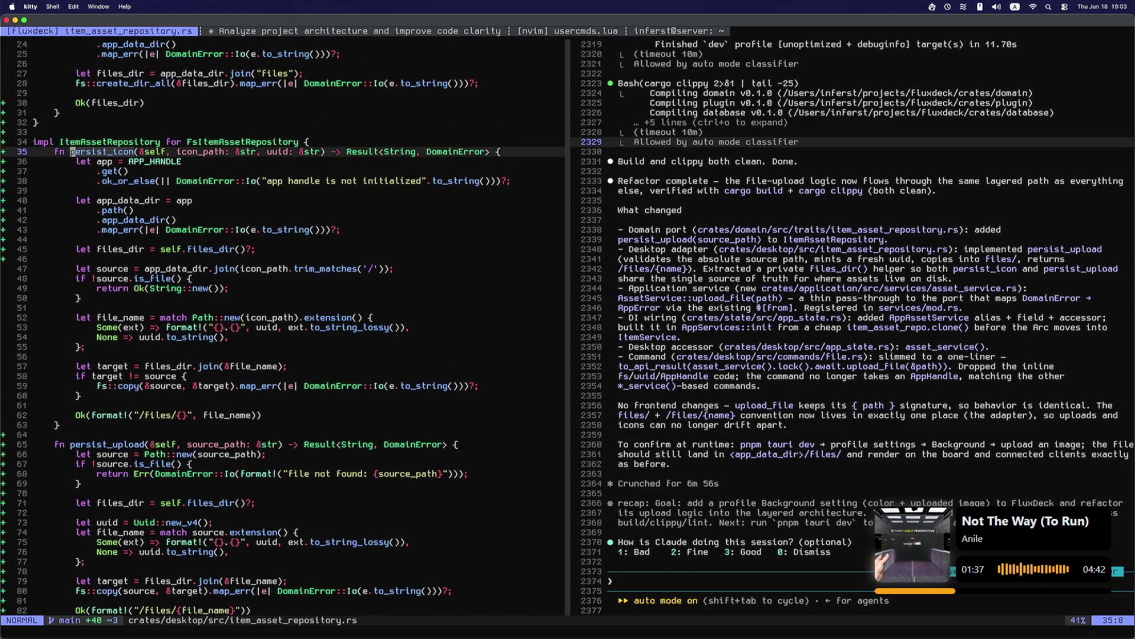
{"action": "key", "text": "j"}
{"action": "key", "text": "j"}
{"action": "key", "text": "j"}
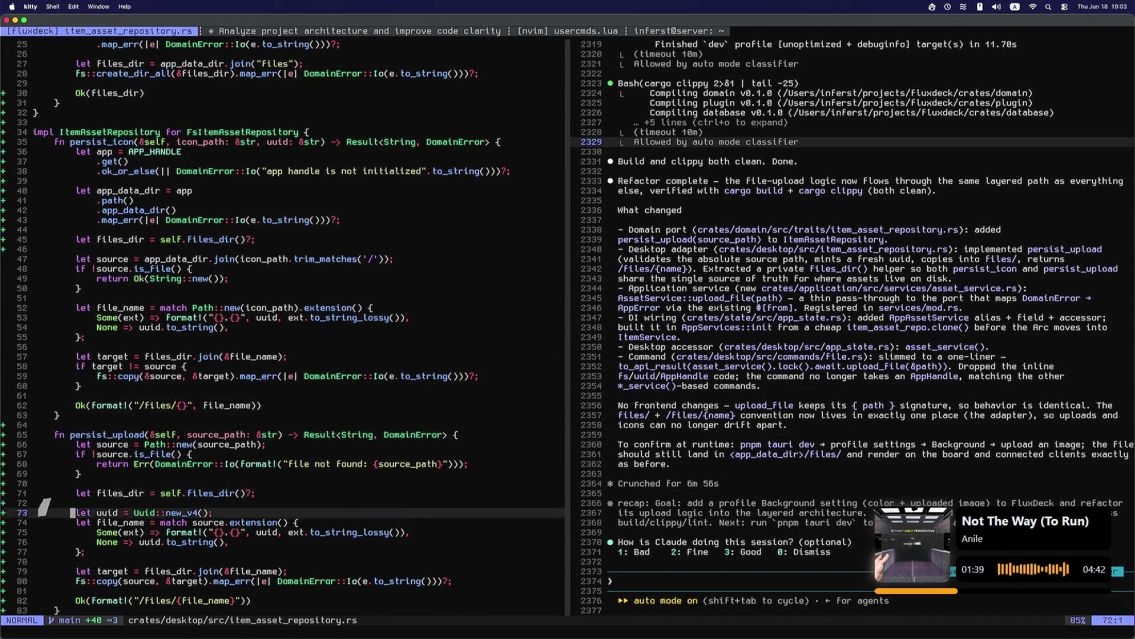
{"action": "key", "text": "k"}
{"action": "key", "text": "k"}
{"action": "key", "text": "k"}
{"action": "key", "text": "w"}
{"action": "key", "text": "w"}
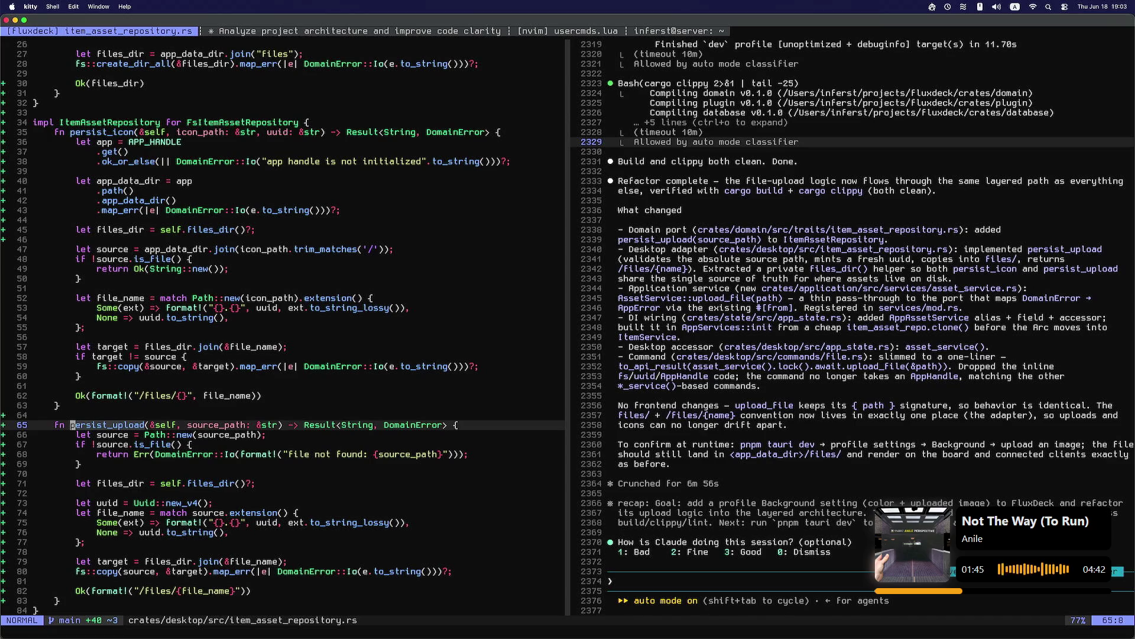
{"action": "key", "text": "asterisk"}
Step: Highlight and preview the references to the files_dir helper, including line 45
{"action": "left_click", "coordinate": [51, 379]}
{"action": "key", "text": "k"}
{"action": "key", "text": "k"}
{"action": "key", "text": "k"}
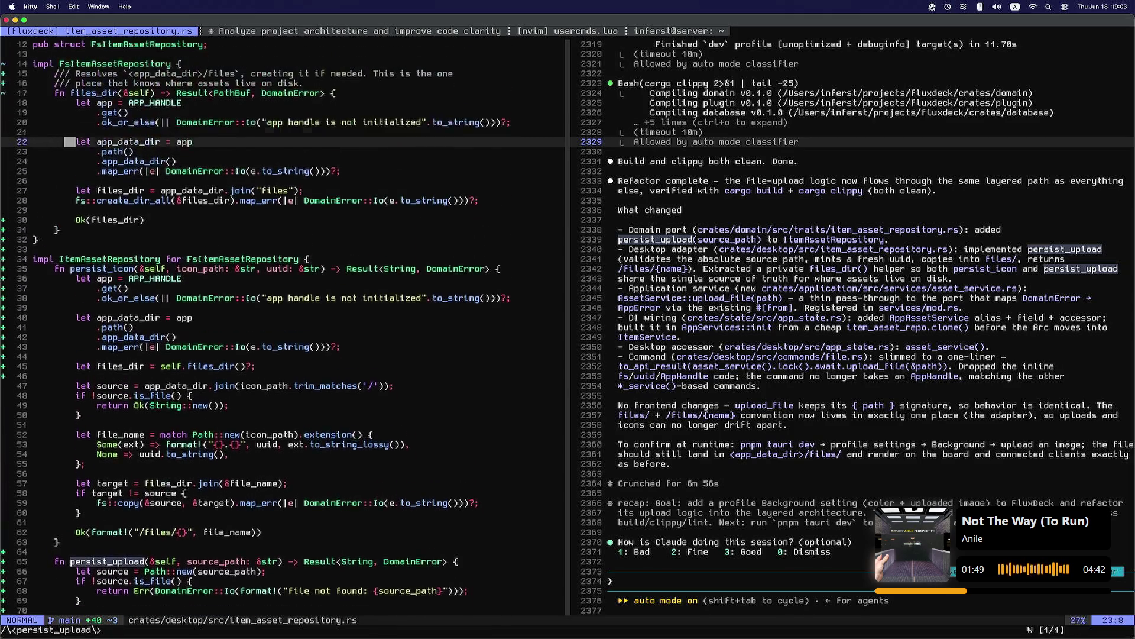
{"action": "key", "text": "k"}
{"action": "key", "text": "k"}
{"action": "key", "text": "k"}
{"action": "key", "text": "j"}
{"action": "key", "text": "j"}
{"action": "key", "text": "j"}
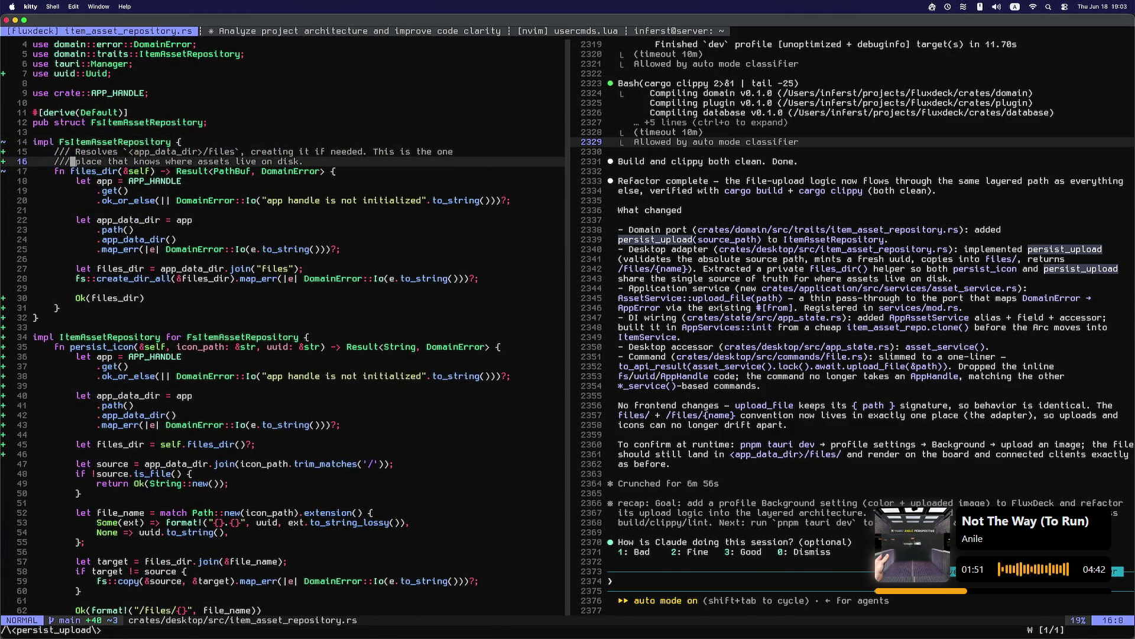
{"action": "key", "text": "asterisk"}
{"action": "left_click", "coordinate": [98, 267]}
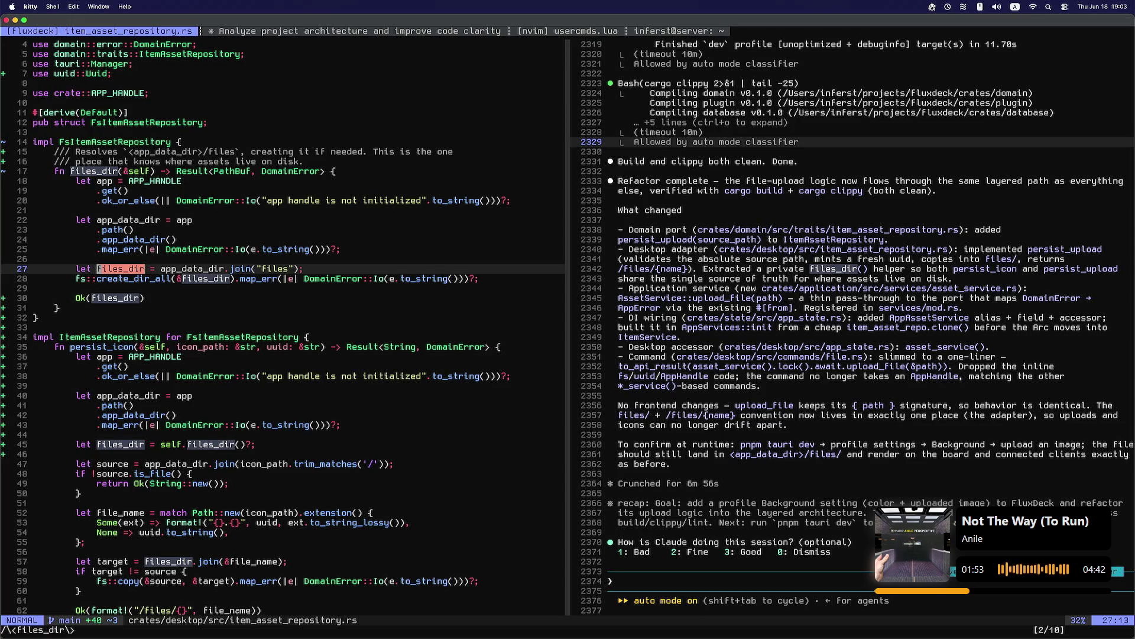
{"action": "key", "text": "k"}
{"action": "key", "text": "k"}
{"action": "key", "text": "k"}
{"action": "key", "text": "g"}
{"action": "key", "text": "r"}
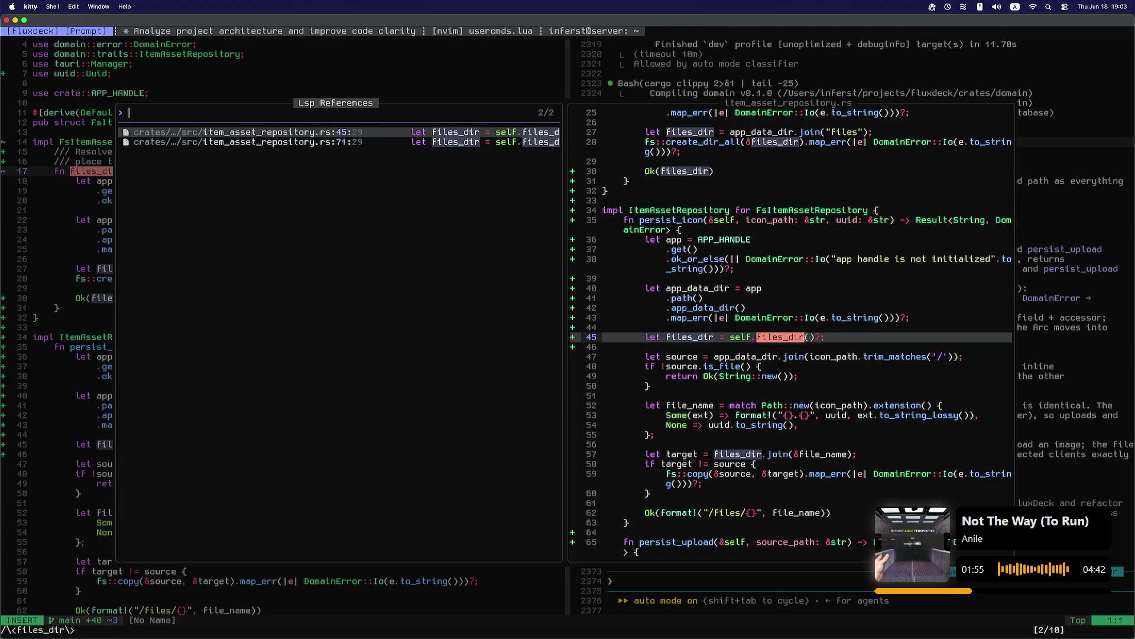
{"action": "key", "text": "Down"}
{"action": "key", "text": "Up"}
{"action": "key", "text": "Escape"}
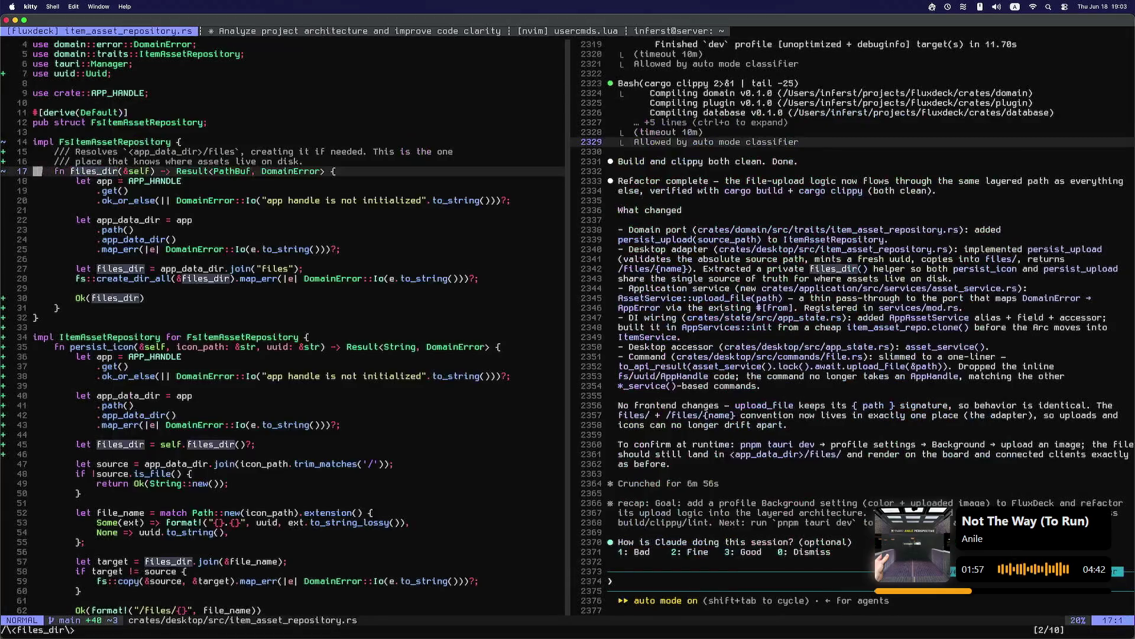
Step: Inspect persist_upload's file naming and target path code, then switch to the zsh terminal
{"action": "scroll", "coordinate": [283, 332], "scroll_direction": "down", "scroll_amount": 7}
{"action": "left_click", "coordinate": [36, 522]}
{"action": "key", "text": "j"}
{"action": "key", "text": "j"}
{"action": "key", "text": "j"}
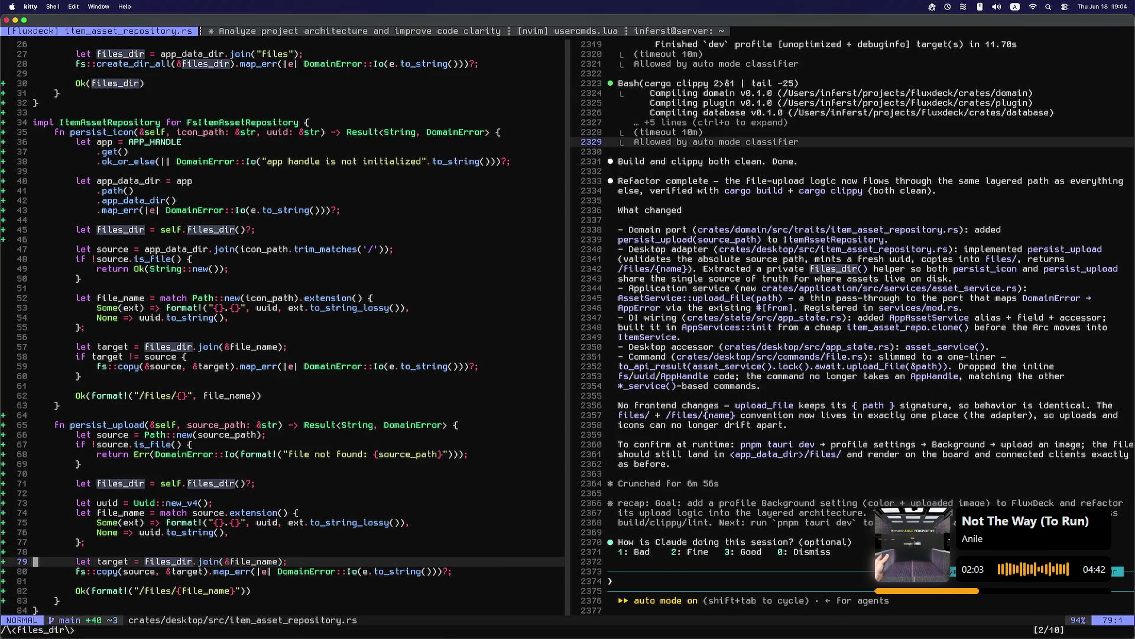
{"action": "key", "text": "k"}
{"action": "key", "text": "k"}
{"action": "key", "text": "k"}
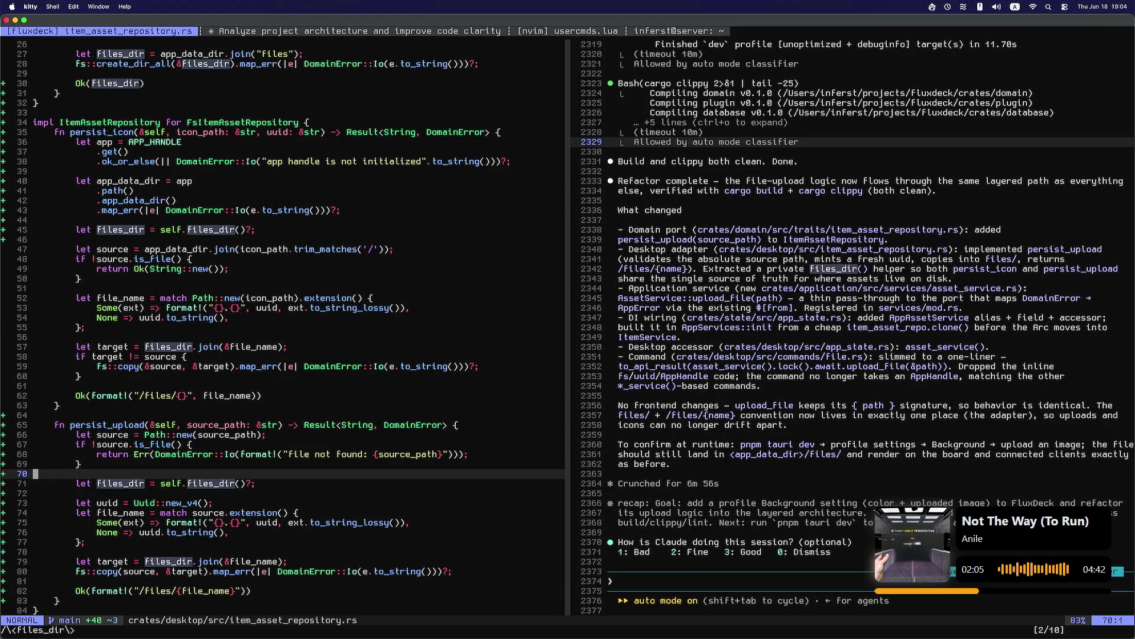
{"action": "key", "text": "k"}
{"action": "key", "text": "k"}
{"action": "key", "text": "k"}
{"action": "key", "text": "w"}
{"action": "key", "text": "w"}
{"action": "key", "text": "w"}
{"action": "key", "text": "w"}
{"action": "key", "text": "w"}
{"action": "key", "text": "w"}
{"action": "key", "text": "l"}
{"action": "key", "text": "h"}
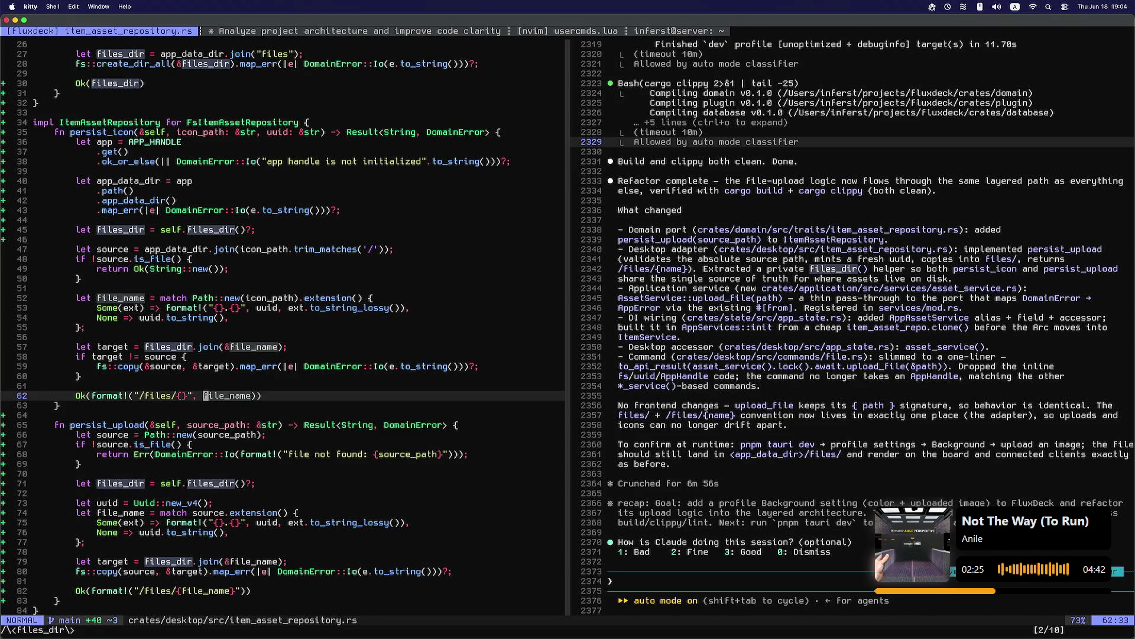
{"action": "key", "text": "j"}
{"action": "key", "text": "j"}
{"action": "key", "text": "j"}
{"action": "key", "text": "k"}
{"action": "key", "text": "k"}
{"action": "key", "text": "k"}
{"action": "key", "text": "k"}
{"action": "key", "text": "k"}
{"action": "key", "text": "k"}
{"action": "key", "text": "k"}
{"action": "key", "text": "ctrl+t"}
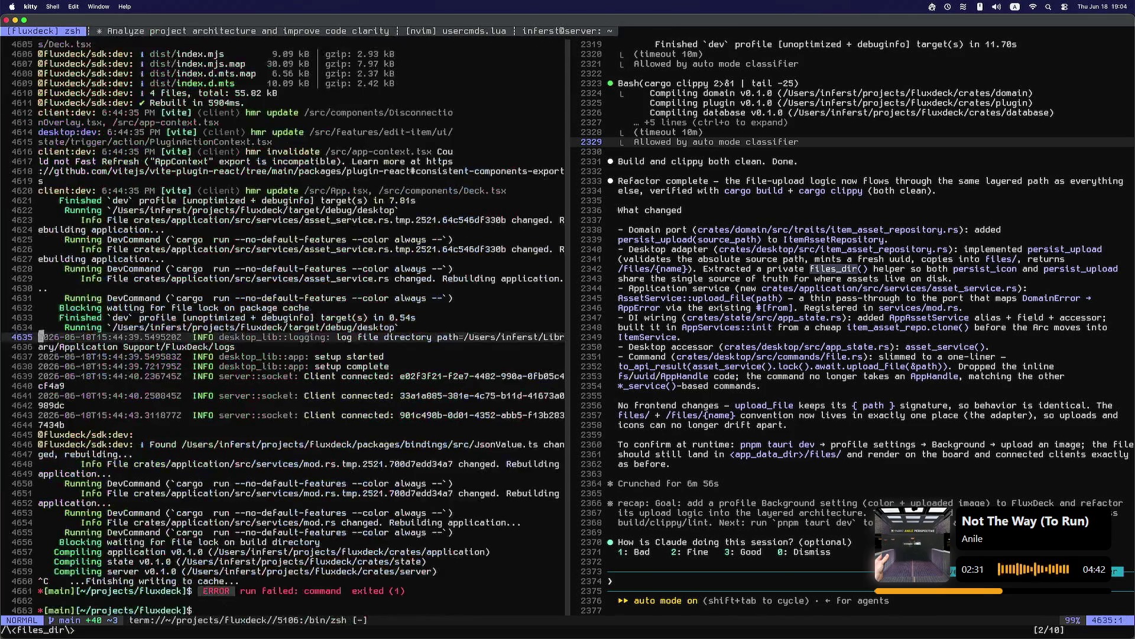
Step: Run 'pnpm tauri dev' in the fluxdeck shell to launch the Flux Deck app
{"action": "type", "text": "pnpm tauri dev"}
{"action": "key", "text": "Return"}
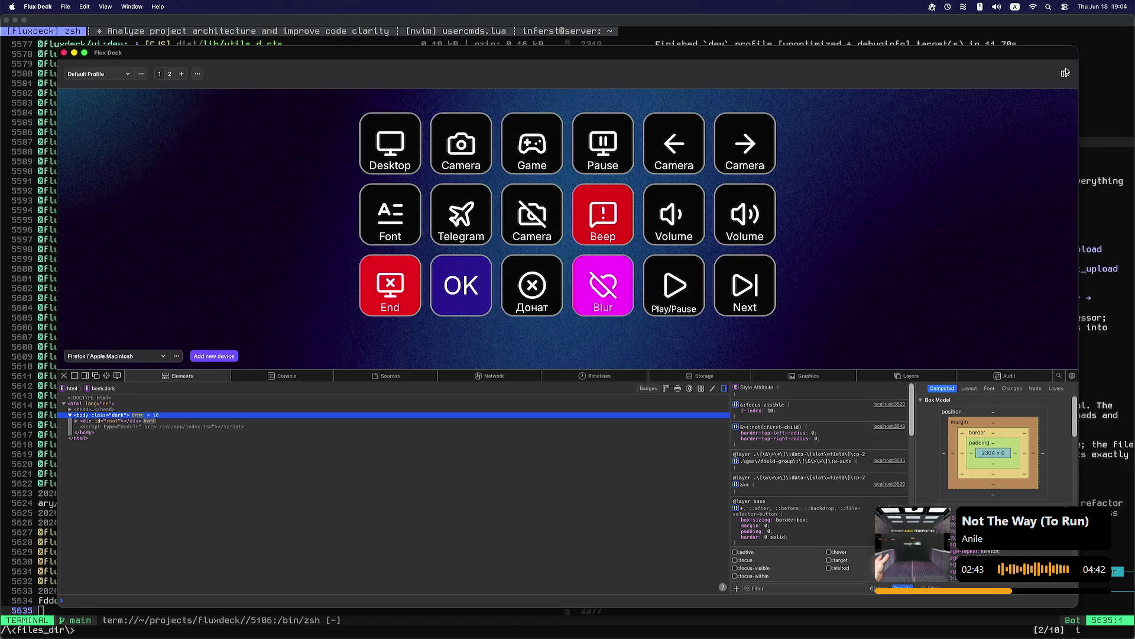
{"action": "left_click", "coordinate": [1064, 74]}
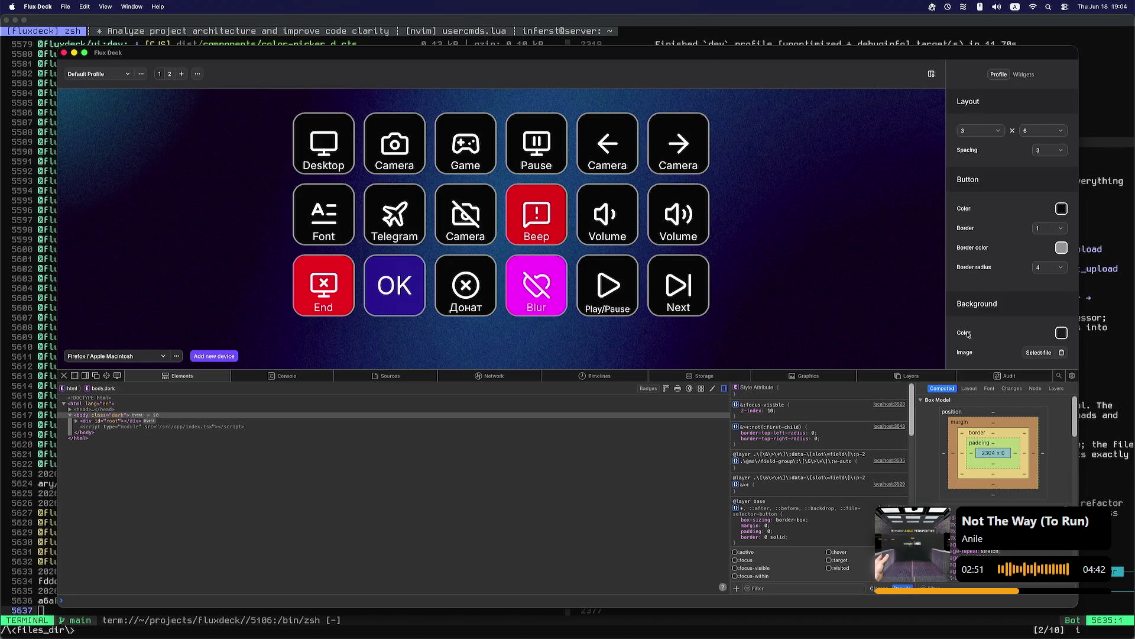
{"action": "left_click", "coordinate": [1033, 354]}
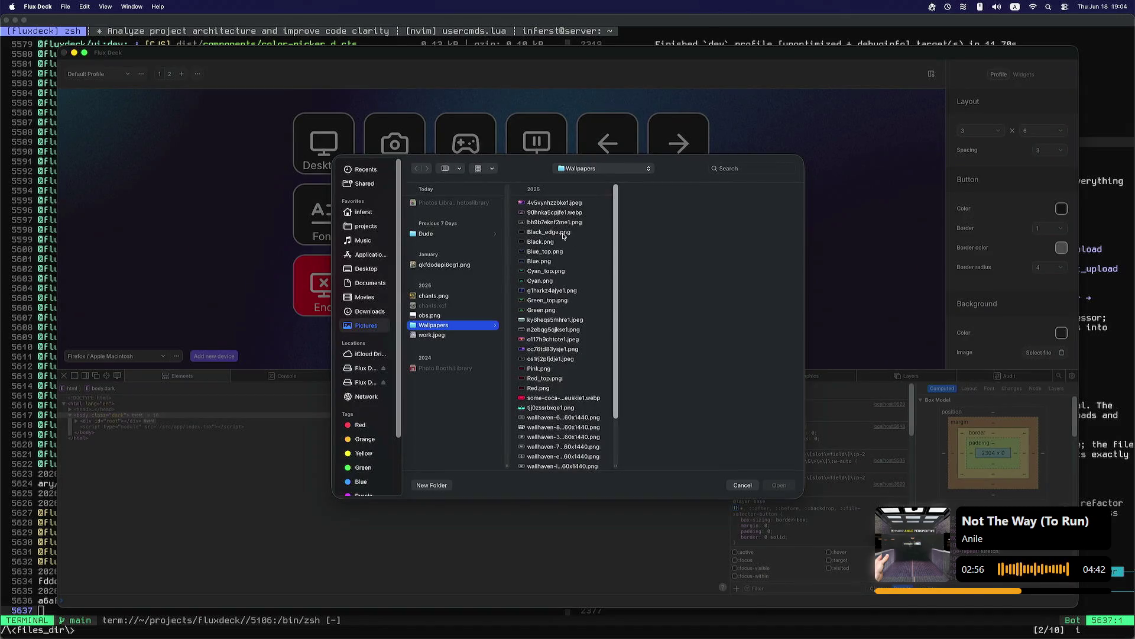
{"action": "left_click", "coordinate": [567, 234]}
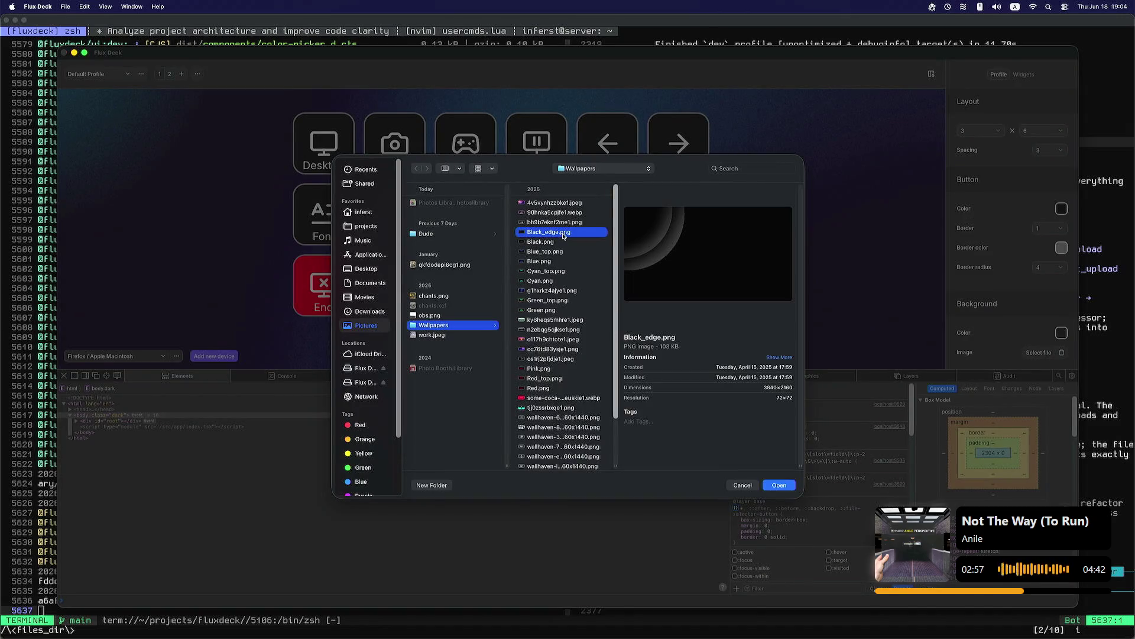
{"action": "left_click", "coordinate": [779, 485]}
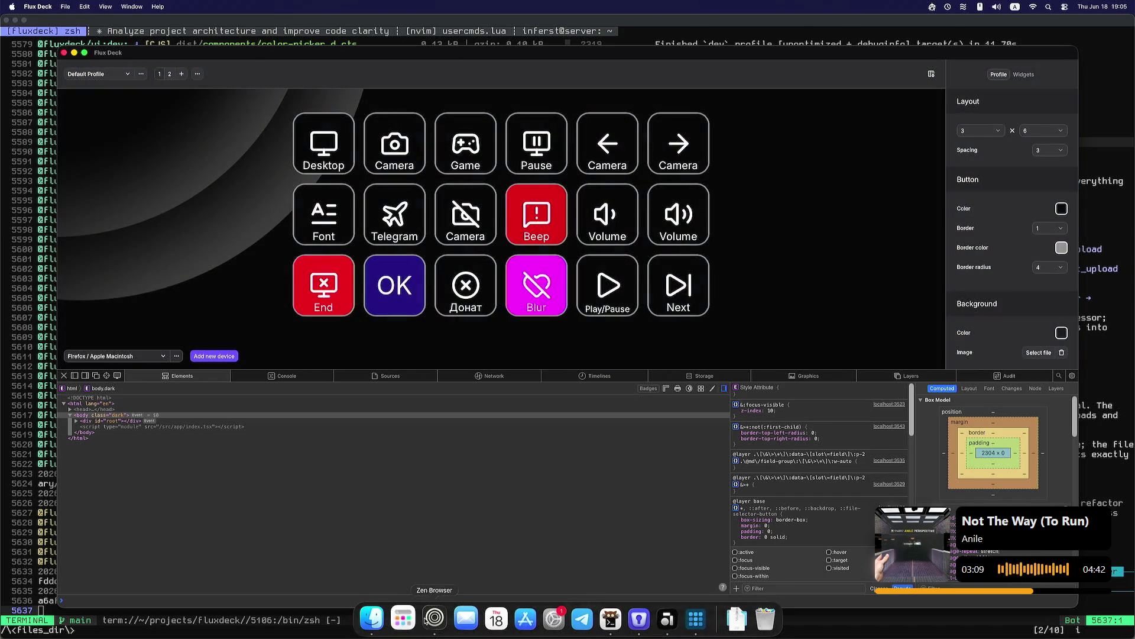
{"action": "left_click", "coordinate": [434, 626]}
Step: Open a new tab at streamer.bot/de and bring up the account menu
{"action": "left_click", "coordinate": [33, 501]}
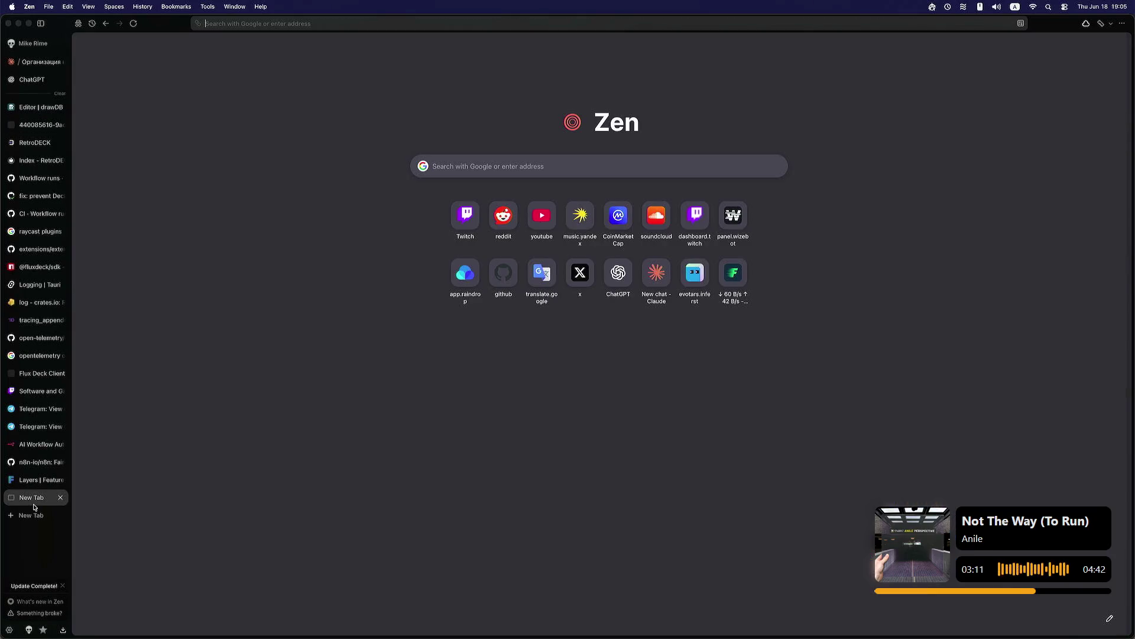
{"action": "type", "text": "streame"}
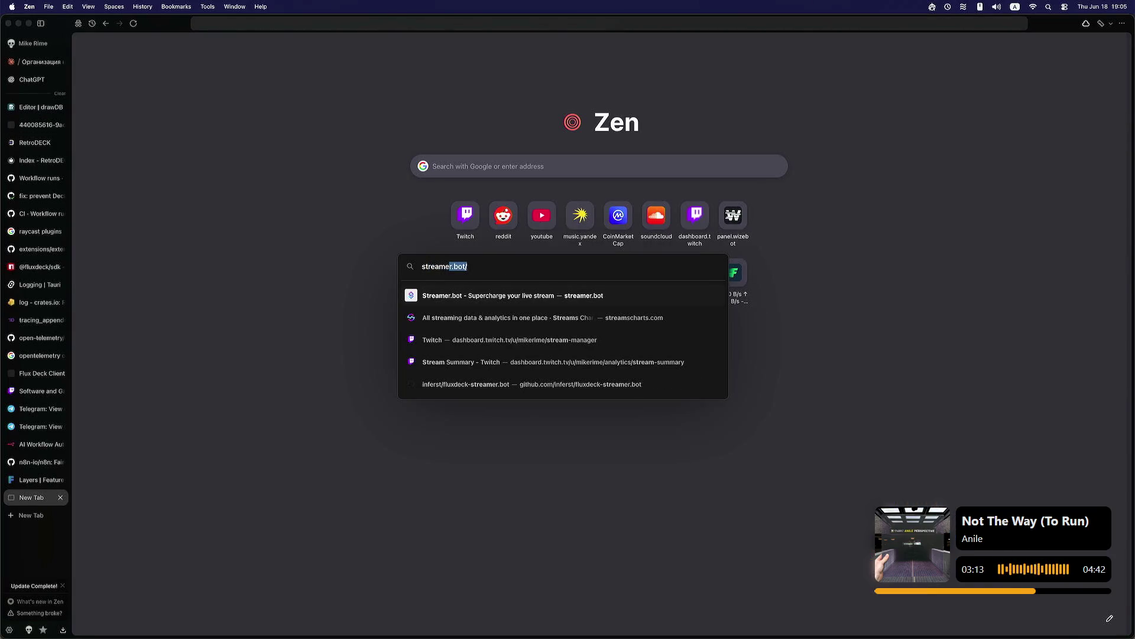
{"action": "type", "text": "r.bot/de"}
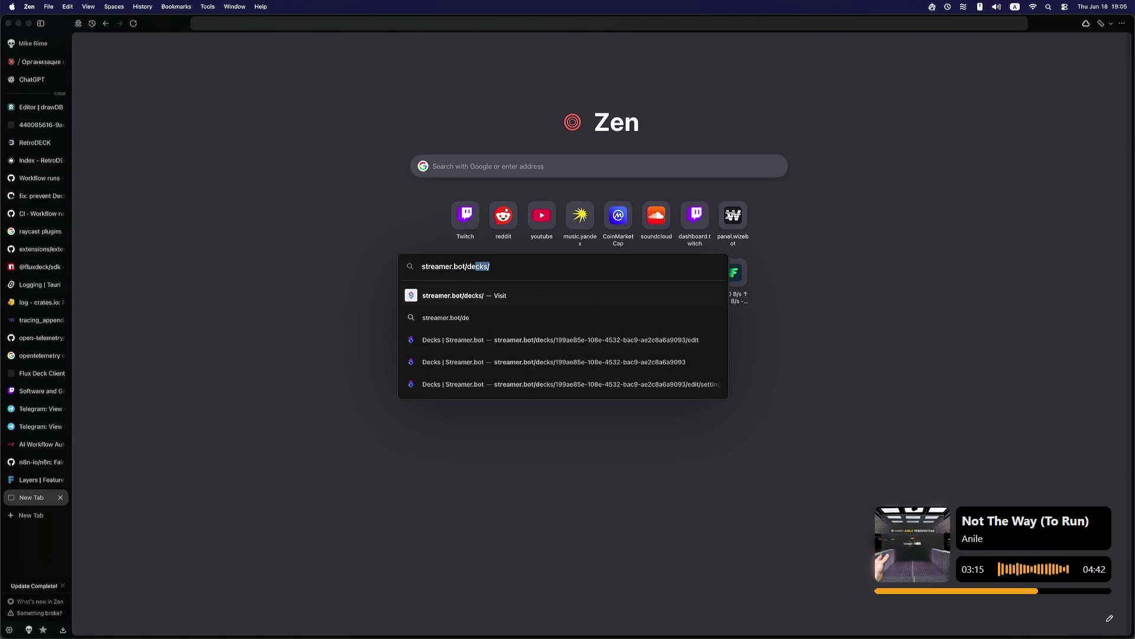
{"action": "key", "text": "Return"}
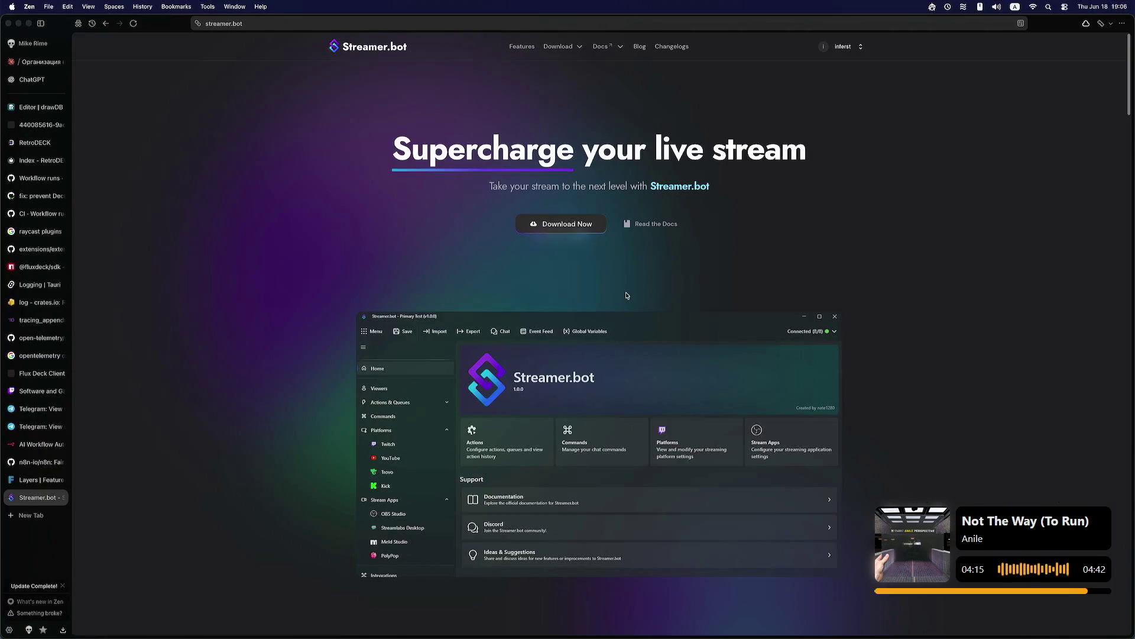
{"action": "left_click", "coordinate": [847, 47]}
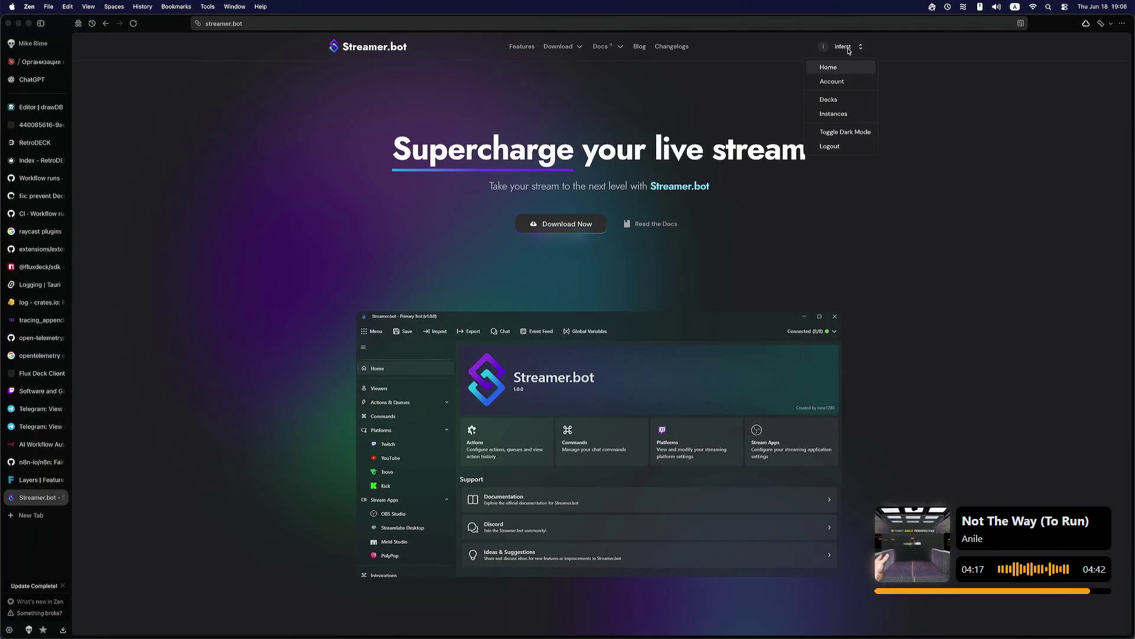
Step: Open Deck 1 in the Decks editor and browse stored images for the Colorschemes button's icon
{"action": "left_click", "coordinate": [828, 98]}
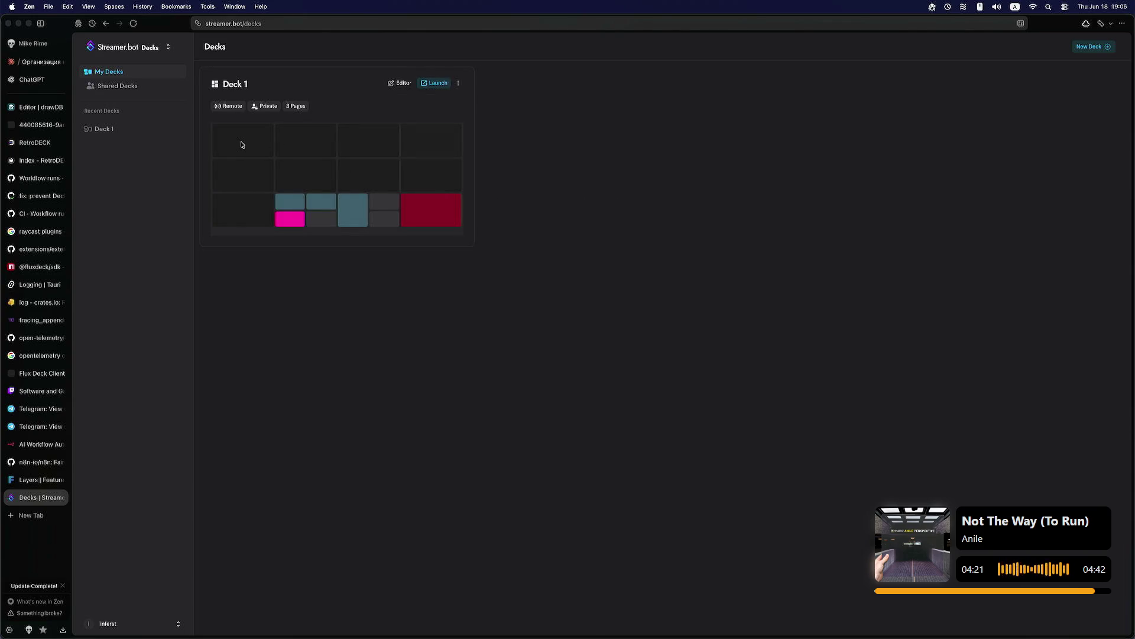
{"action": "left_click", "coordinate": [402, 83]}
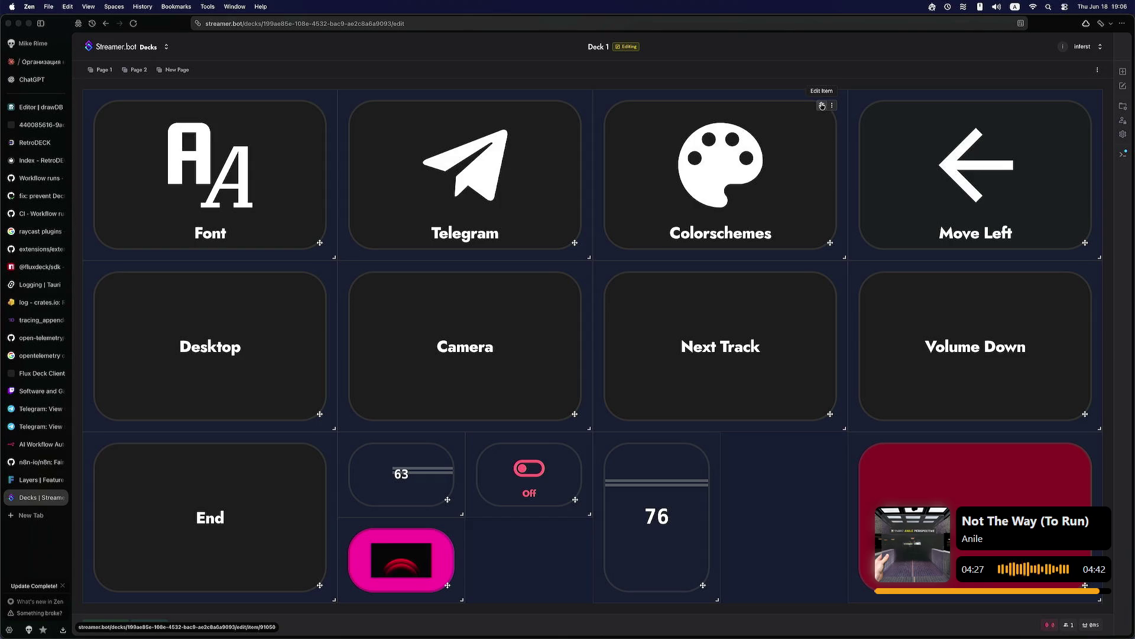
{"action": "left_click", "coordinate": [836, 161]}
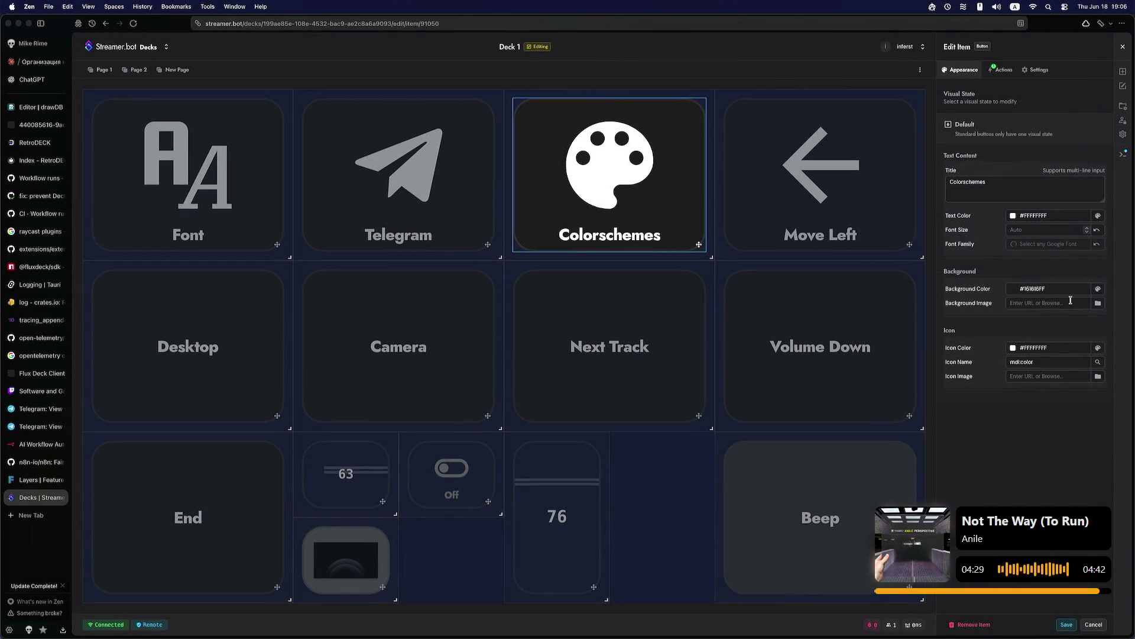
{"action": "left_click", "coordinate": [1046, 377]}
{"action": "left_click", "coordinate": [1034, 416]}
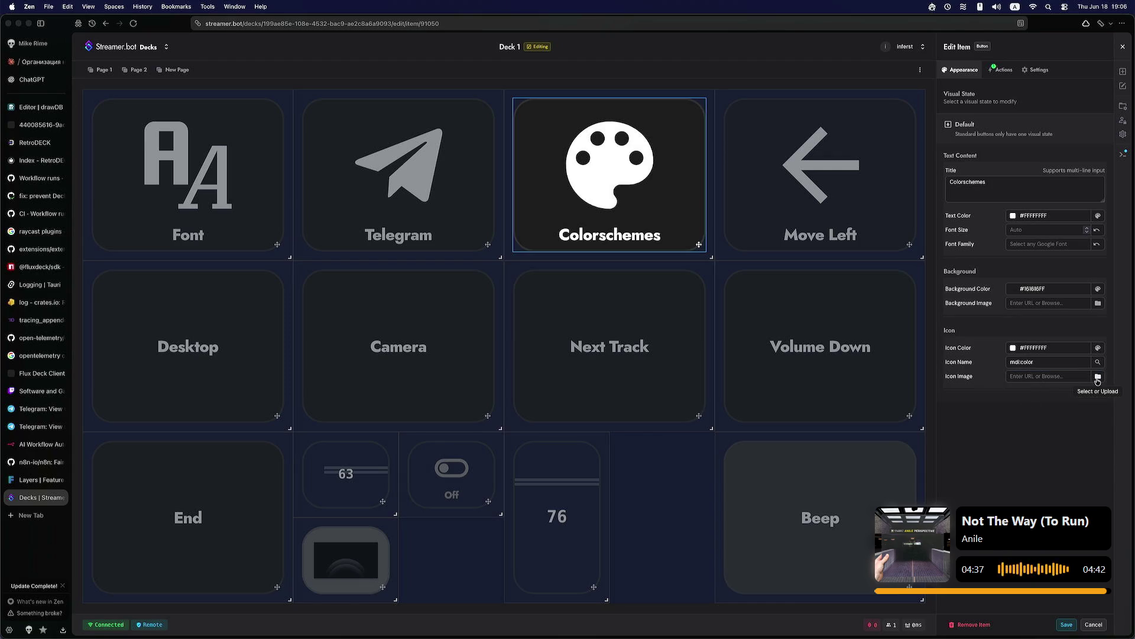
{"action": "left_click", "coordinate": [1098, 379]}
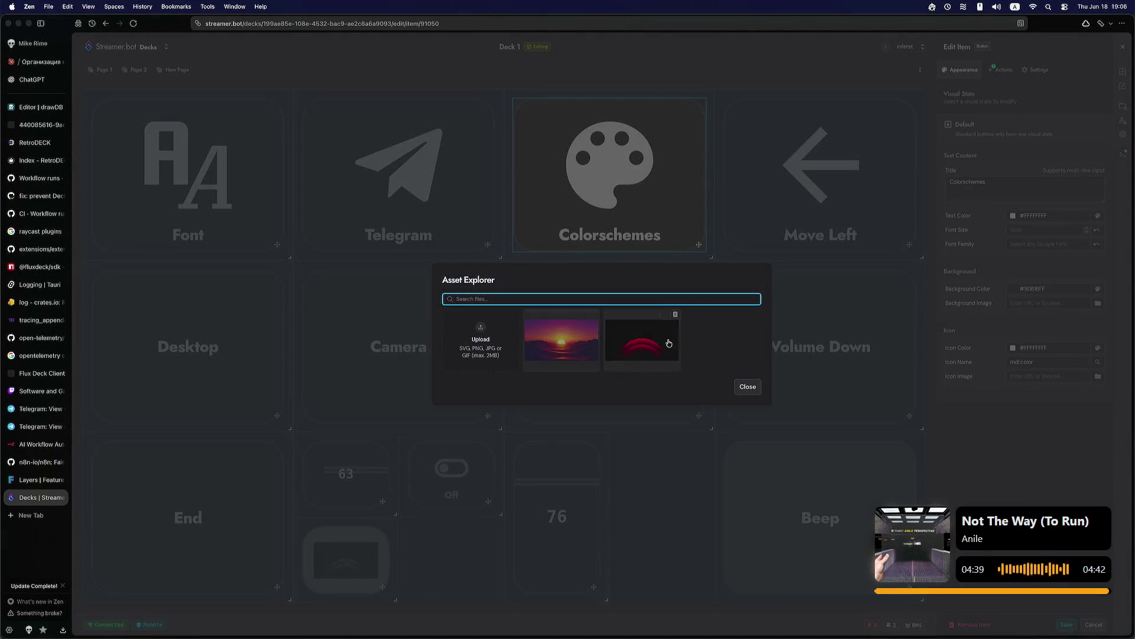
Step: Use Red.png as the Colorschemes icon image, leaving its icon colour unchanged
{"action": "left_click", "coordinate": [655, 344]}
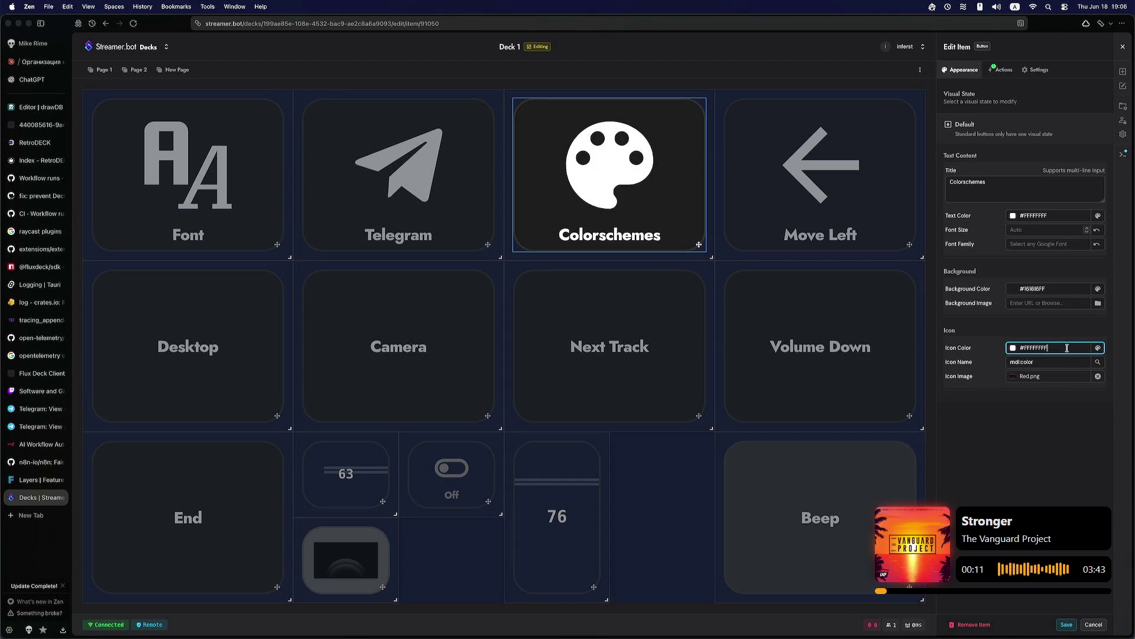
{"action": "left_click", "coordinate": [1098, 348]}
{"action": "left_click", "coordinate": [993, 451]}
{"action": "left_click", "coordinate": [1098, 348]}
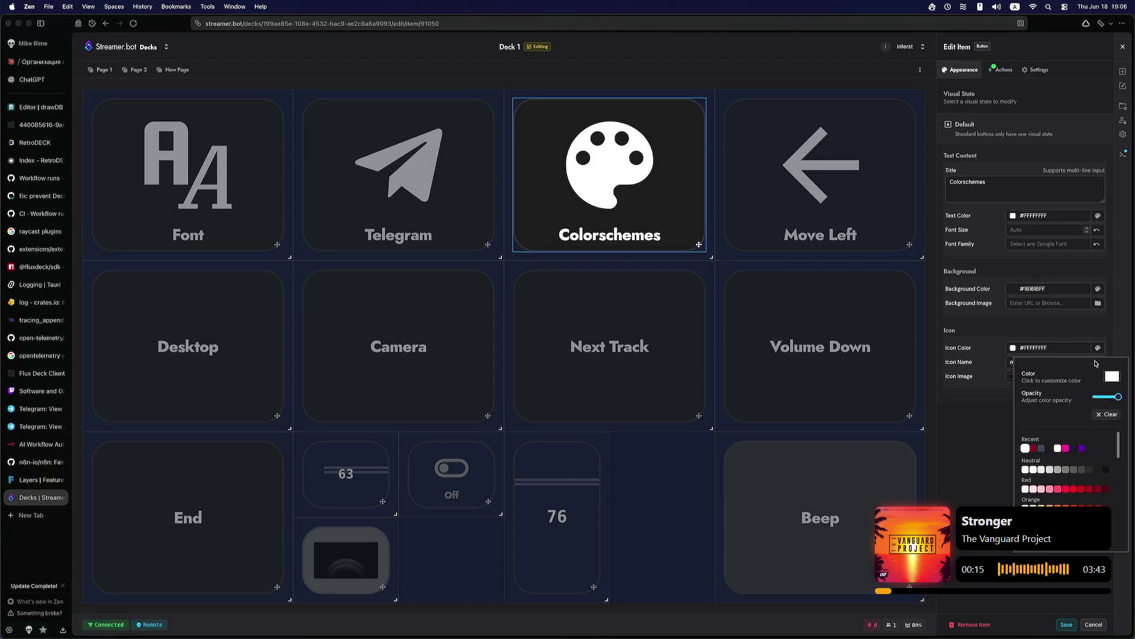
{"action": "left_click", "coordinate": [993, 436]}
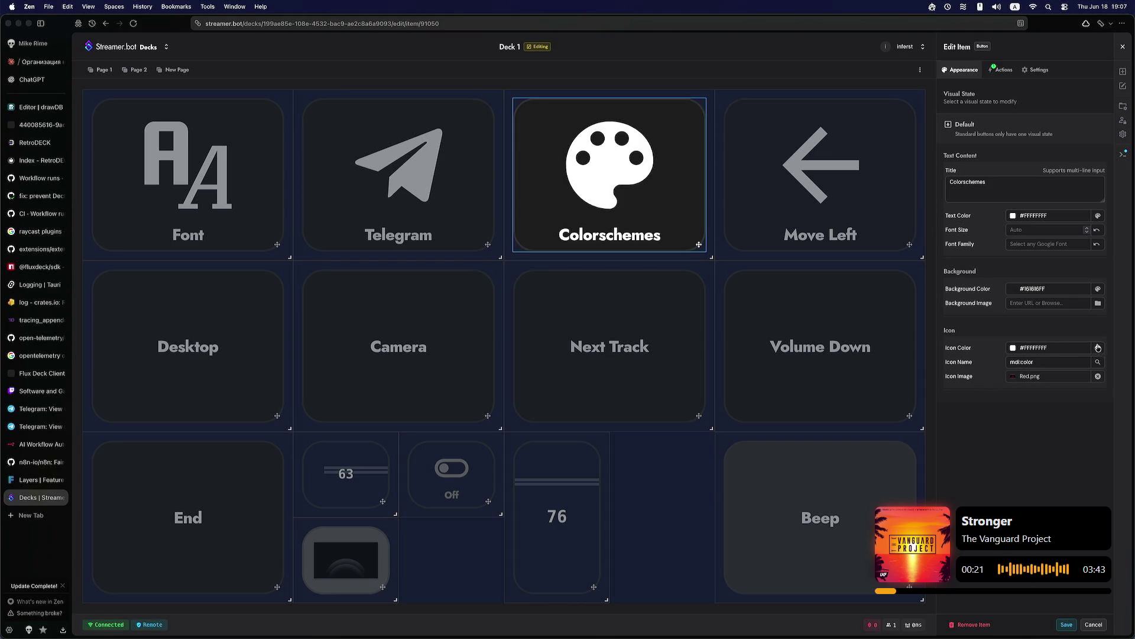
{"action": "left_click", "coordinate": [1044, 348]}
{"action": "double_click", "coordinate": [1041, 348]}
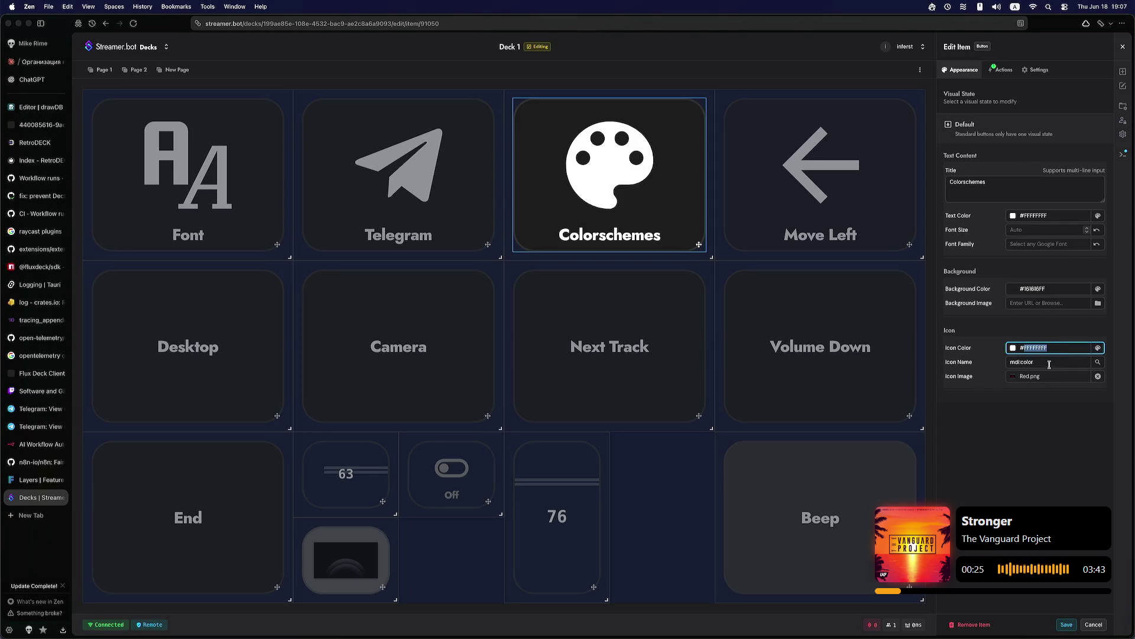
{"action": "left_click", "coordinate": [1047, 444]}
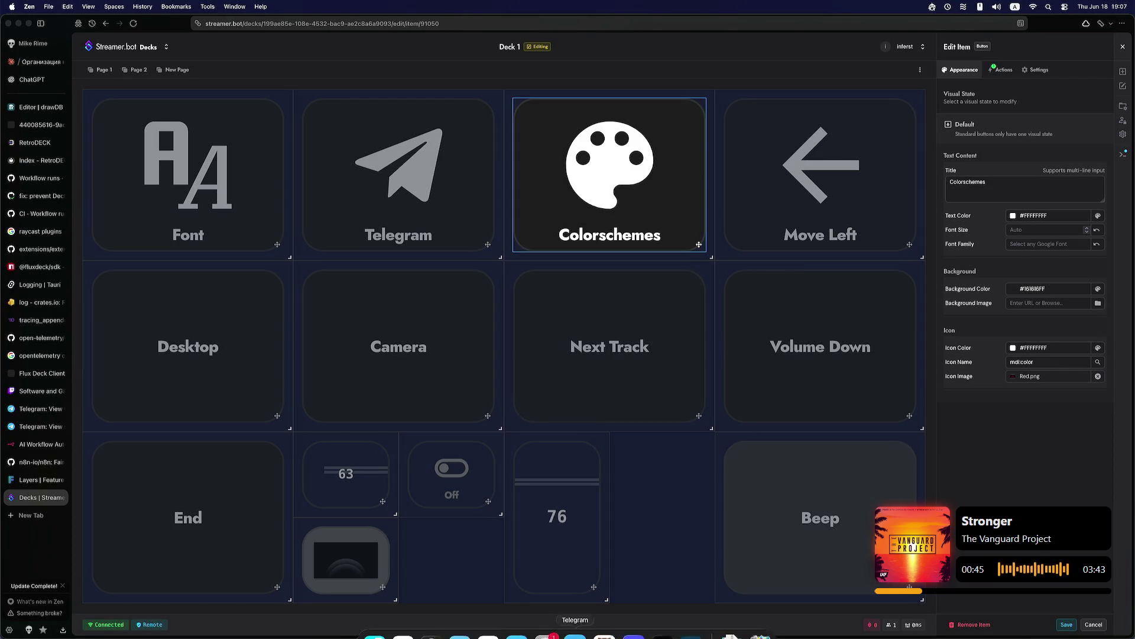
{"action": "left_click", "coordinate": [605, 618]}
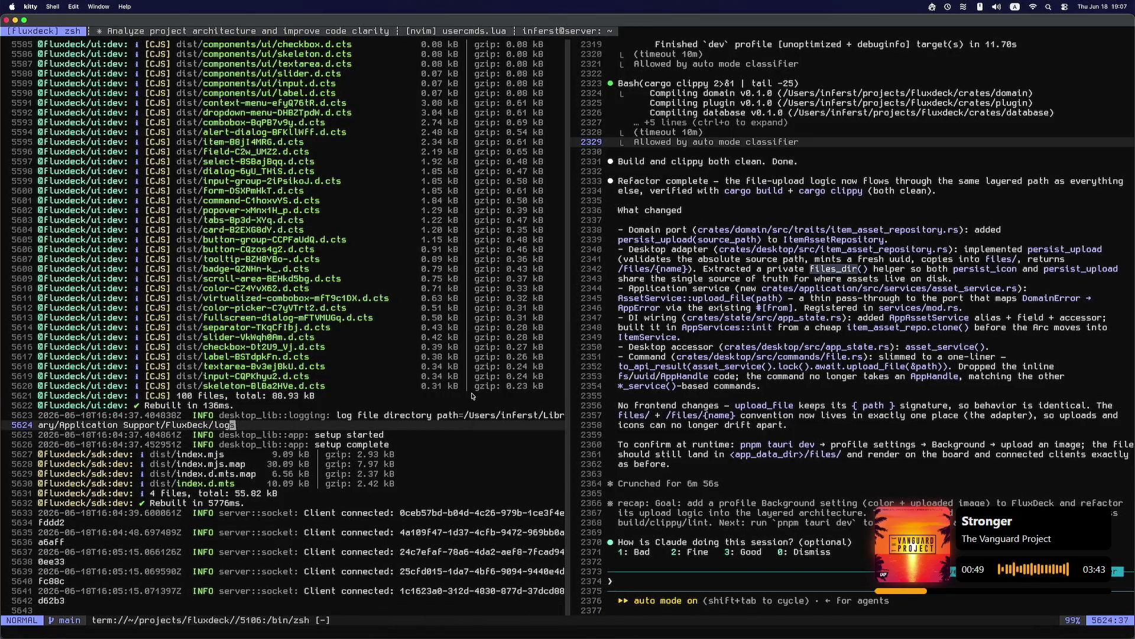
Step: Read the Flux Deck dev server log in kitty, then return to the Streamer.bot deck editor
{"action": "left_click", "coordinate": [473, 396]}
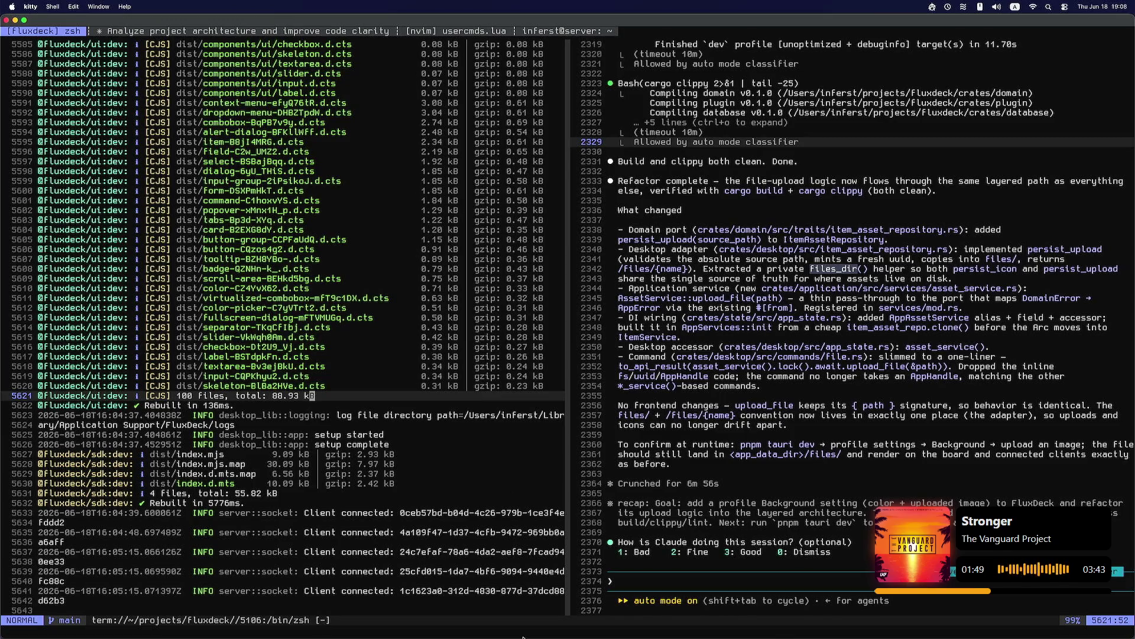
{"action": "left_click", "coordinate": [441, 624]}
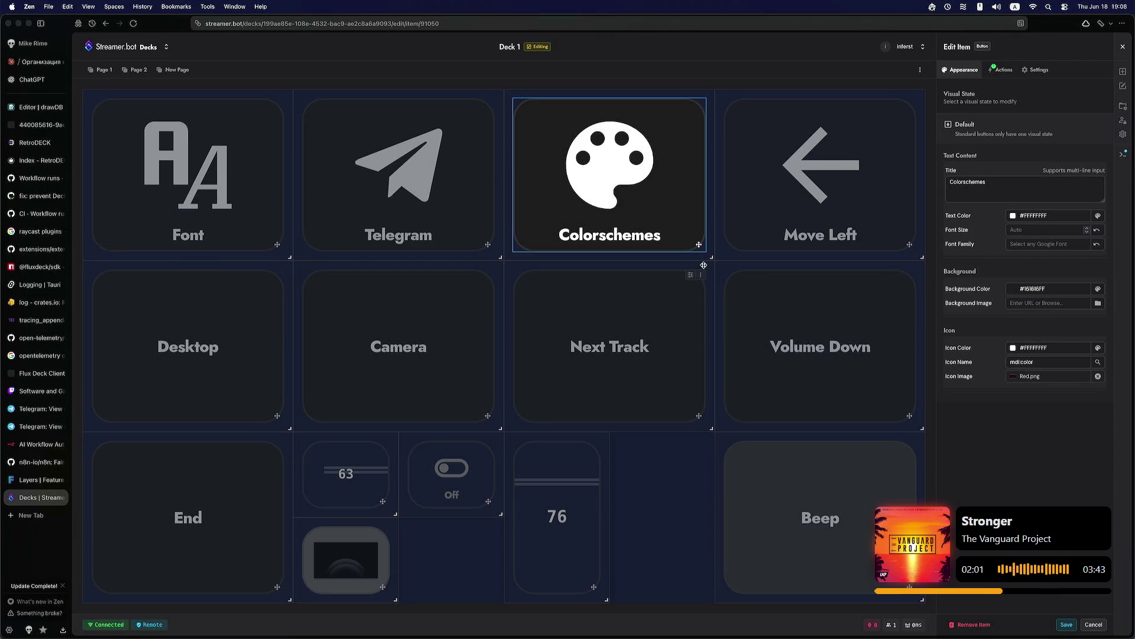
Step: Save the Colorschemes button, check Page 2, and open Page 1's settings
{"action": "left_click", "coordinate": [1067, 624]}
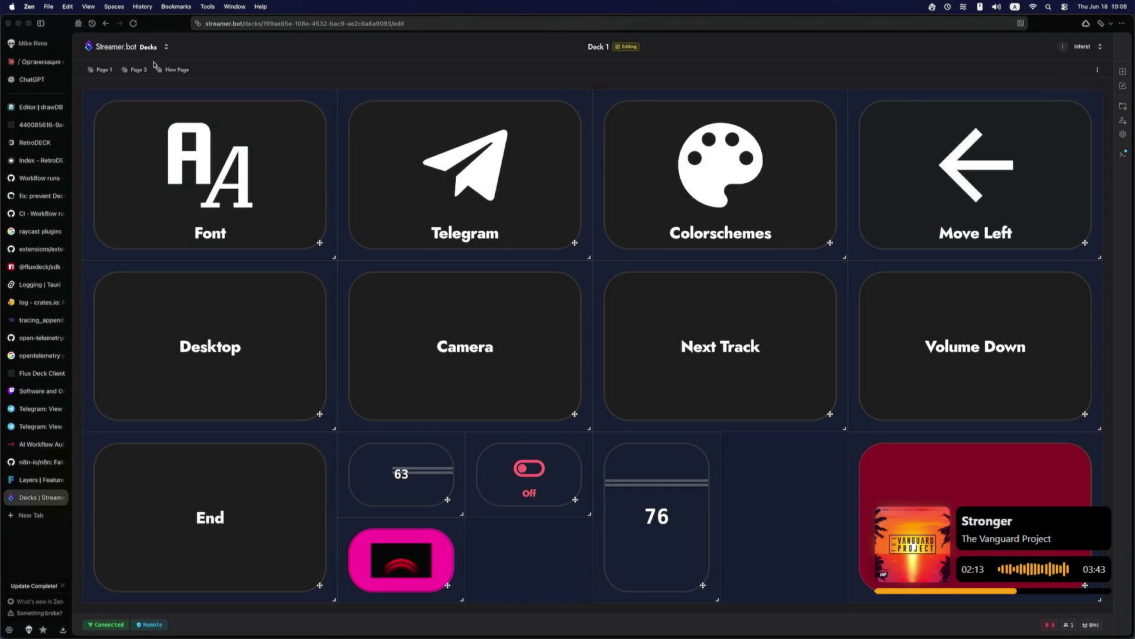
{"action": "left_click", "coordinate": [94, 70]}
{"action": "left_click", "coordinate": [135, 70]}
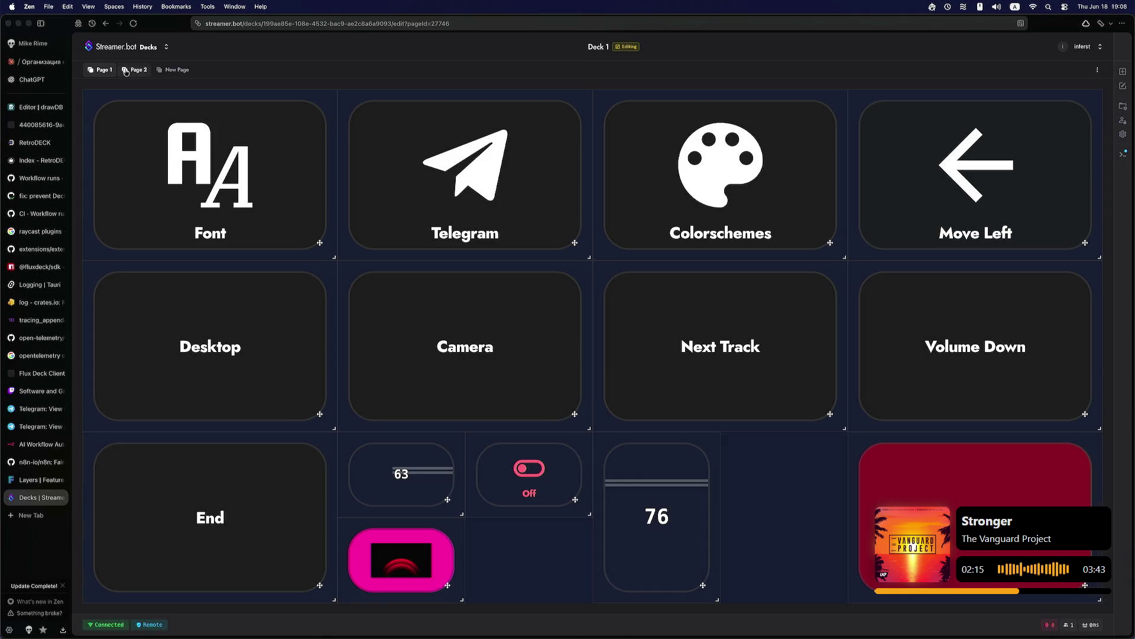
{"action": "left_click", "coordinate": [102, 70]}
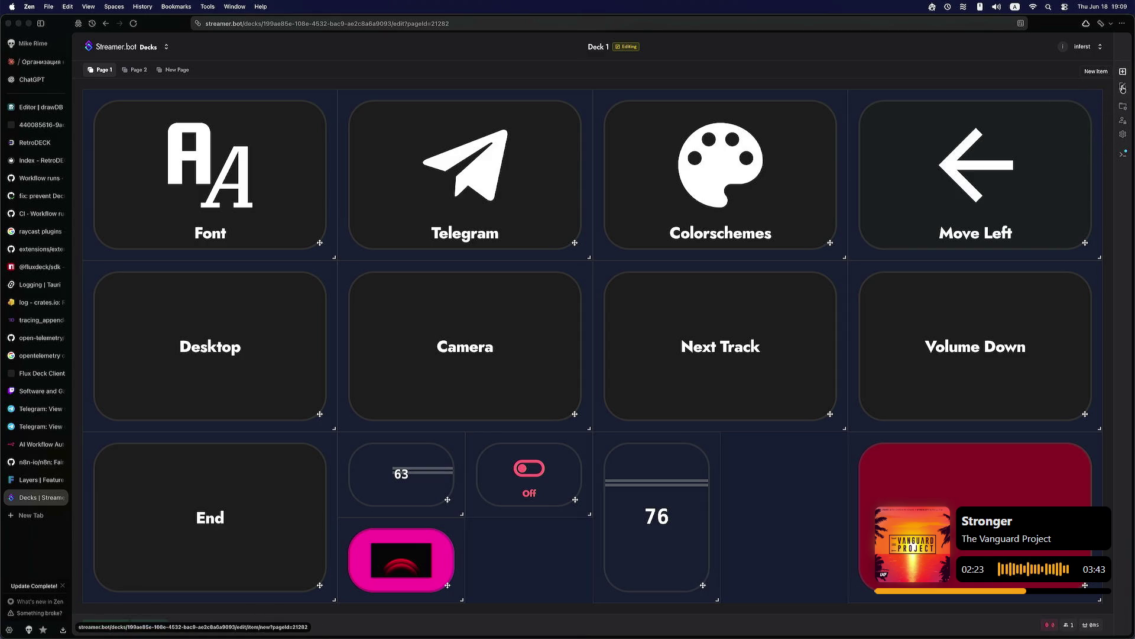
{"action": "left_click", "coordinate": [1122, 109]}
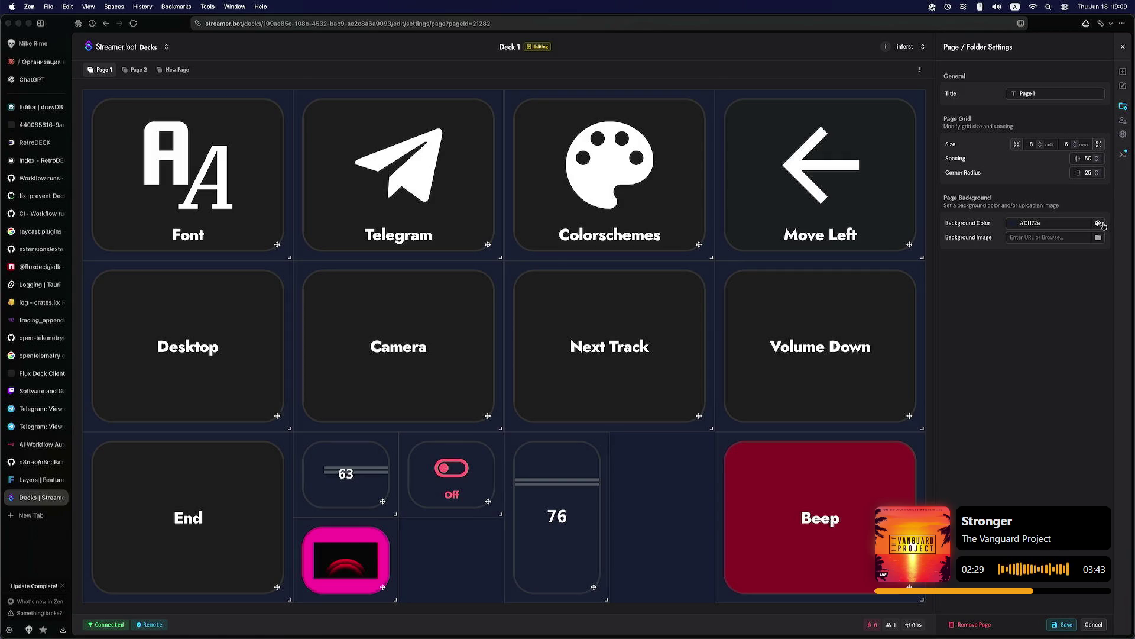
Step: Set the sunset JPEG as Page 1's background image and save the page settings
{"action": "left_click", "coordinate": [1101, 226]}
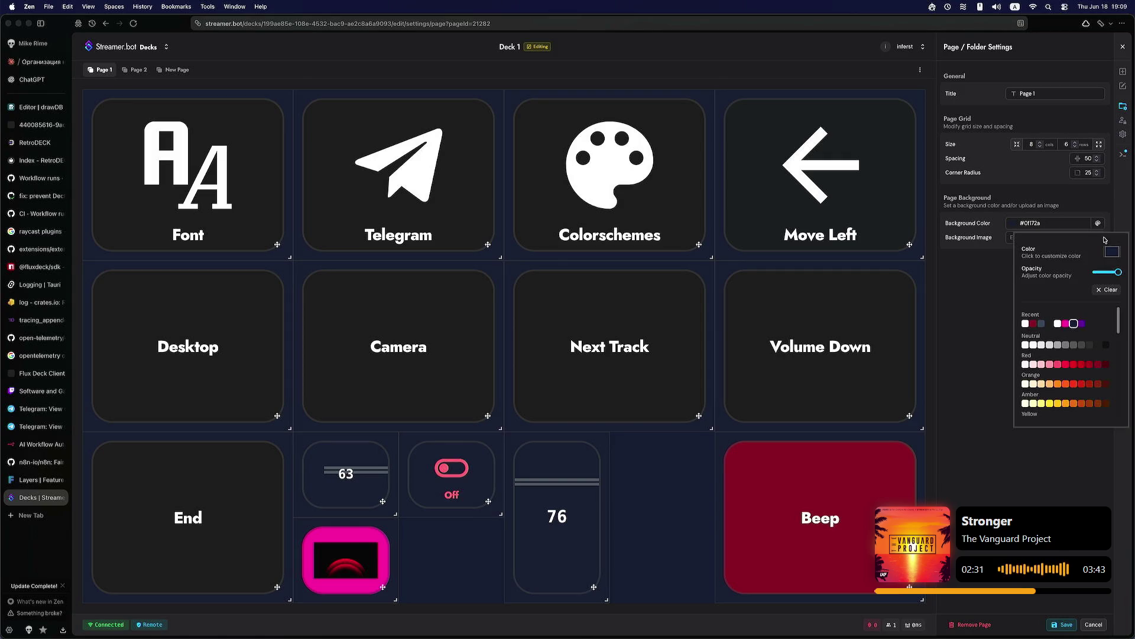
{"action": "left_click", "coordinate": [1014, 267]}
{"action": "left_click", "coordinate": [1070, 238]}
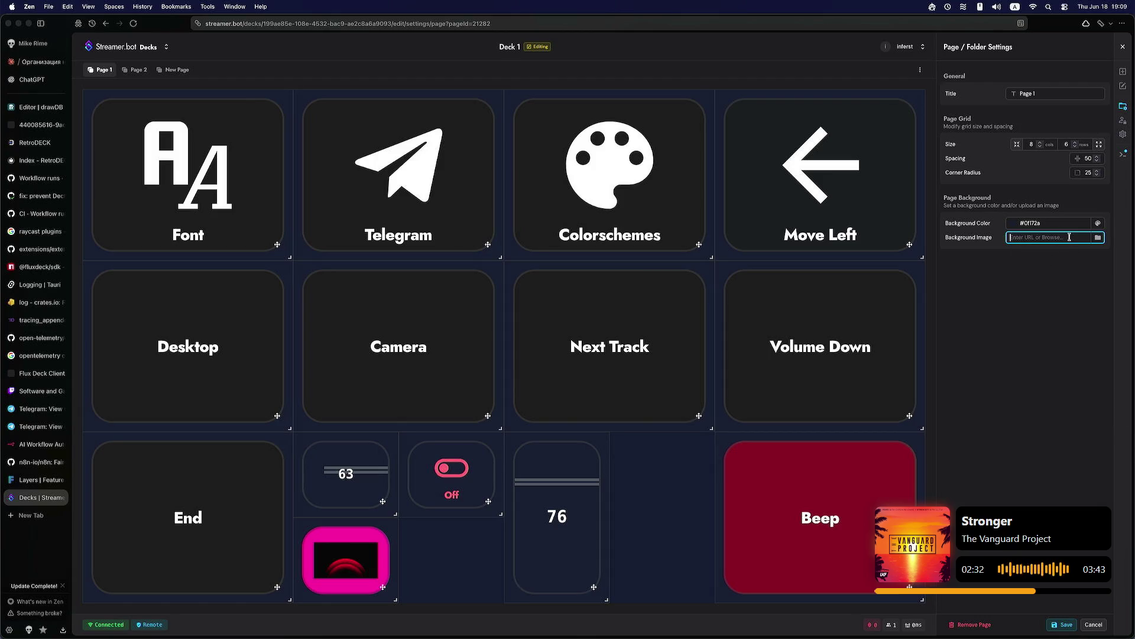
{"action": "left_click", "coordinate": [1101, 238]}
{"action": "left_click", "coordinate": [597, 346]}
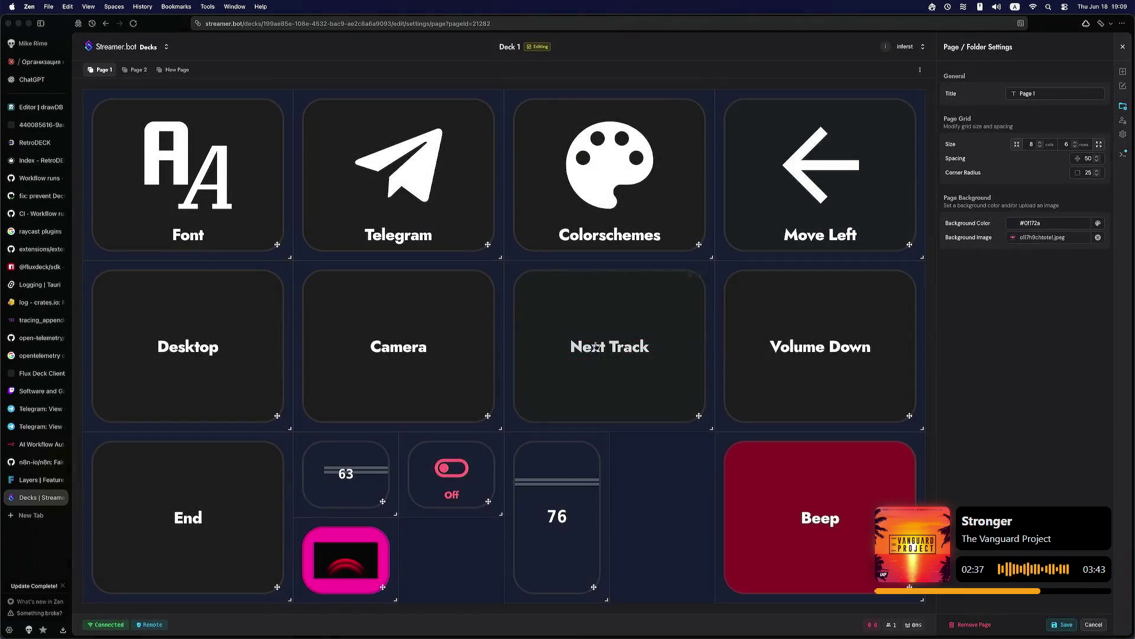
{"action": "left_click", "coordinate": [1063, 626]}
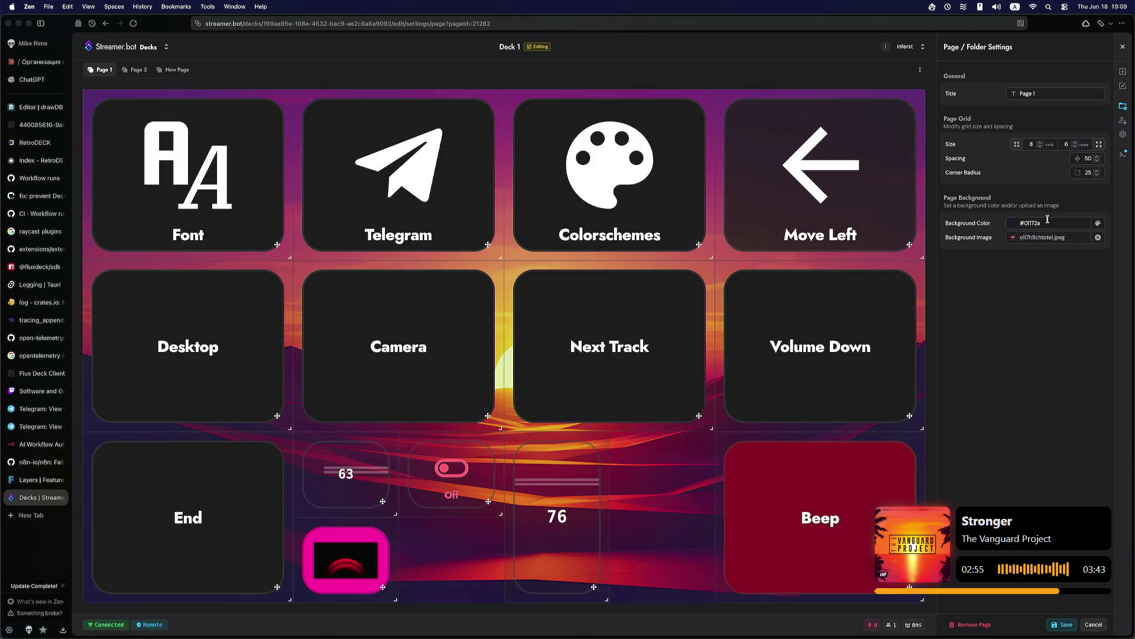
Step: Review the background colour choices twice, keeping #0f172a, then switch to Flux Deck
{"action": "left_click", "coordinate": [1100, 224]}
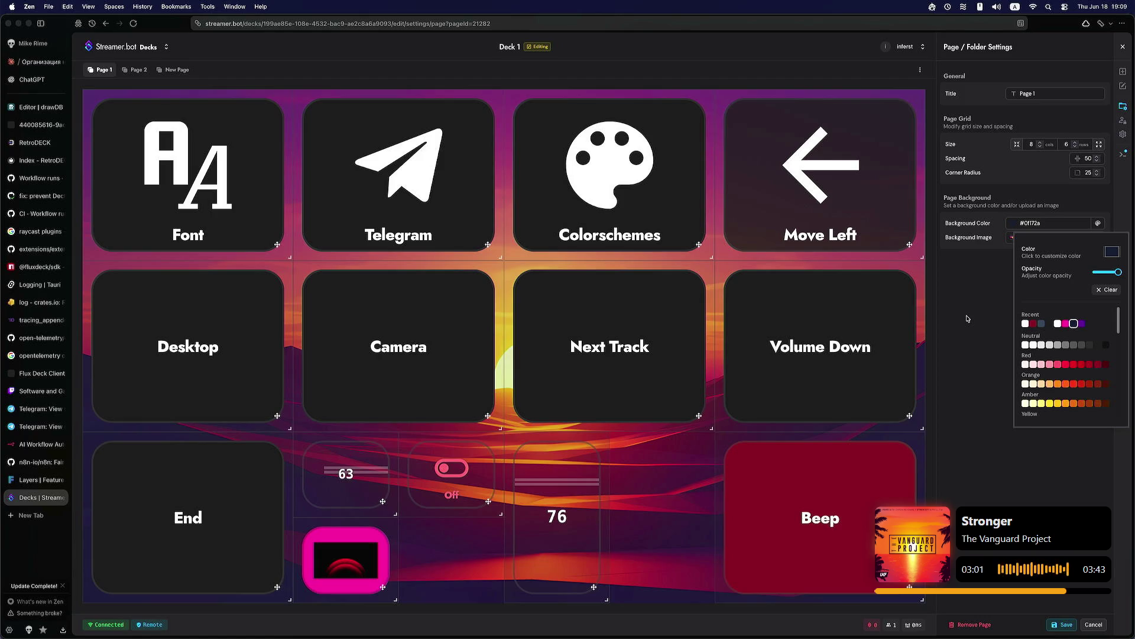
{"action": "left_click", "coordinate": [967, 318]}
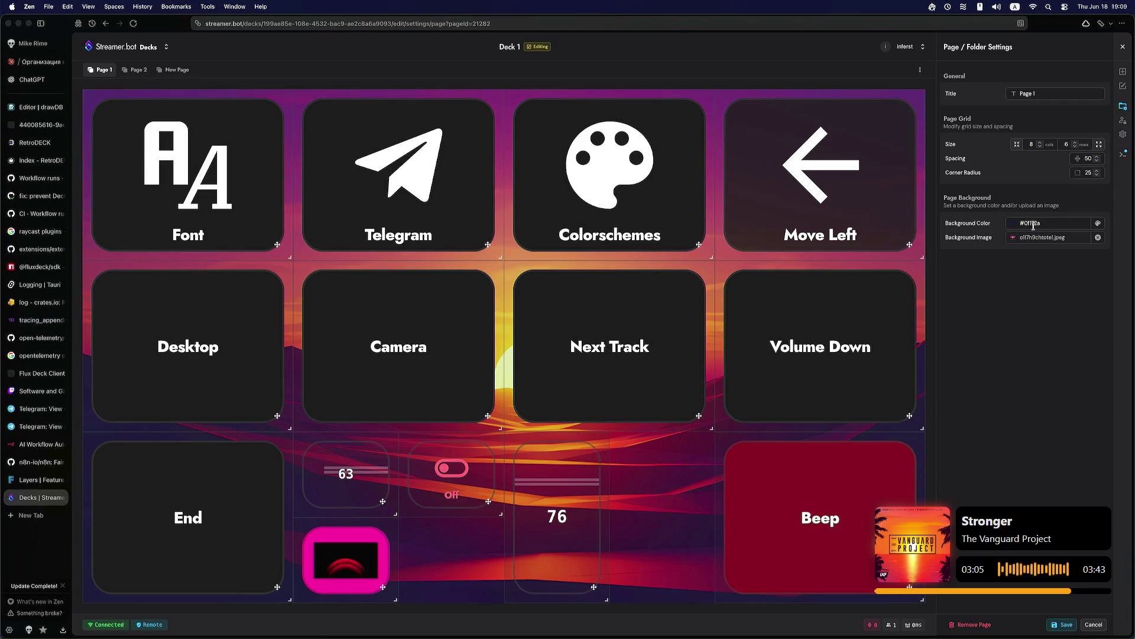
{"action": "left_click", "coordinate": [1098, 224]}
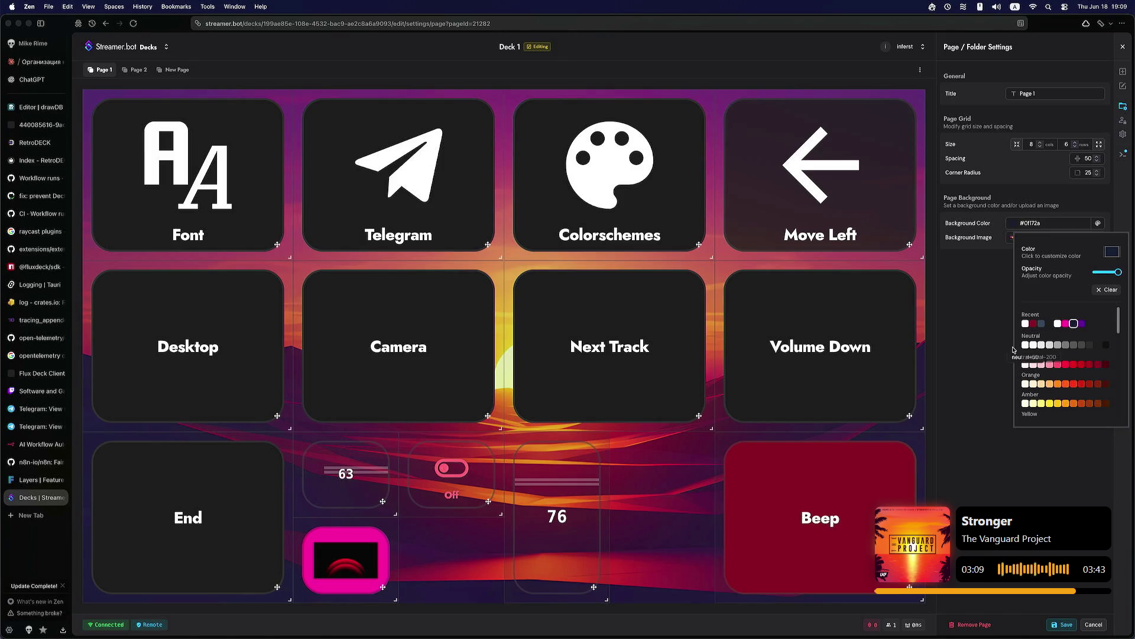
{"action": "left_click", "coordinate": [978, 343]}
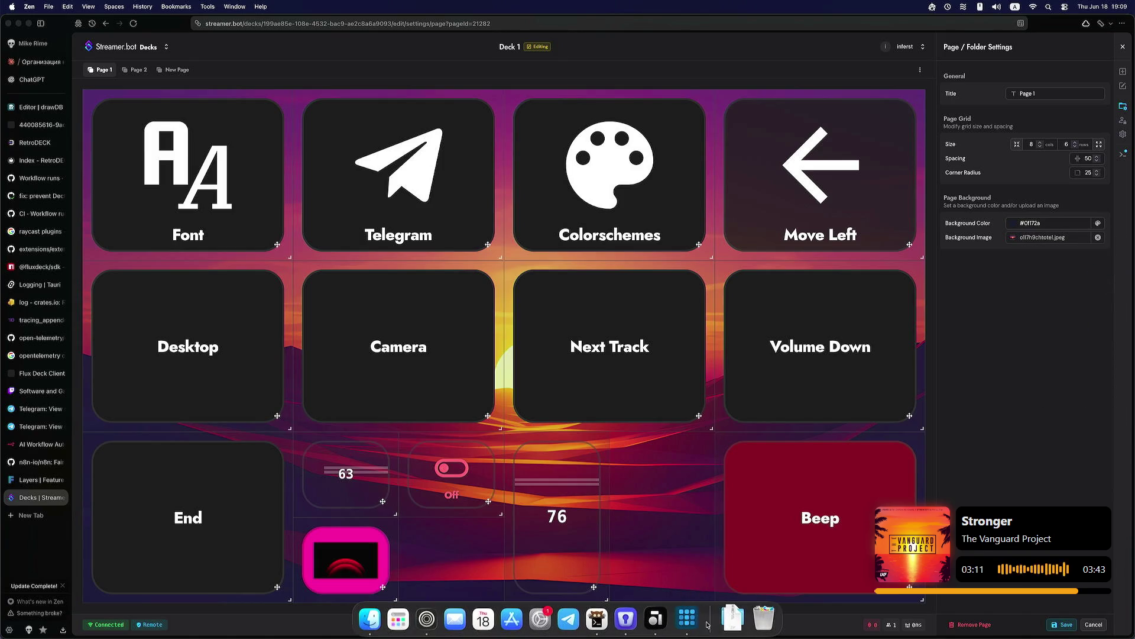
{"action": "left_click", "coordinate": [734, 617]}
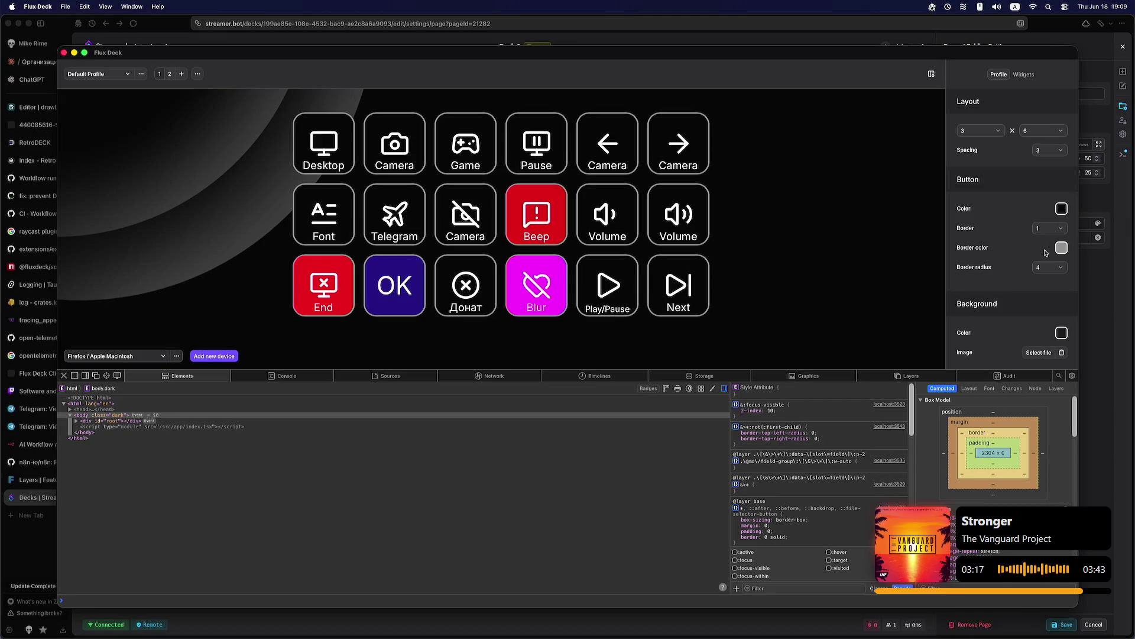
Step: Bring Flux Deck to the front and make the Web Inspector panel taller
{"action": "left_click", "coordinate": [1083, 263]}
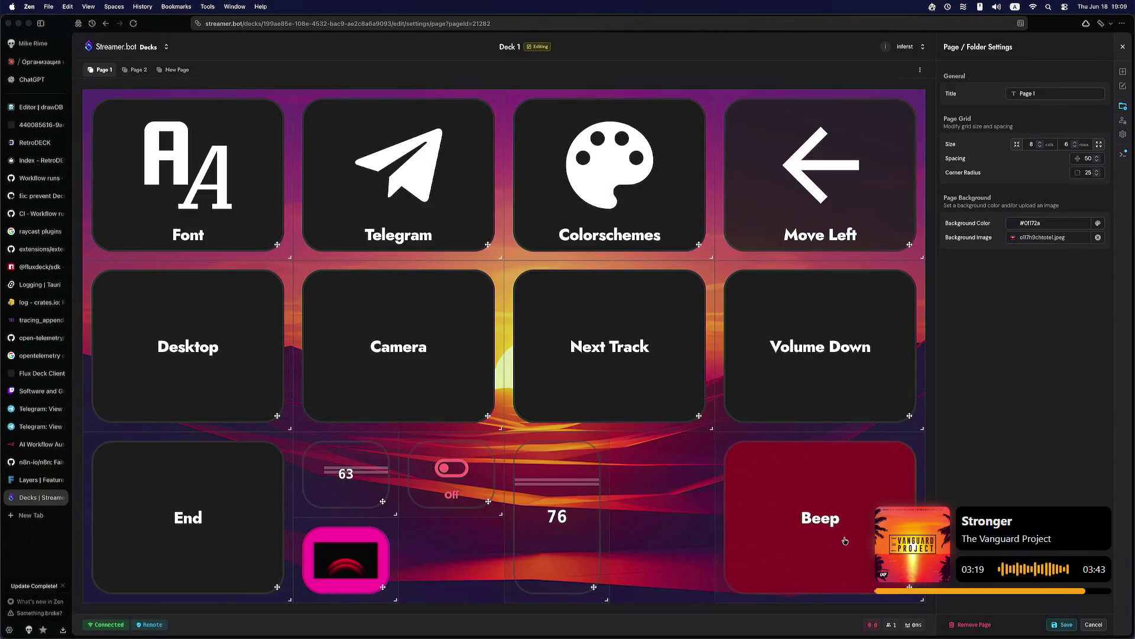
{"action": "left_click", "coordinate": [689, 619]}
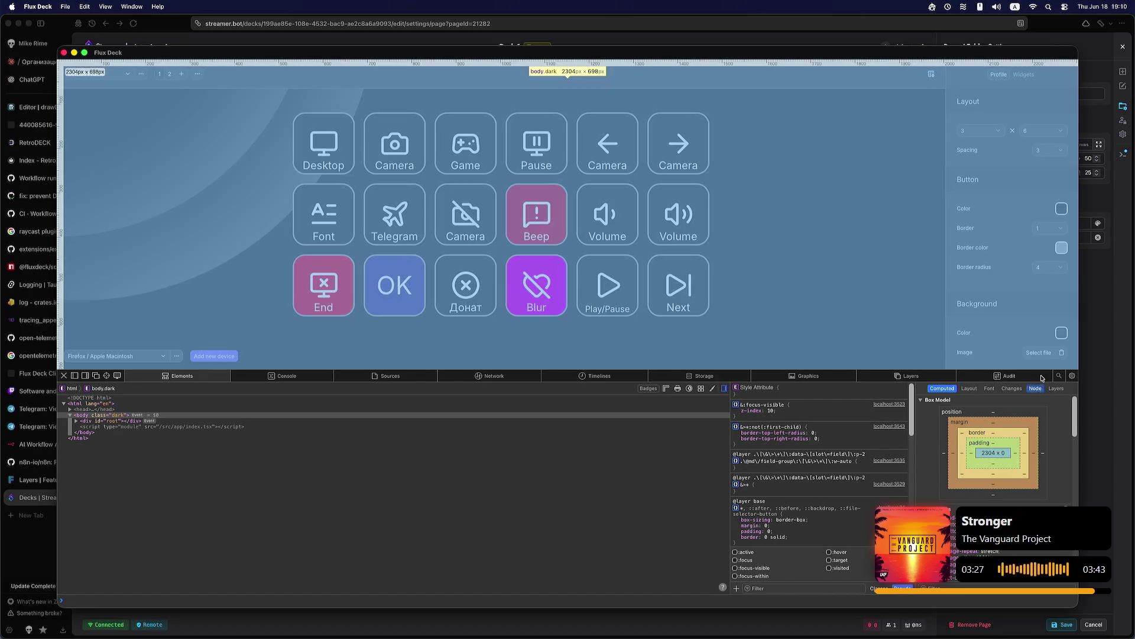
{"action": "left_click_drag", "start_coordinate": [998, 369], "coordinate": [998, 325]}
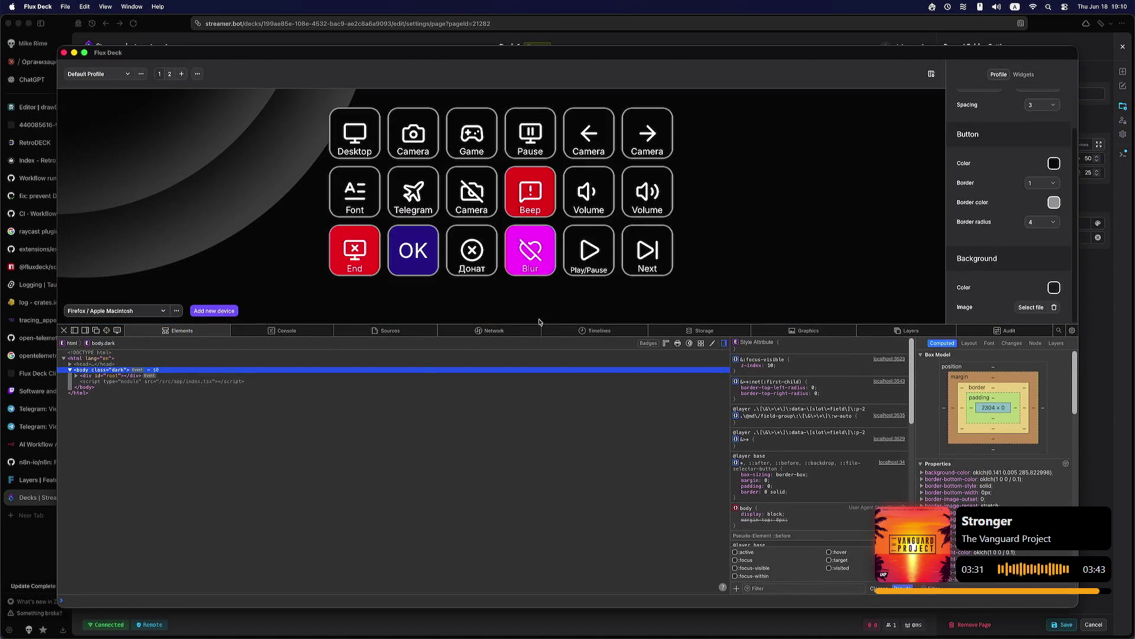
Step: Scroll the Profile settings panel to bring the Background colour and image settings into view
{"action": "scroll", "coordinate": [1009, 265], "scroll_direction": "up", "scroll_amount": 2}
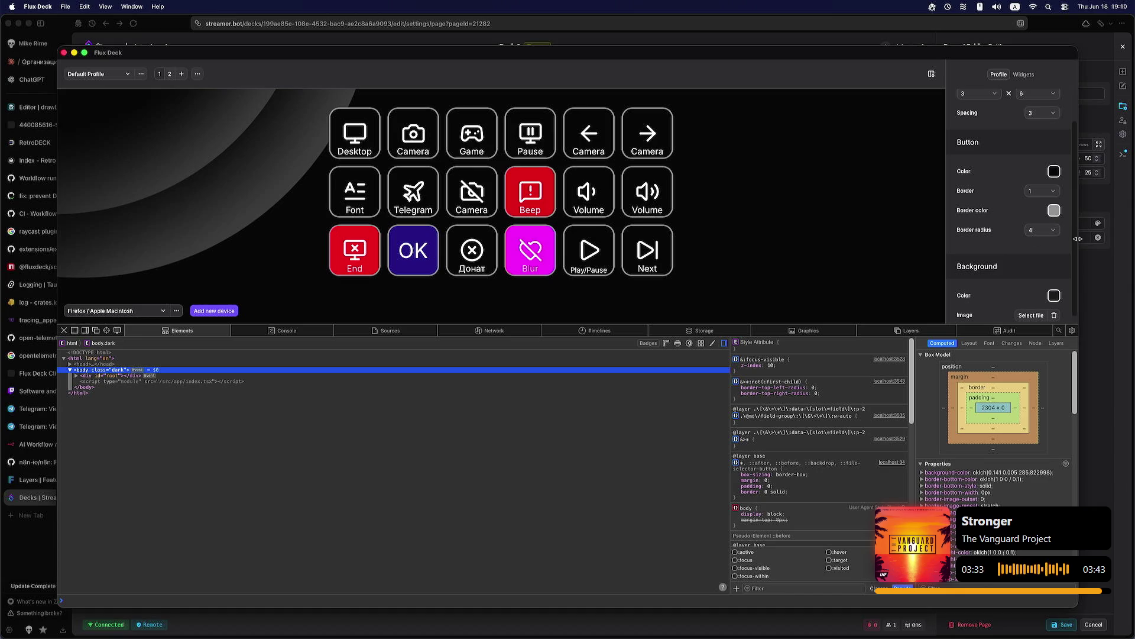
{"action": "scroll", "coordinate": [1074, 254], "scroll_direction": "down", "scroll_amount": 2}
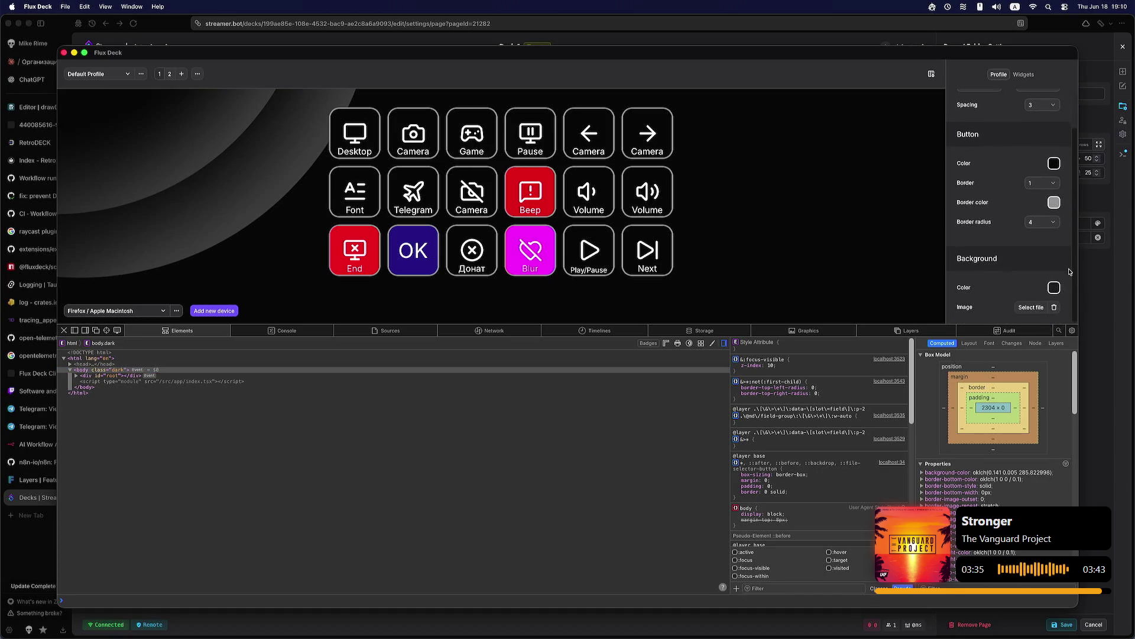
{"action": "scroll", "coordinate": [1071, 266], "scroll_direction": "up", "scroll_amount": 5}
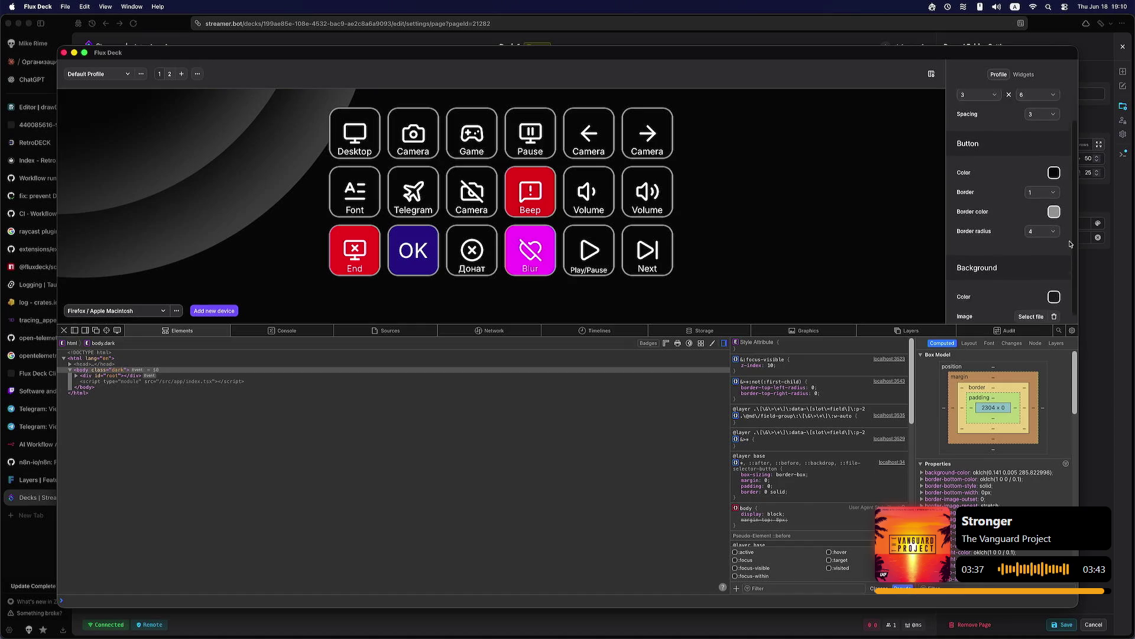
{"action": "scroll", "coordinate": [1071, 209], "scroll_direction": "down", "scroll_amount": 5}
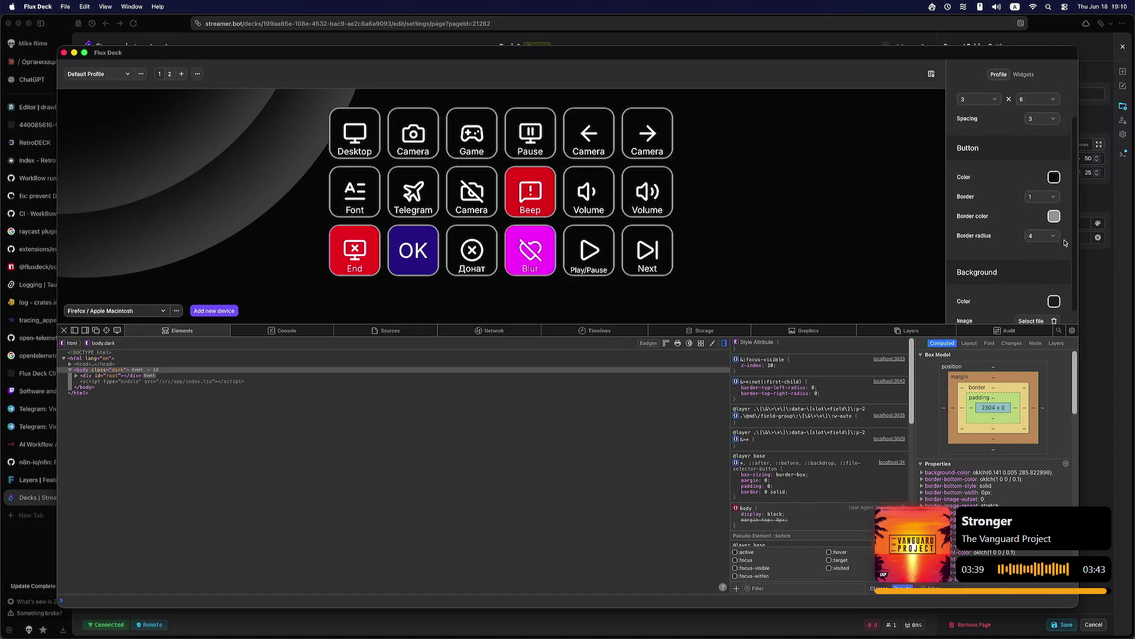
{"action": "scroll", "coordinate": [1068, 226], "scroll_direction": "up", "scroll_amount": 4}
{"action": "scroll", "coordinate": [1070, 243], "scroll_direction": "down", "scroll_amount": 4}
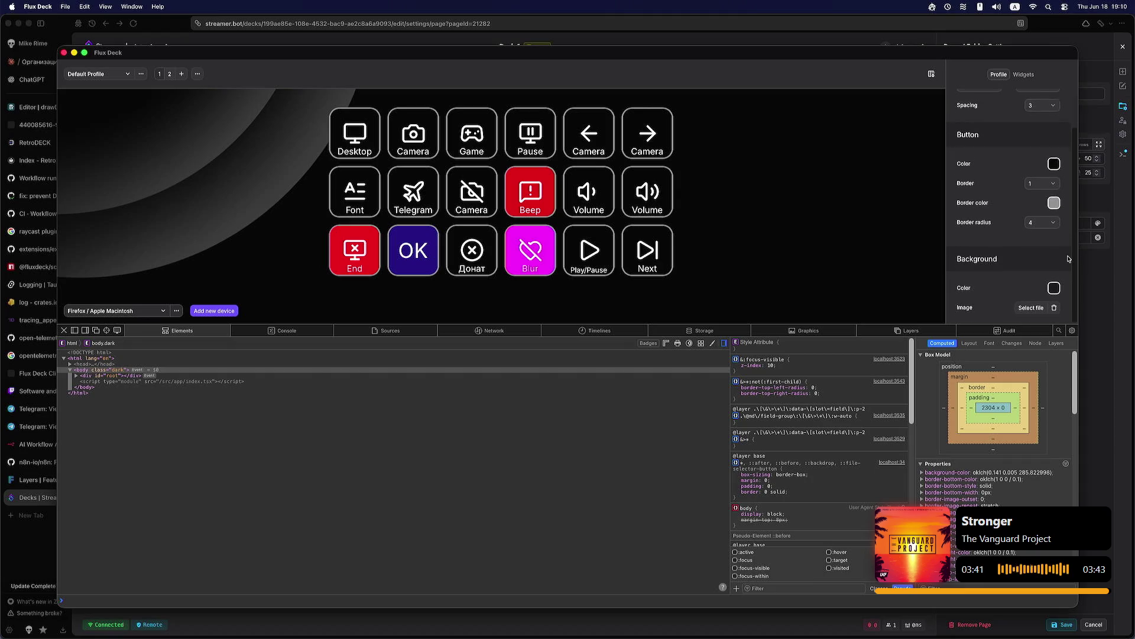
{"action": "scroll", "coordinate": [1069, 268], "scroll_direction": "up", "scroll_amount": 2}
{"action": "scroll", "coordinate": [1070, 268], "scroll_direction": "down", "scroll_amount": 2}
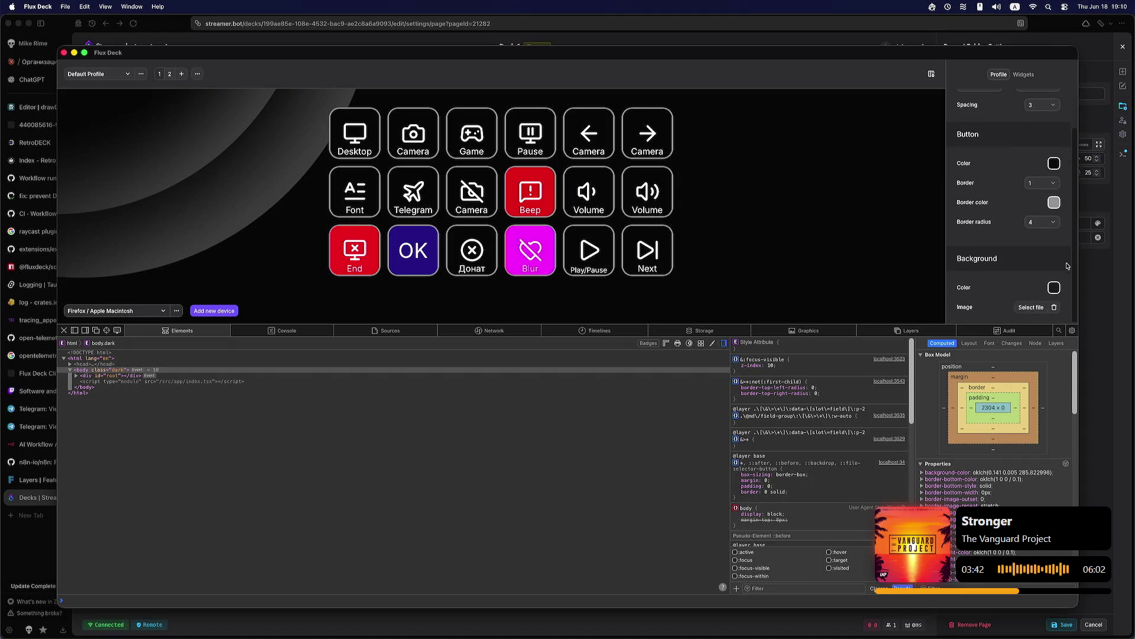
Step: Set the deck background image to the purple space wallpaper 4v5vynhzzbke1.jpeg
{"action": "left_click", "coordinate": [1038, 310]}
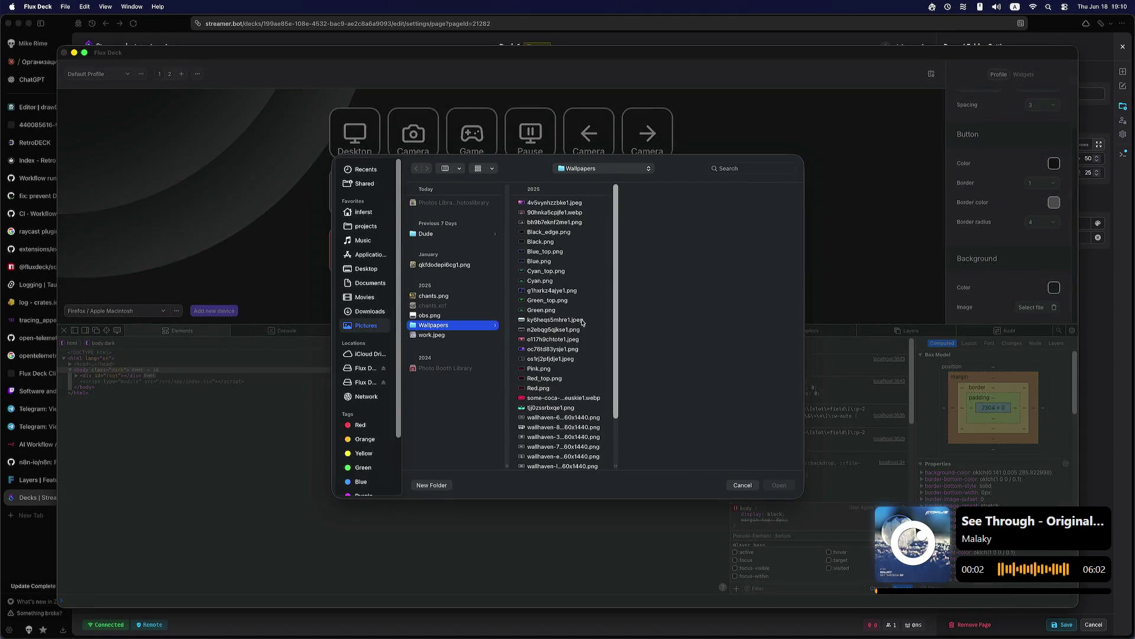
{"action": "left_click", "coordinate": [553, 349]}
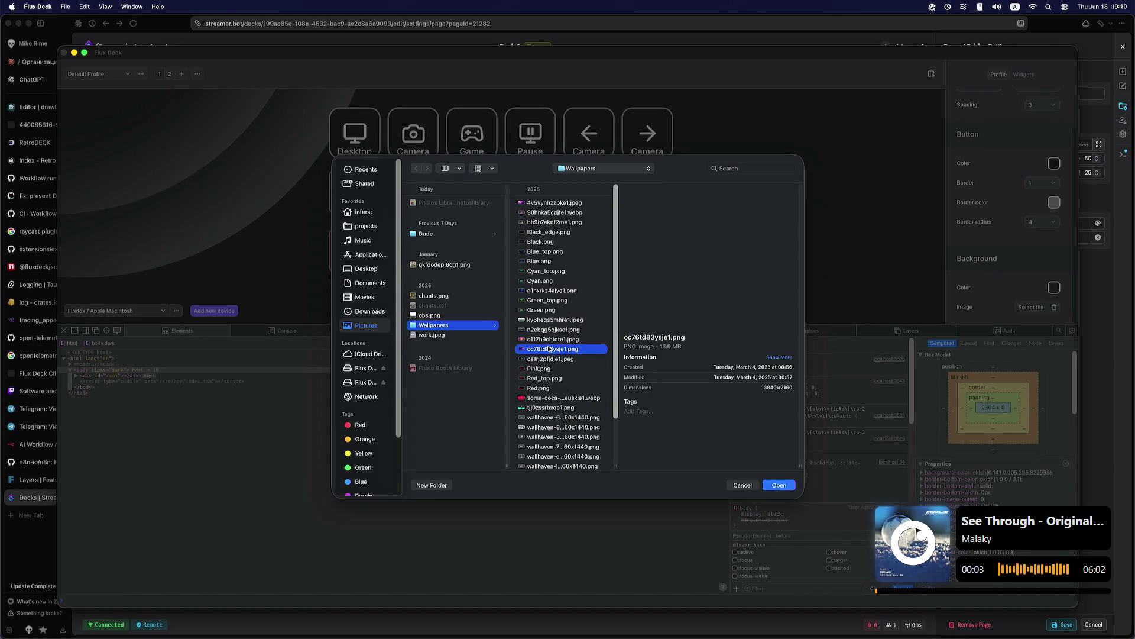
{"action": "left_click", "coordinate": [550, 271]}
{"action": "left_click", "coordinate": [550, 222]}
{"action": "left_click", "coordinate": [551, 212]}
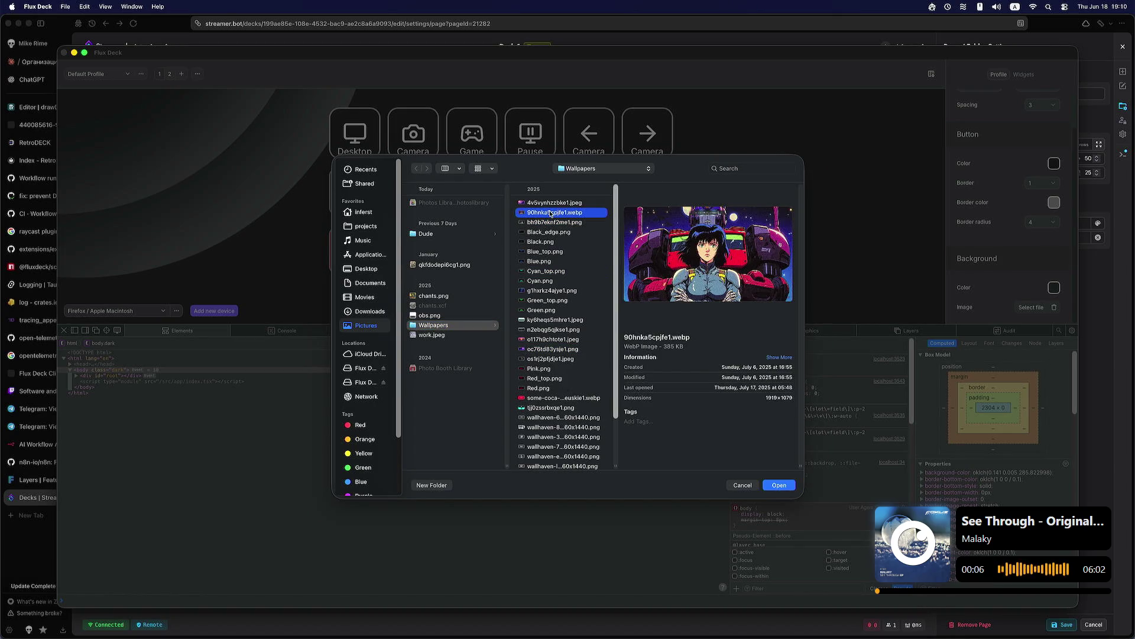
{"action": "left_click", "coordinate": [553, 203]}
{"action": "left_click", "coordinate": [779, 485]}
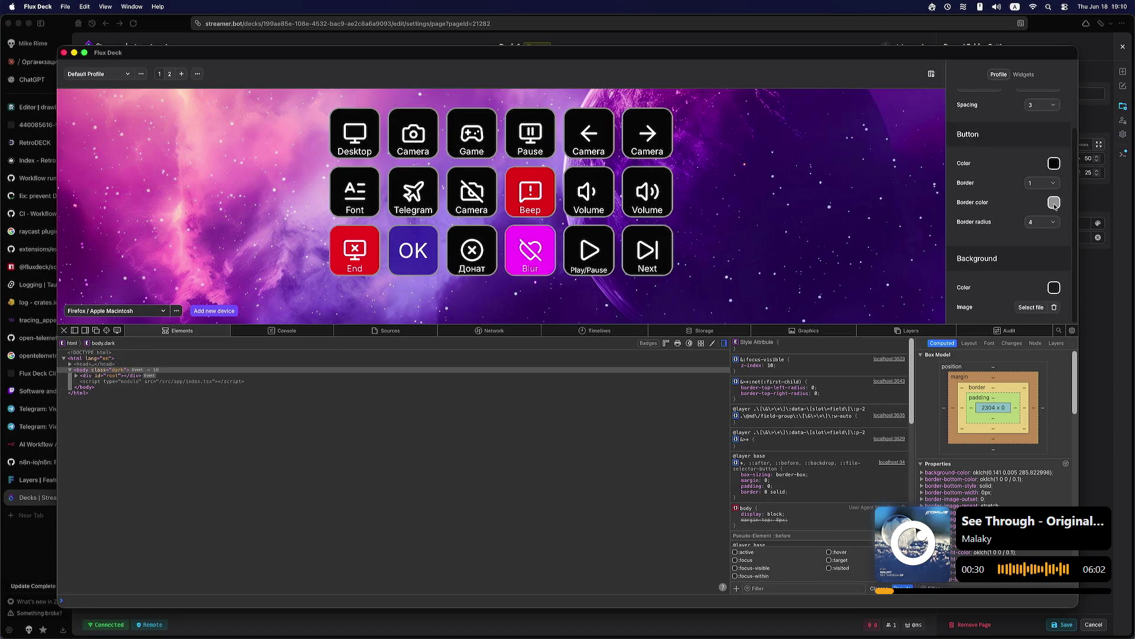
Step: Switch over to kitty and launch the Neogit status for the fluxdeck repo
{"action": "left_click", "coordinate": [1088, 289]}
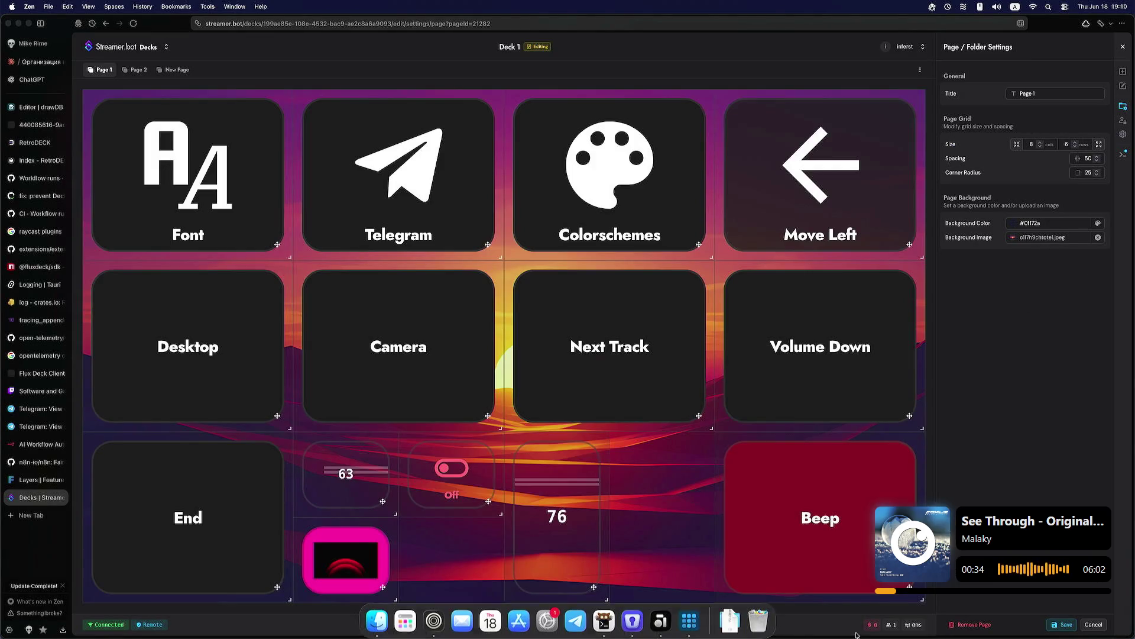
{"action": "left_click", "coordinate": [731, 618]}
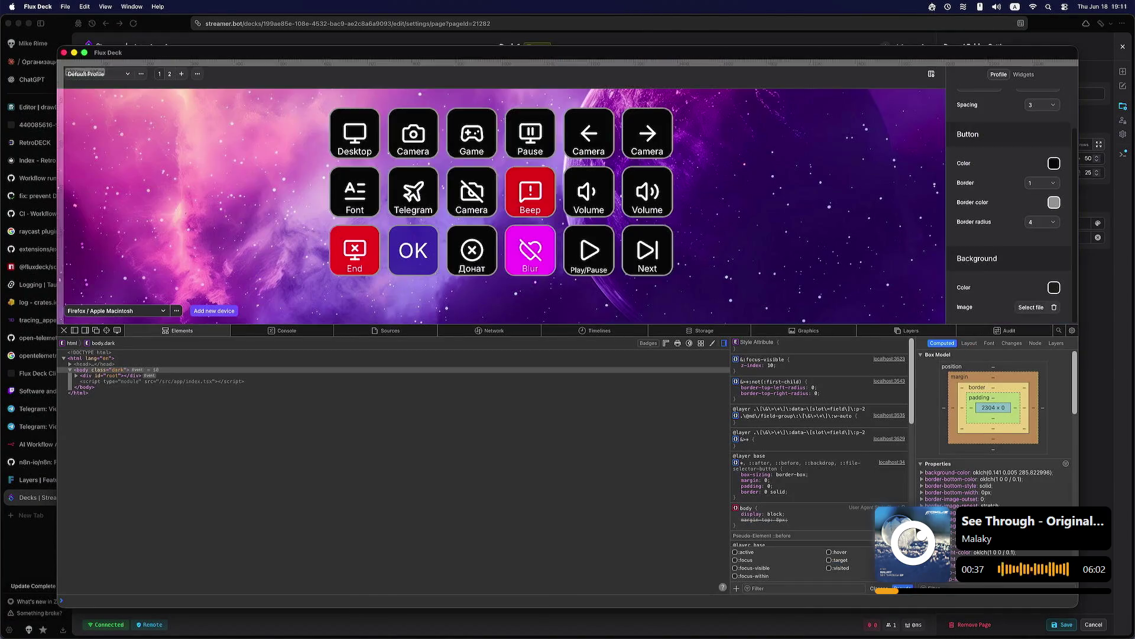
{"action": "mouse_move", "coordinate": [566, 627]}
{"action": "left_click", "coordinate": [607, 618]}
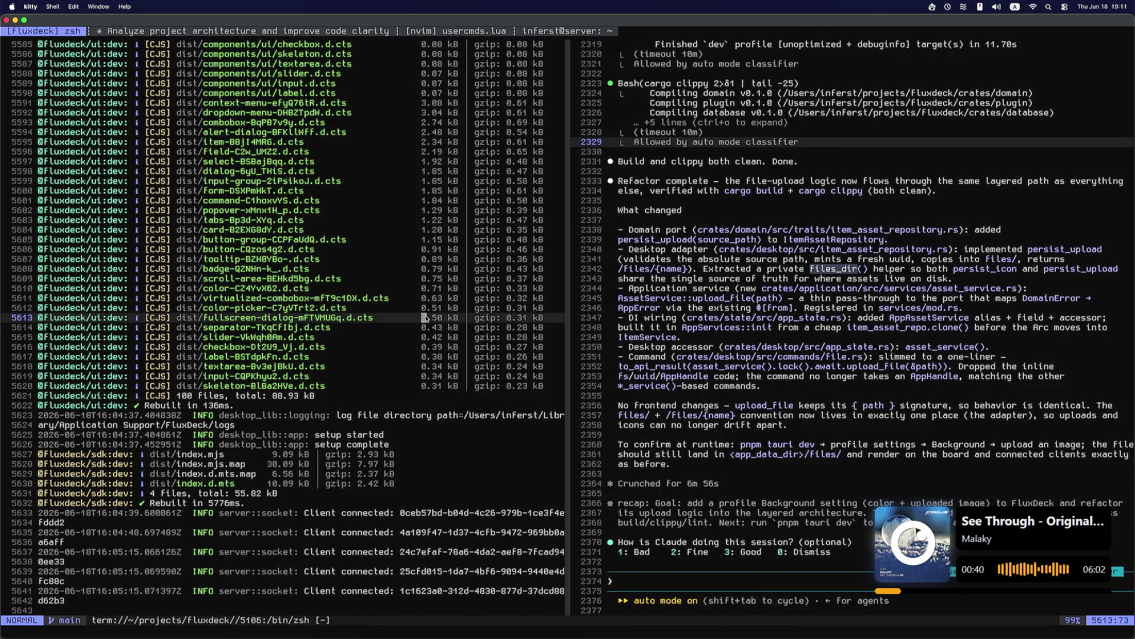
{"action": "key", "text": "space"}
Step: Expand the crates/state/src/app_state.rs diff in Neogit, then return to Zen Browser
{"action": "key", "text": "g"}
{"action": "key", "text": "g"}
{"action": "key", "text": "j"}
{"action": "key", "text": "j"}
{"action": "key", "text": "j"}
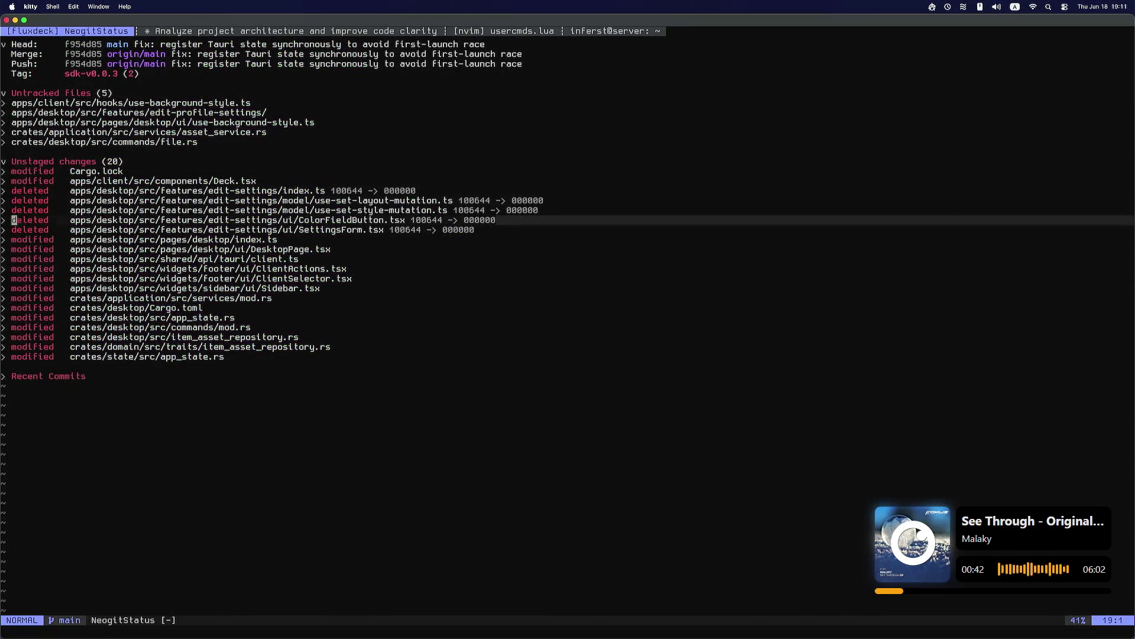
{"action": "key", "text": "Tab"}
{"action": "key", "text": "Tab"}
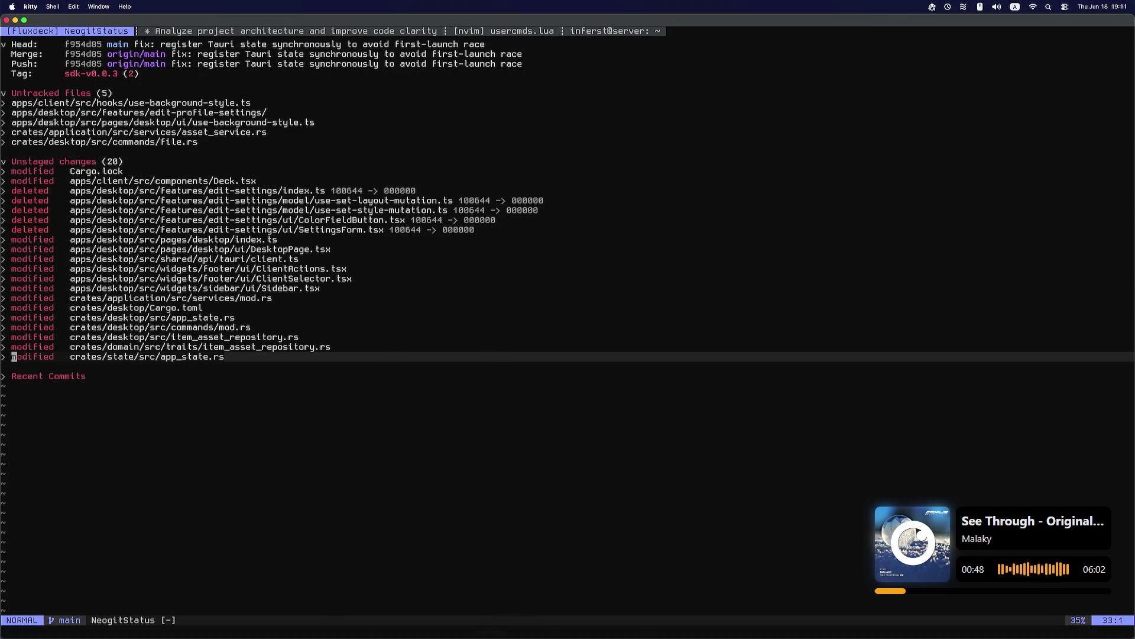
{"action": "left_click", "coordinate": [434, 621]}
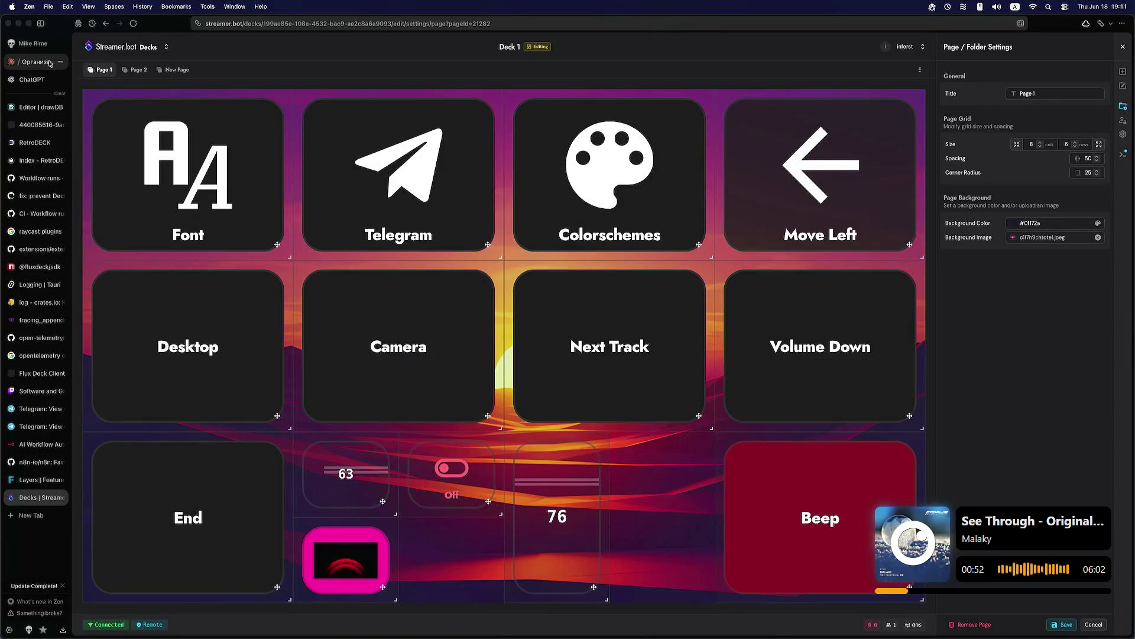
Step: Close the Twitch Software and Game Development tab and return to kitty's Neogit status
{"action": "left_click", "coordinate": [29, 516]}
{"action": "left_click", "coordinate": [41, 391]}
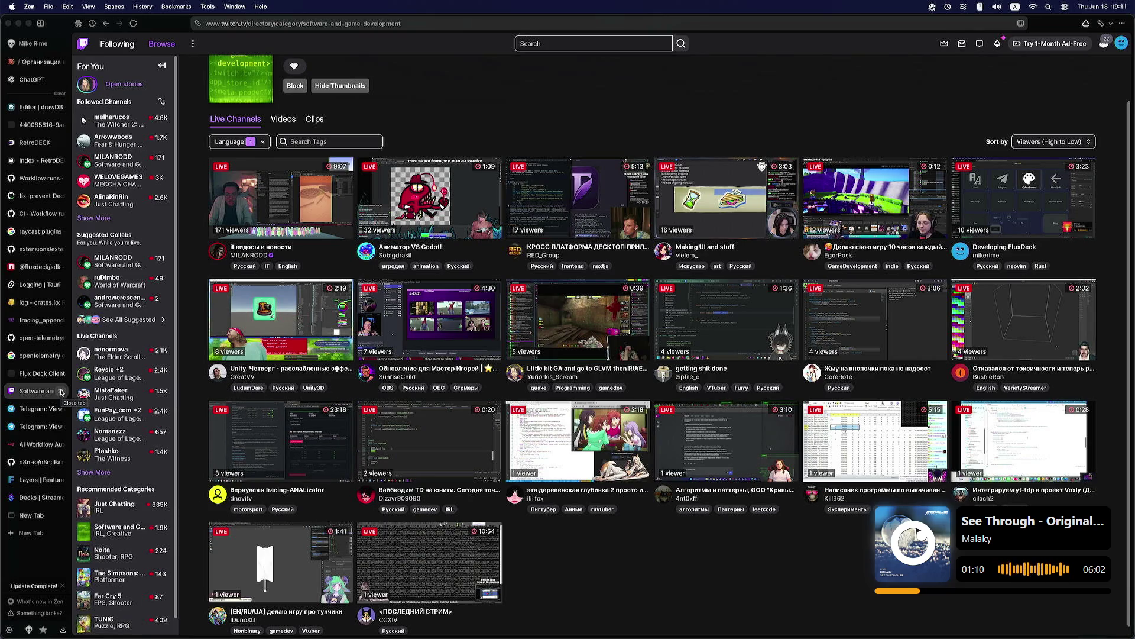
{"action": "left_click", "coordinate": [61, 392]}
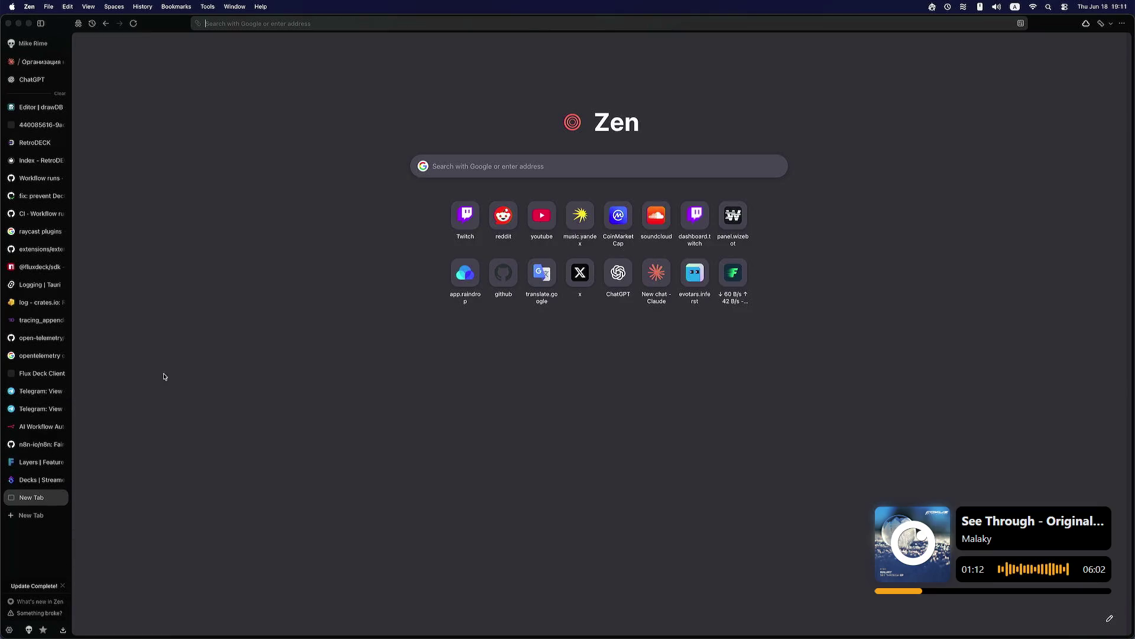
{"action": "left_click", "coordinate": [681, 621]}
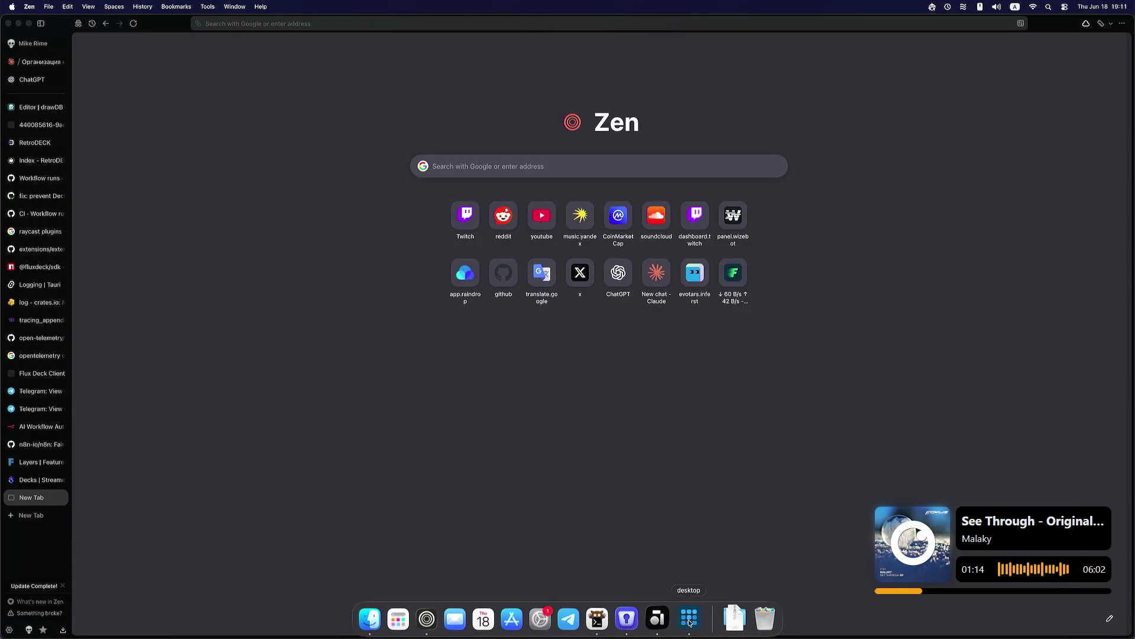
{"action": "left_click", "coordinate": [603, 621]}
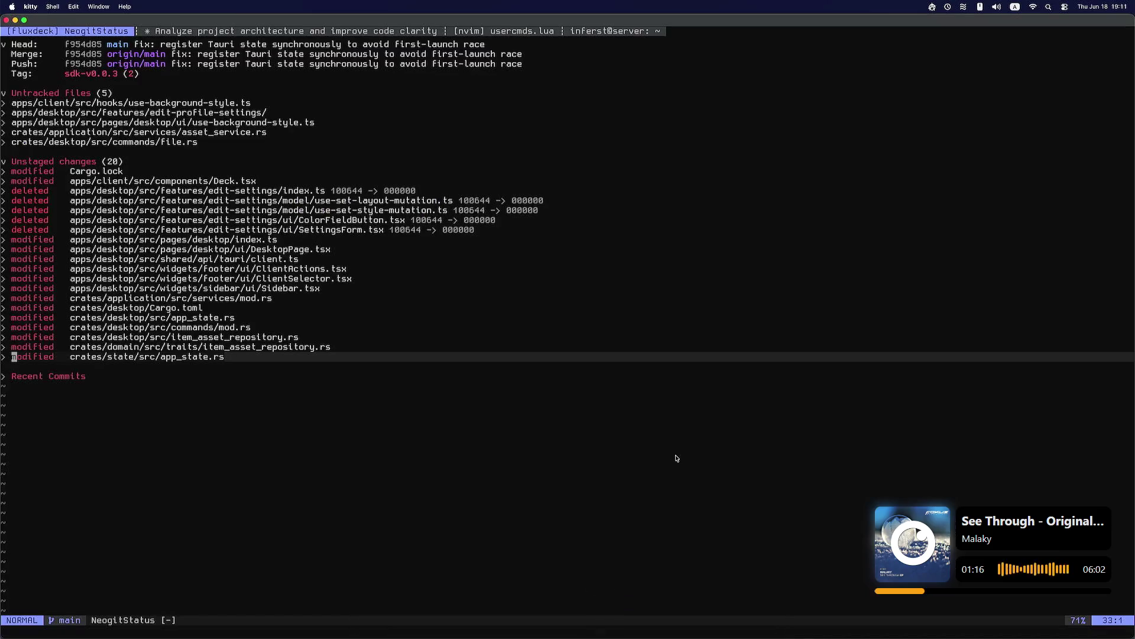